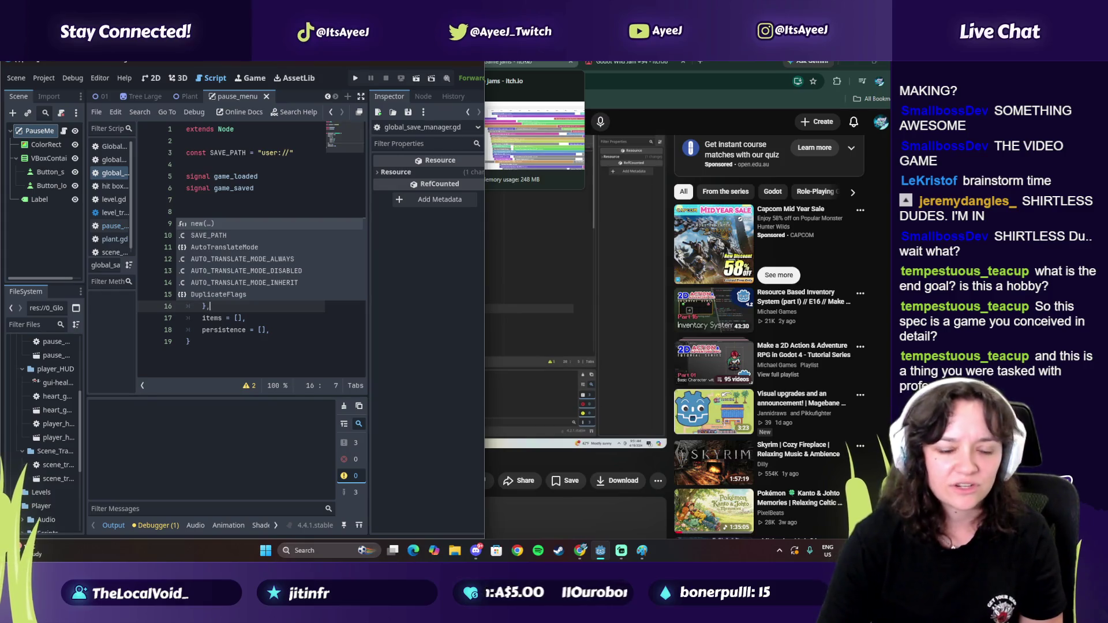
Step: Start the nostalgic Pokemon music video playing in Chrome, then bring up the blank Paint canvas
left_click(520, 62)
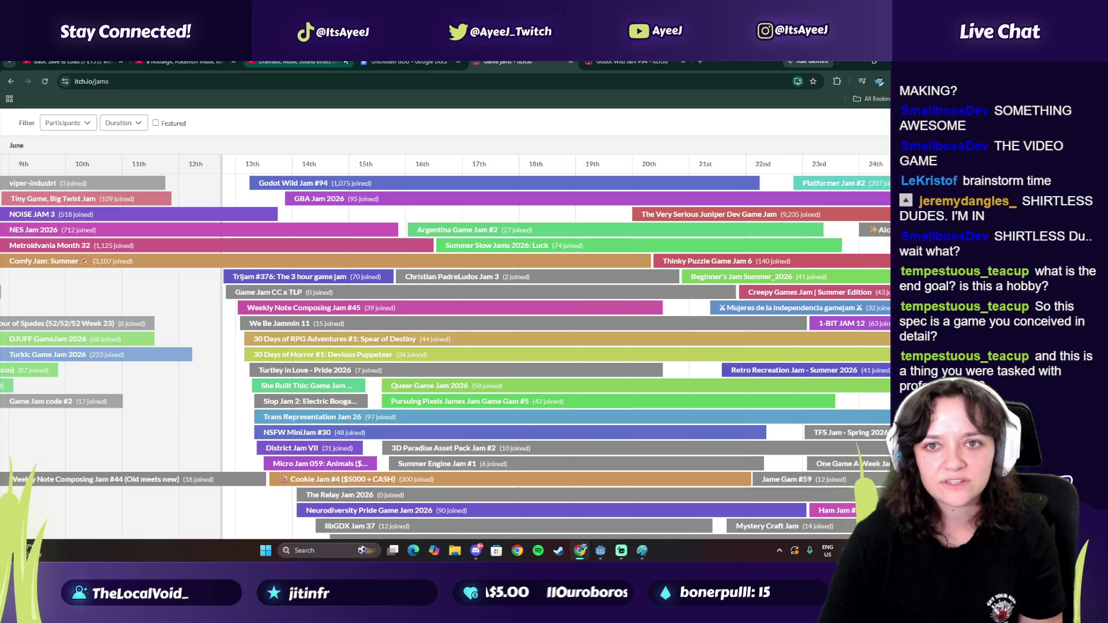
left_click(410, 62)
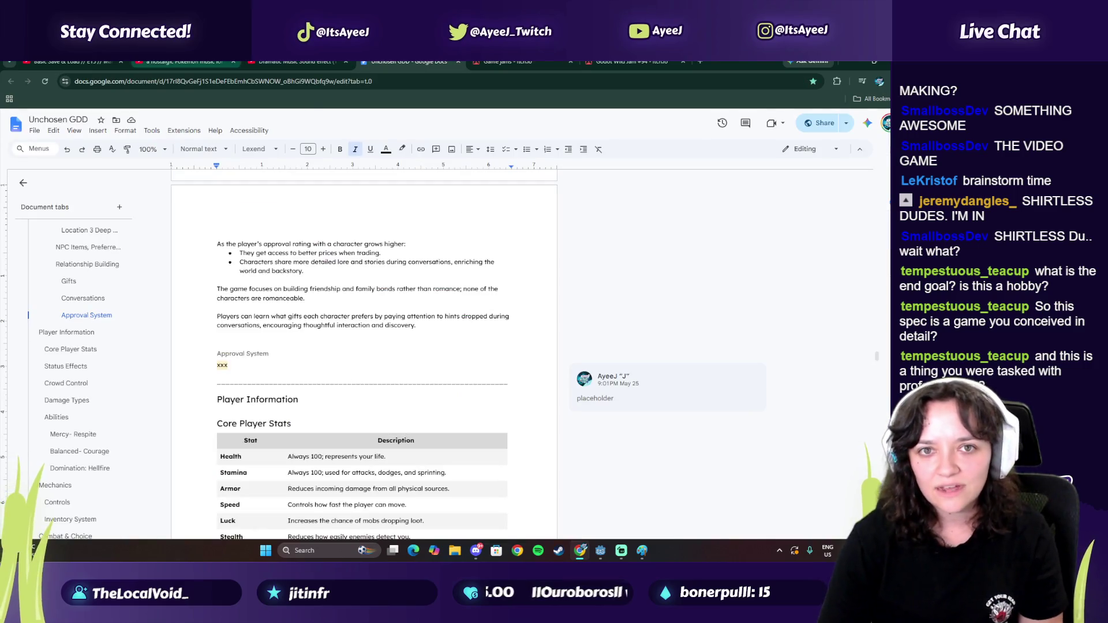
left_click(182, 61)
key("space")
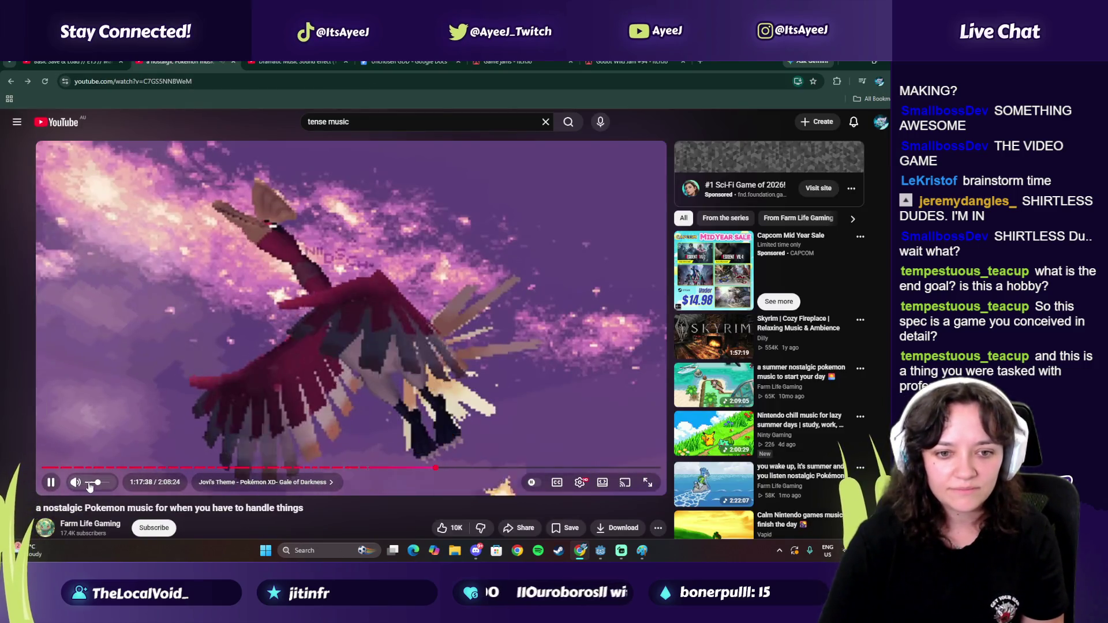
key("ctrl+Tab")
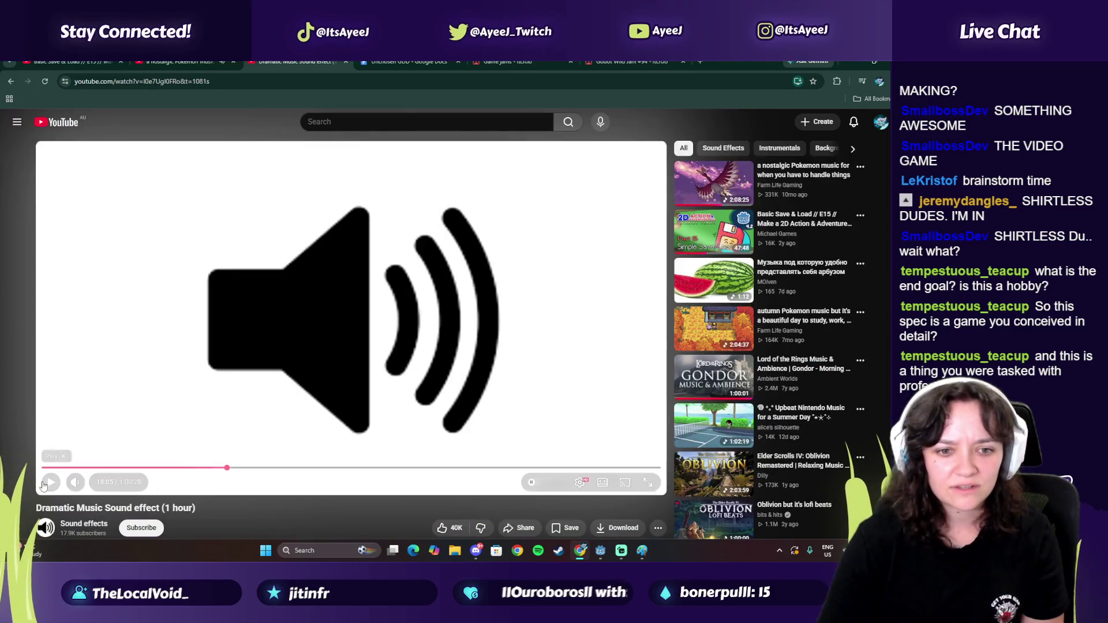
left_click(641, 550)
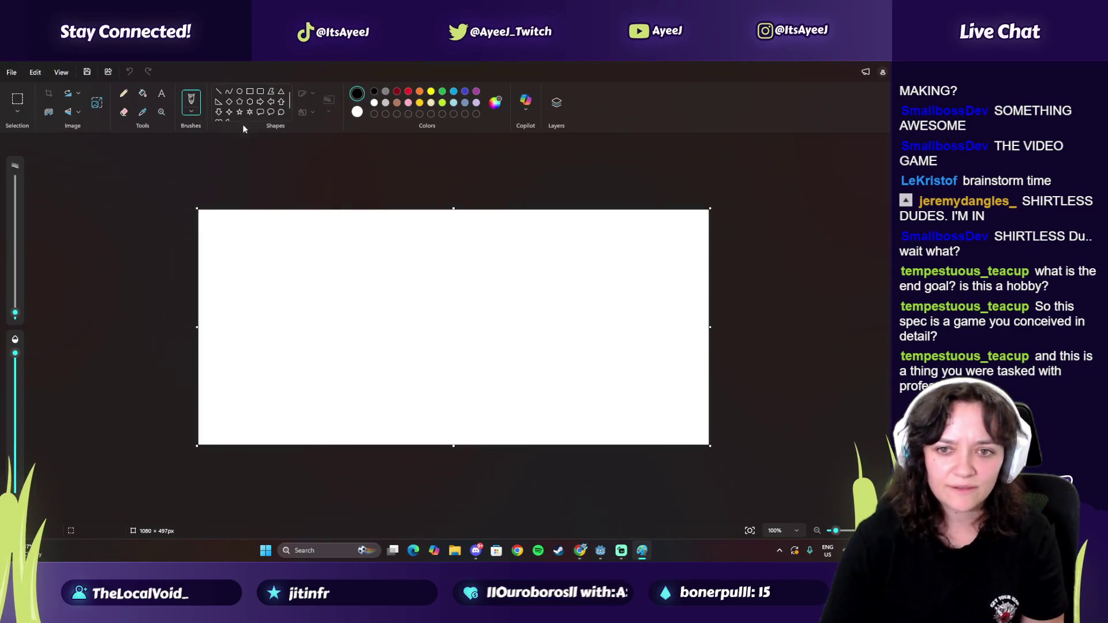
Step: Add a 'brainstorm' text box to the Paint canvas and set its font size to 150
left_click(162, 93)
left_click(261, 250)
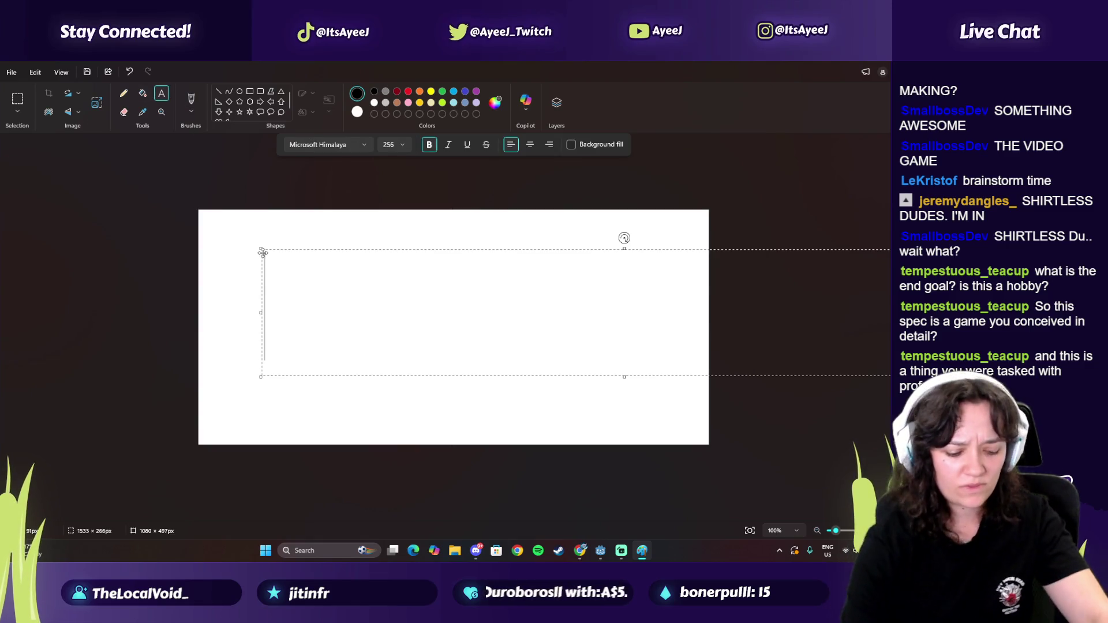
type("brainstorm")
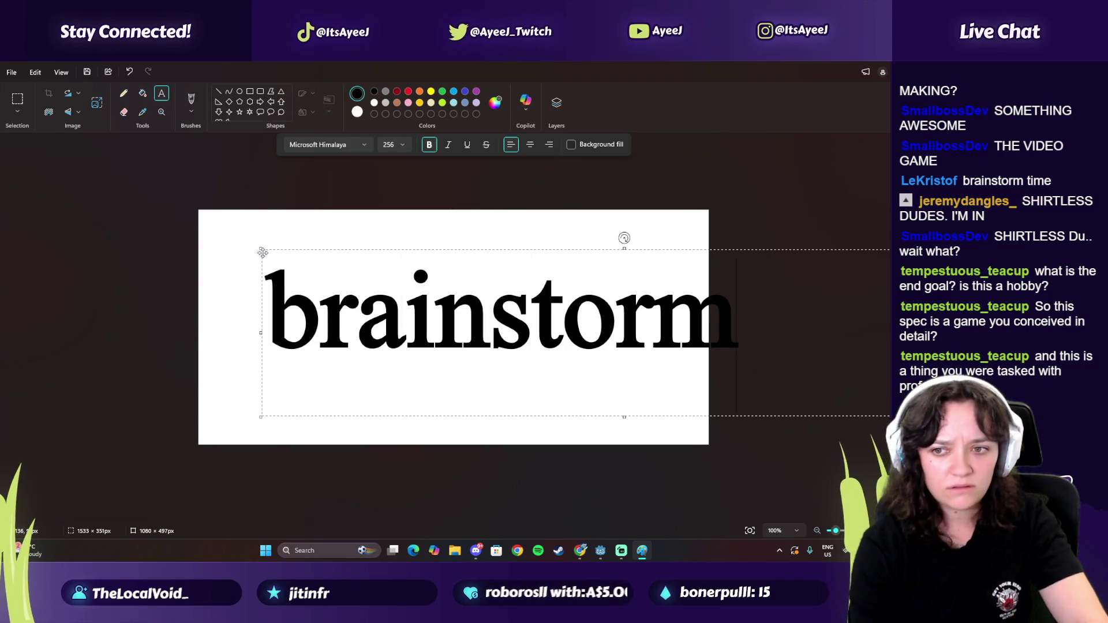
key("ctrl+a")
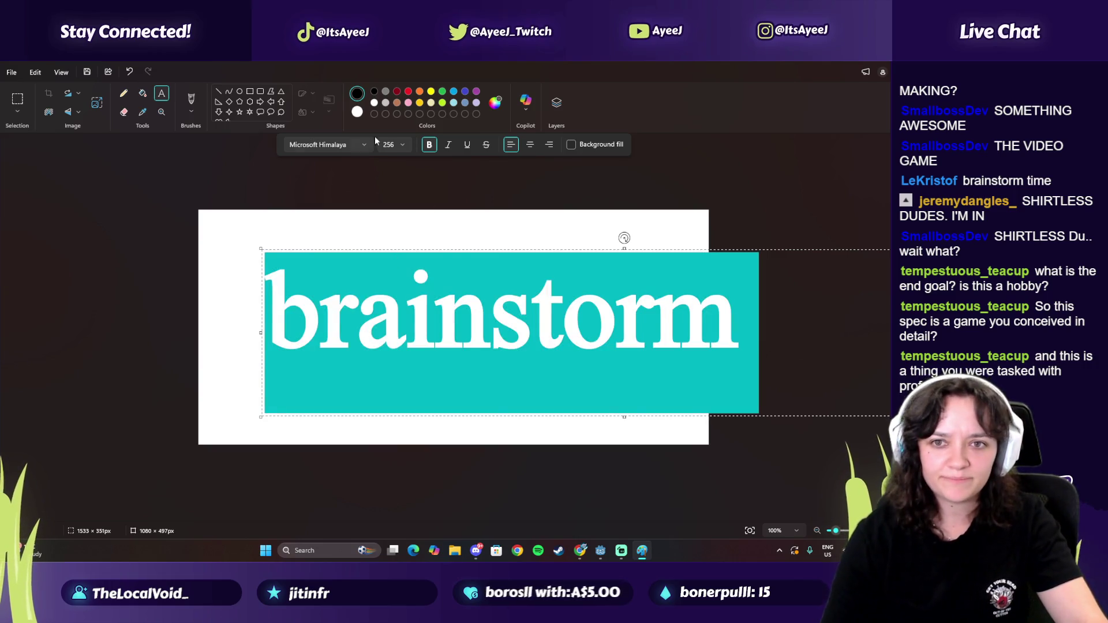
left_click(393, 145)
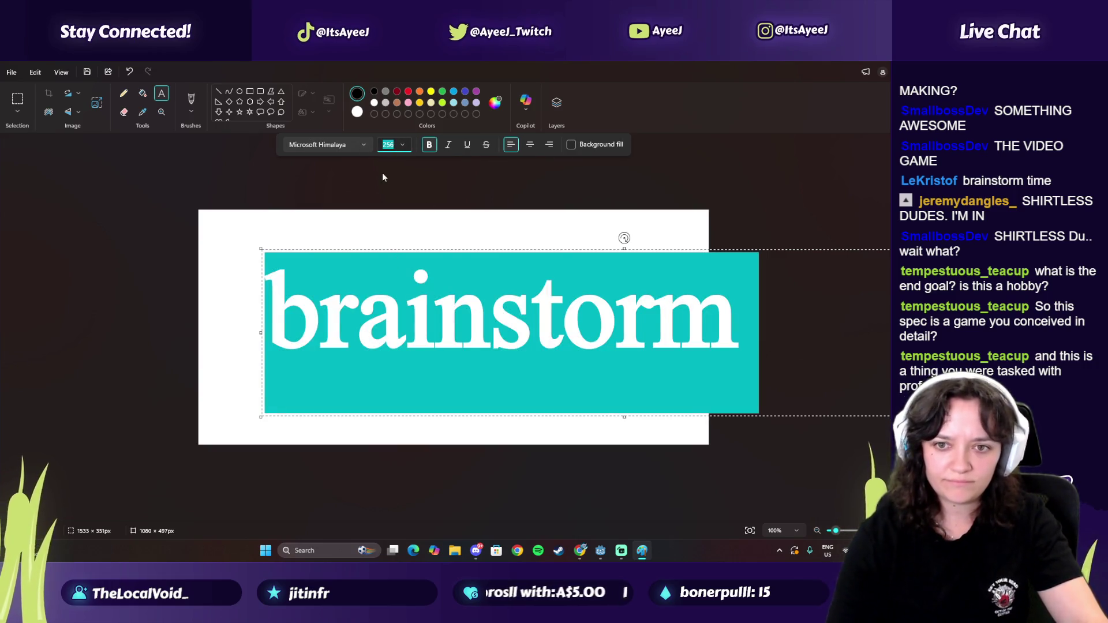
type("150")
key("Return")
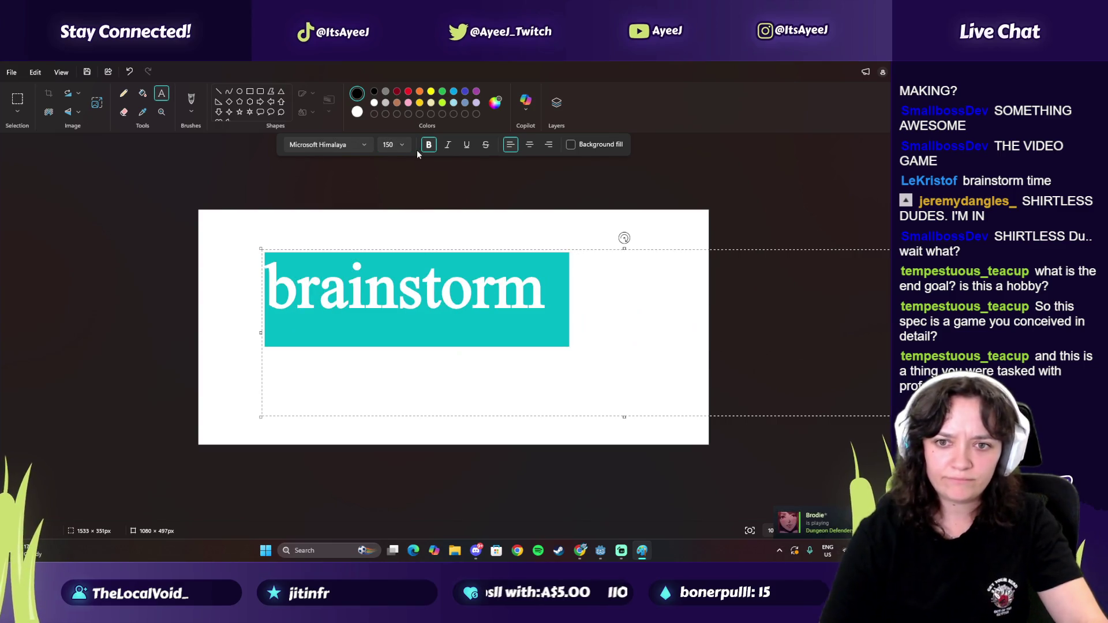
Step: Shrink the brainstorm text to size 50 and place it at the canvas's top-left corner
left_click(389, 144)
type("50")
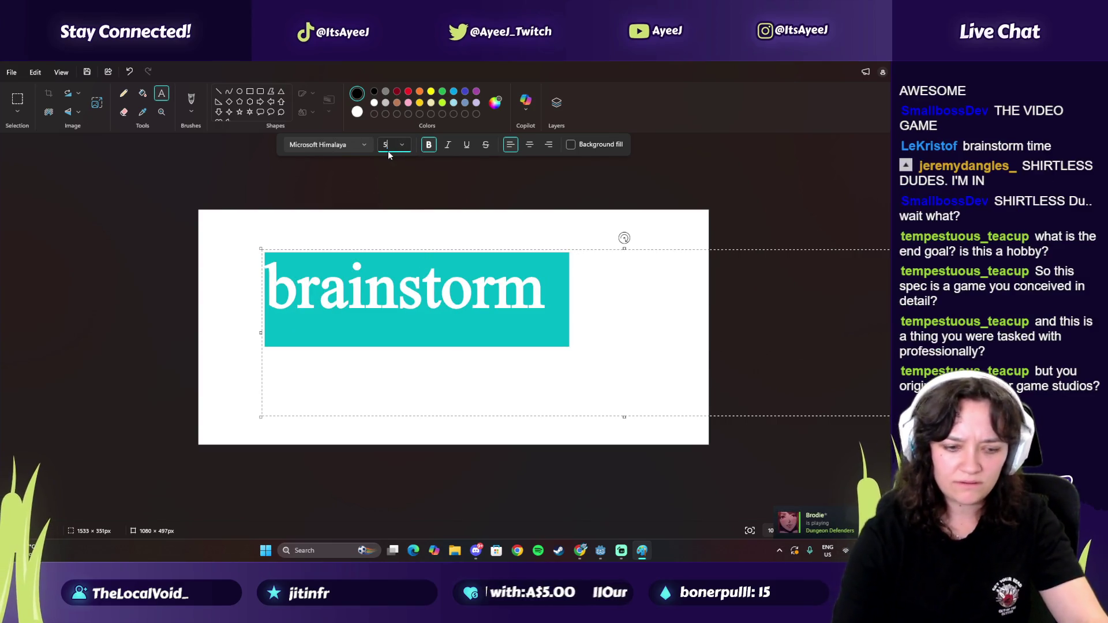
key("Return")
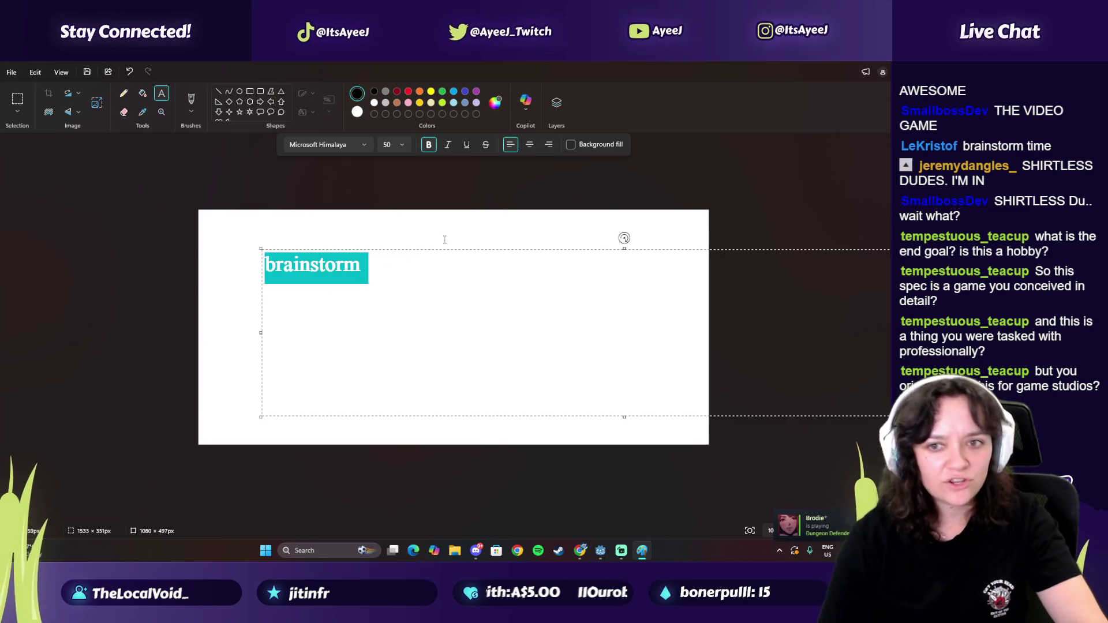
left_click(342, 271)
left_click_drag(261, 249, 226, 212)
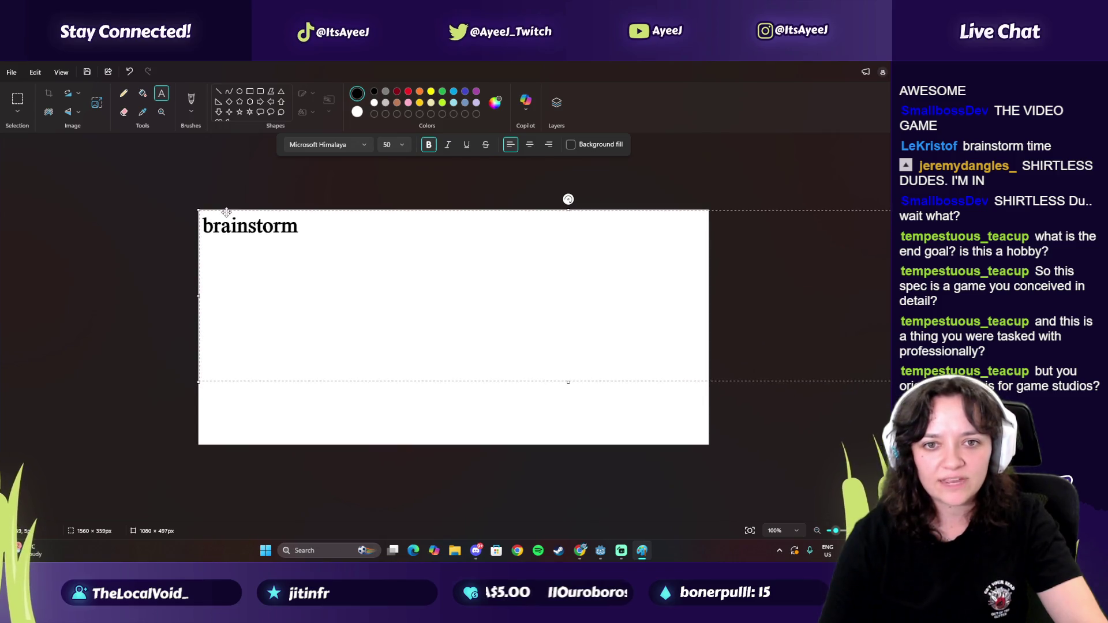
left_click(338, 400)
key("alt+Tab")
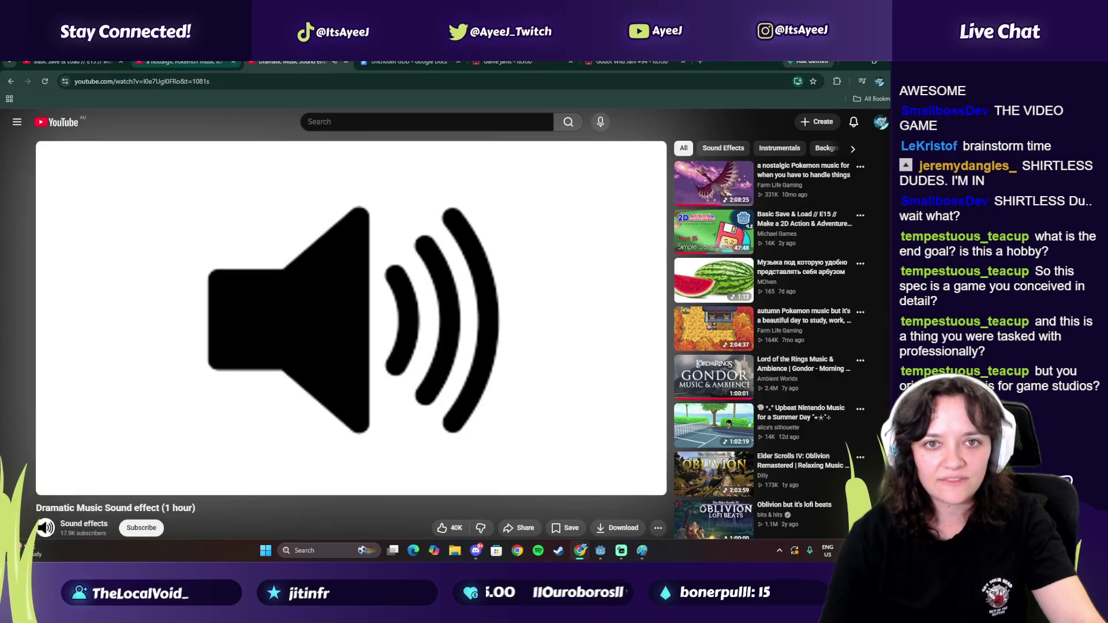
Step: Scroll the Unchosen GDD document back up to its opening Overview
key("ctrl+Tab")
mouse_move(876, 357)
left_mouse_down()
mouse_move(860, 247)
mouse_move(868, 173)
left_mouse_up()
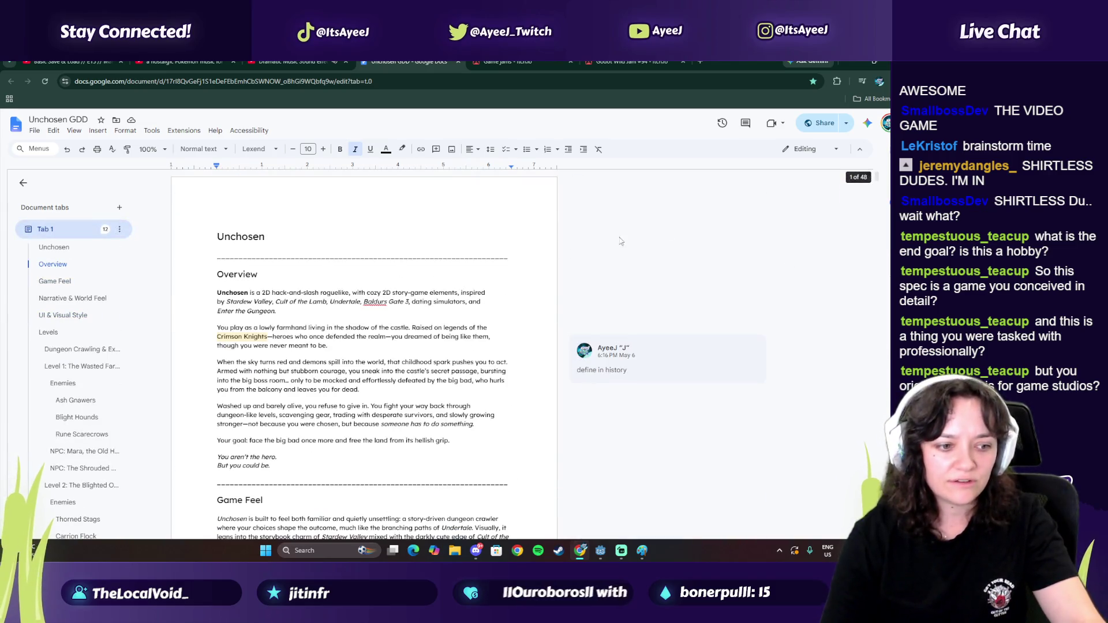
left_click_drag(253, 228, 276, 443)
Step: Return to the Paint canvas and start a new text box below brainstorm
left_click(178, 64)
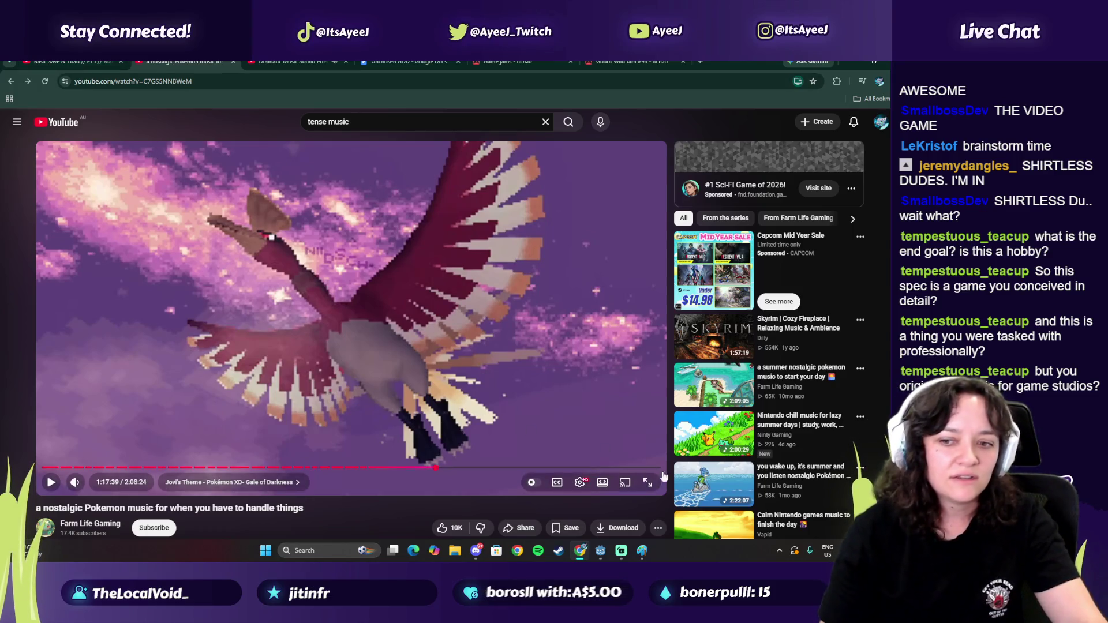
left_click(641, 550)
left_click(225, 260)
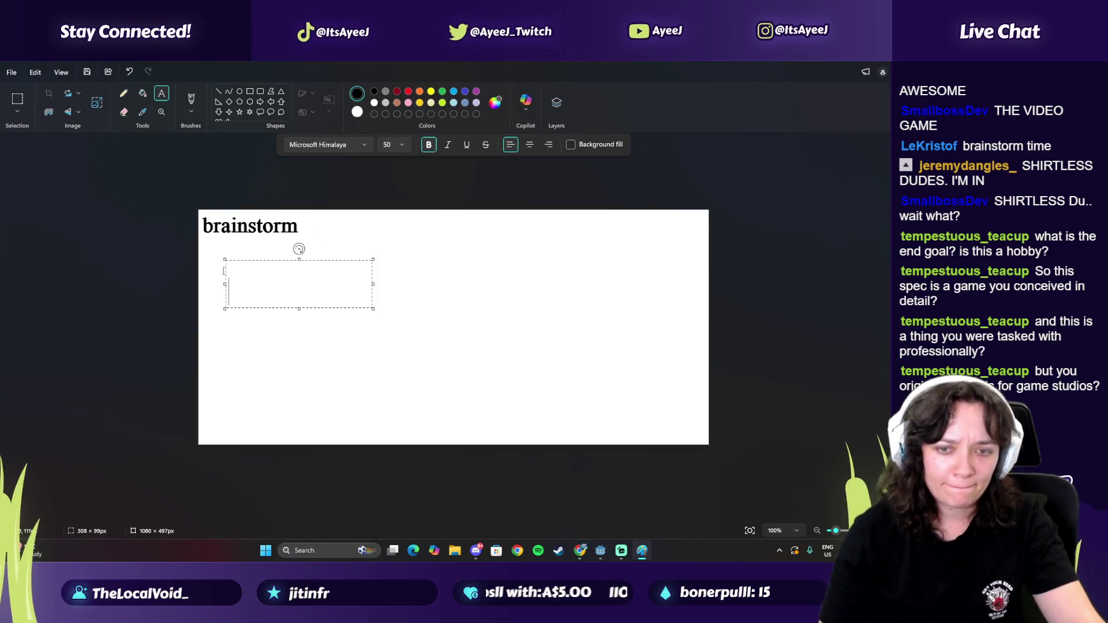
Step: Type the creator's team name into the text box below brainstorm, correcting the typo
type("AyeeJ Teram")
key("BackSpace")
key("BackSpace")
key("BackSpace")
type("am")
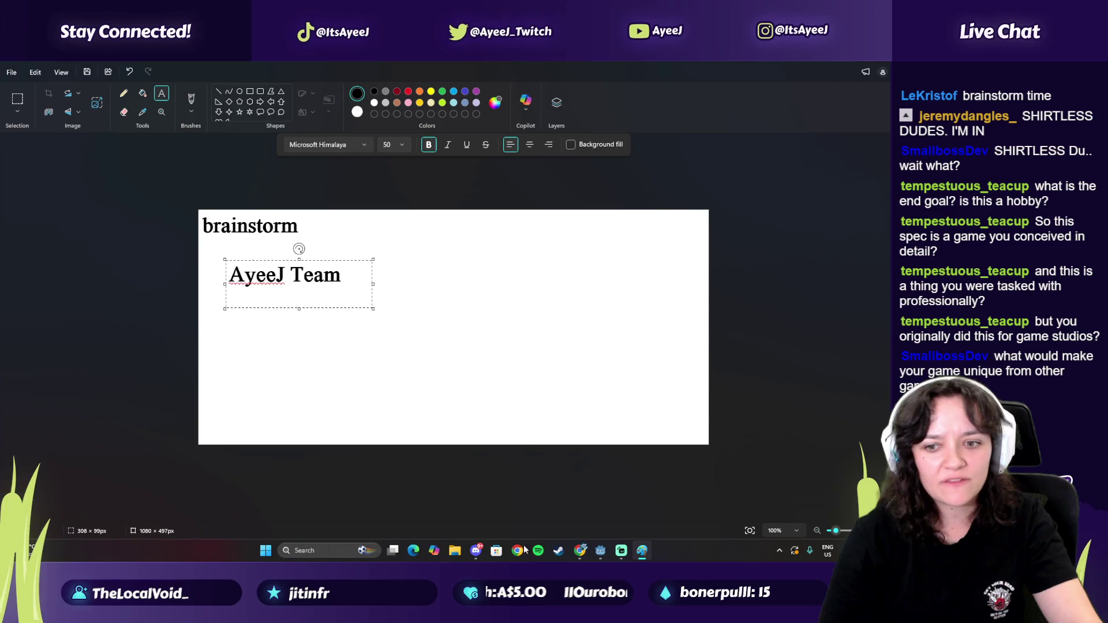
mouse_move(583, 555)
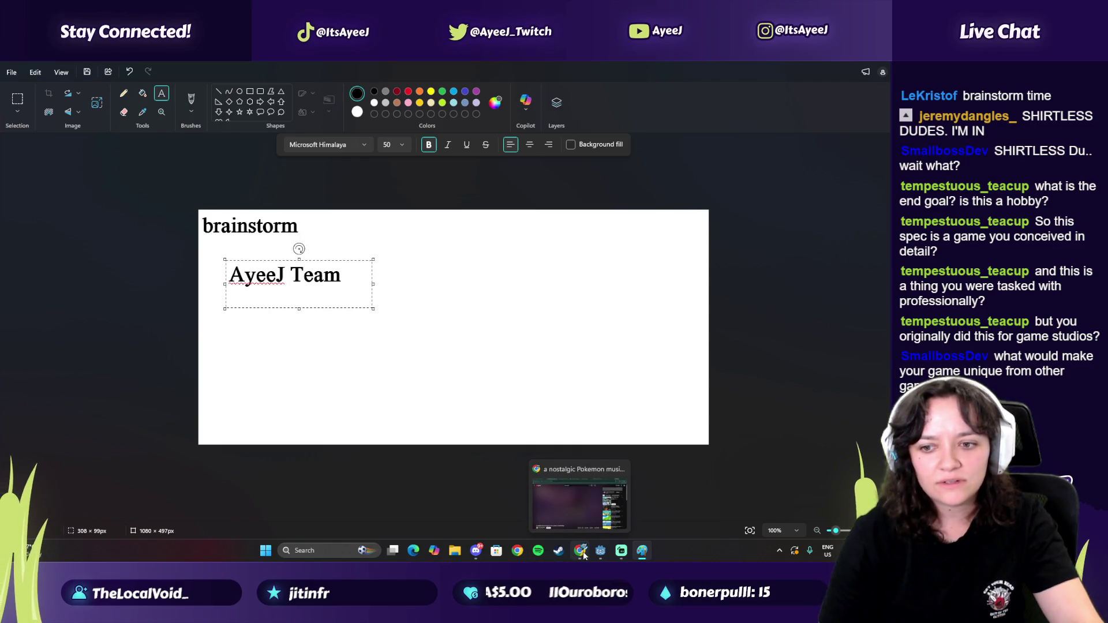
left_click(585, 555)
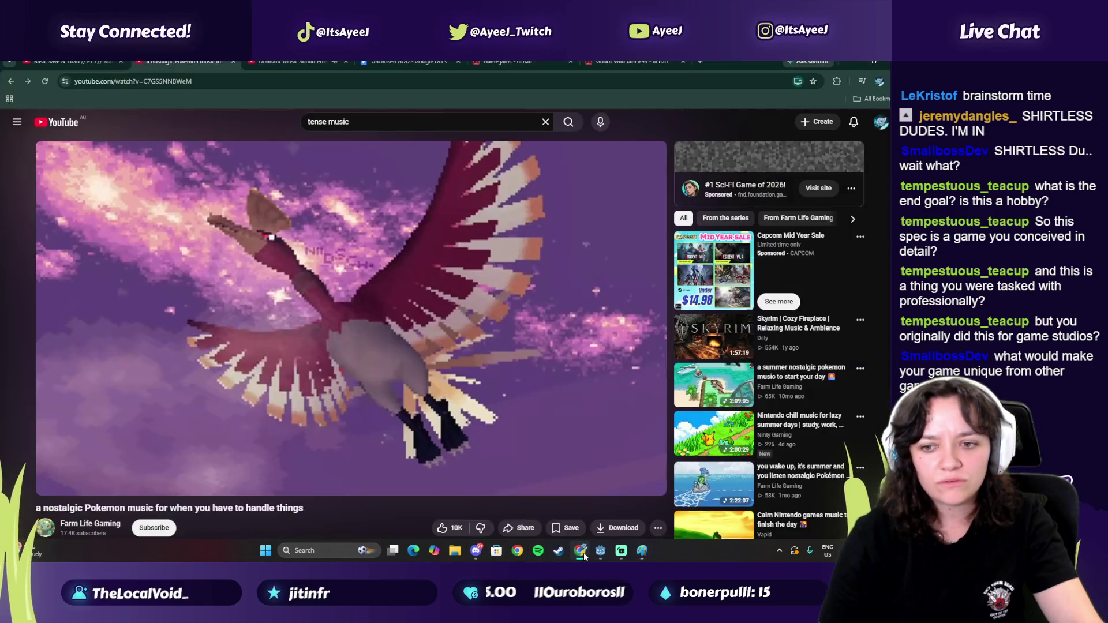
Step: Resume the Pokemon music video playing while keeping the Unchosen GDD document in view
left_click(68, 61)
key("ctrl+Tab")
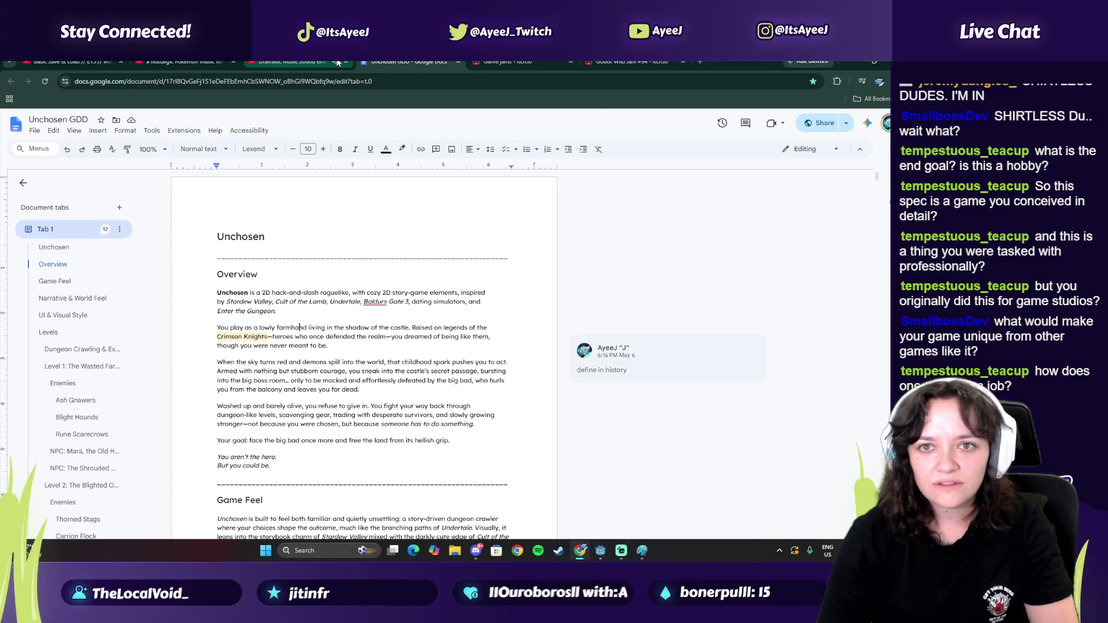
key("ctrl+shift+Tab")
key("space")
key("ctrl+Tab")
key("ctrl+shift+Tab")
key("ctrl+shift+Tab")
key("space")
key("ctrl+Tab")
key("ctrl+Tab")
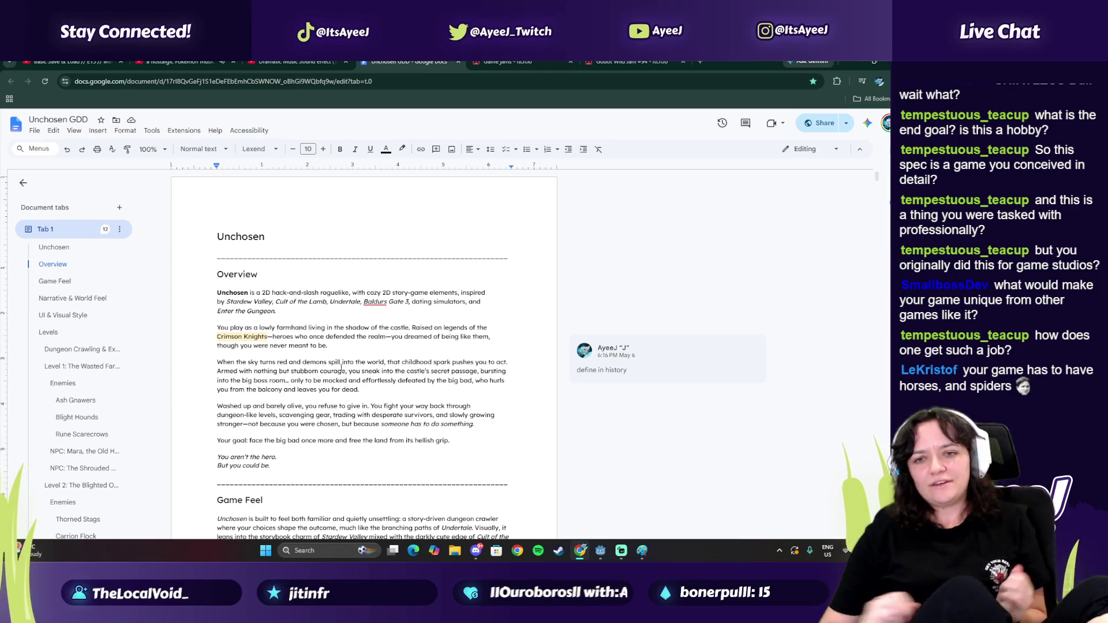
left_click(701, 61)
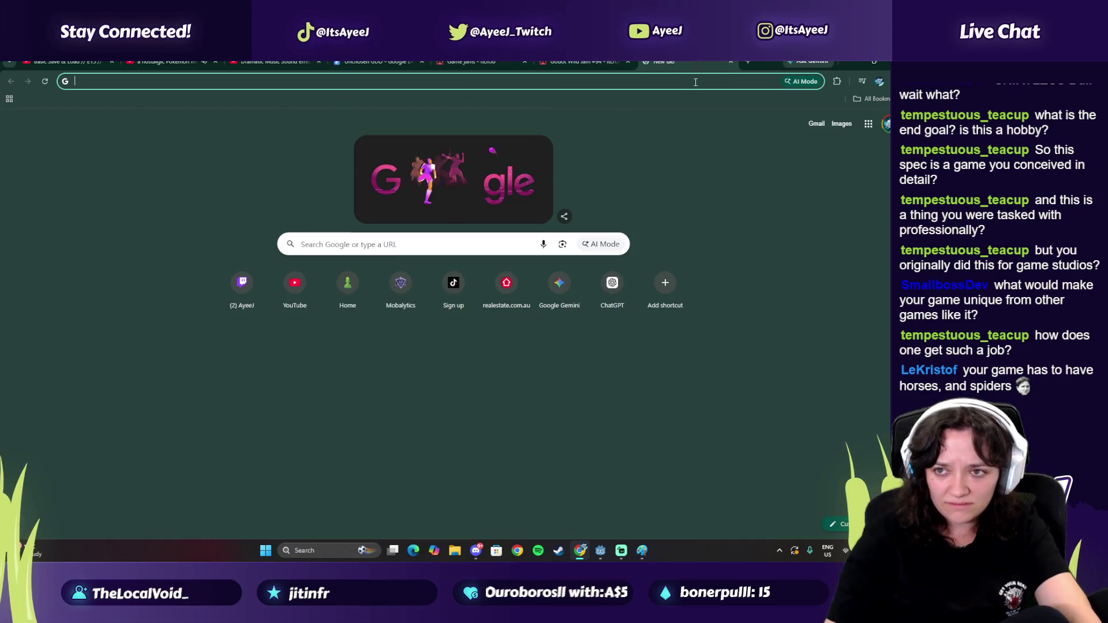
Step: Search Google for 'hand of fate 2', select its summary paragraph, and close the search tab
type("hand of fat")
type("e 2")
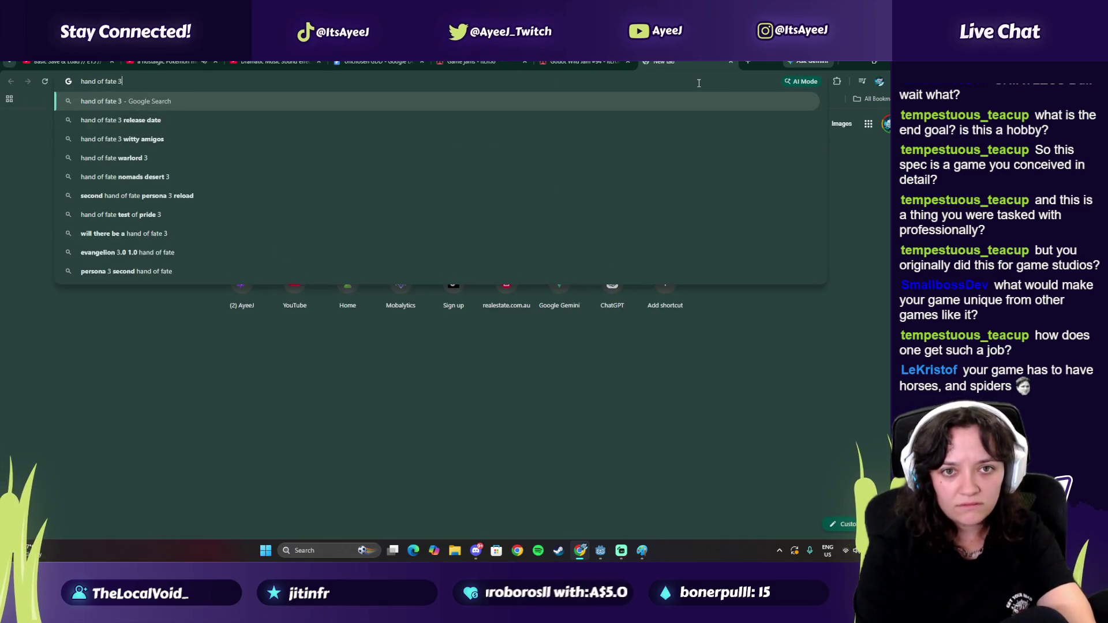
key("Return")
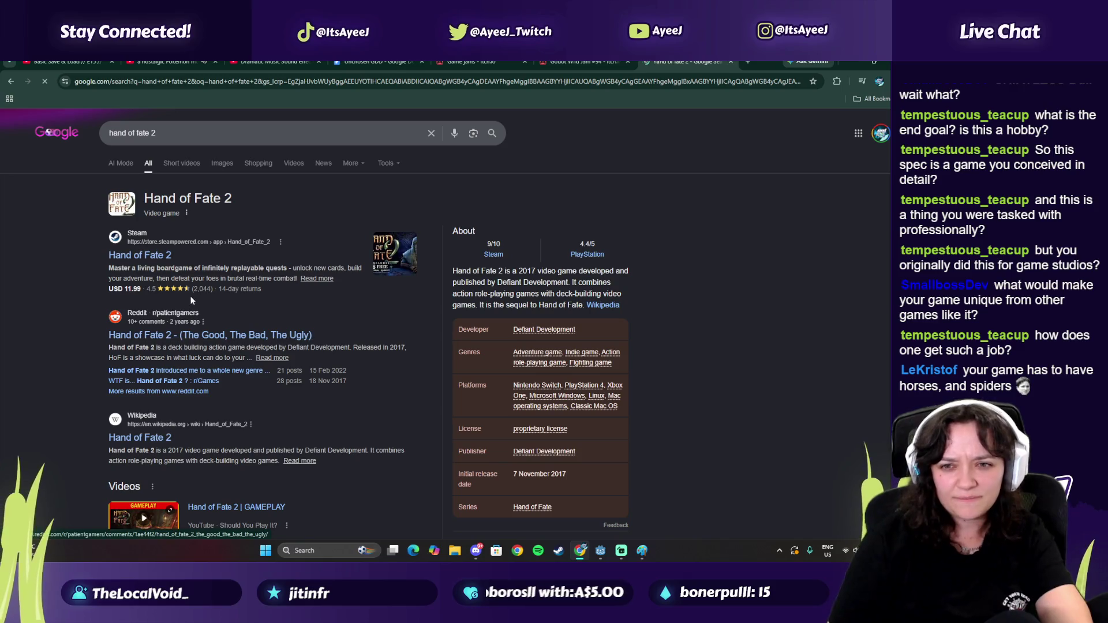
triple_click(490, 281)
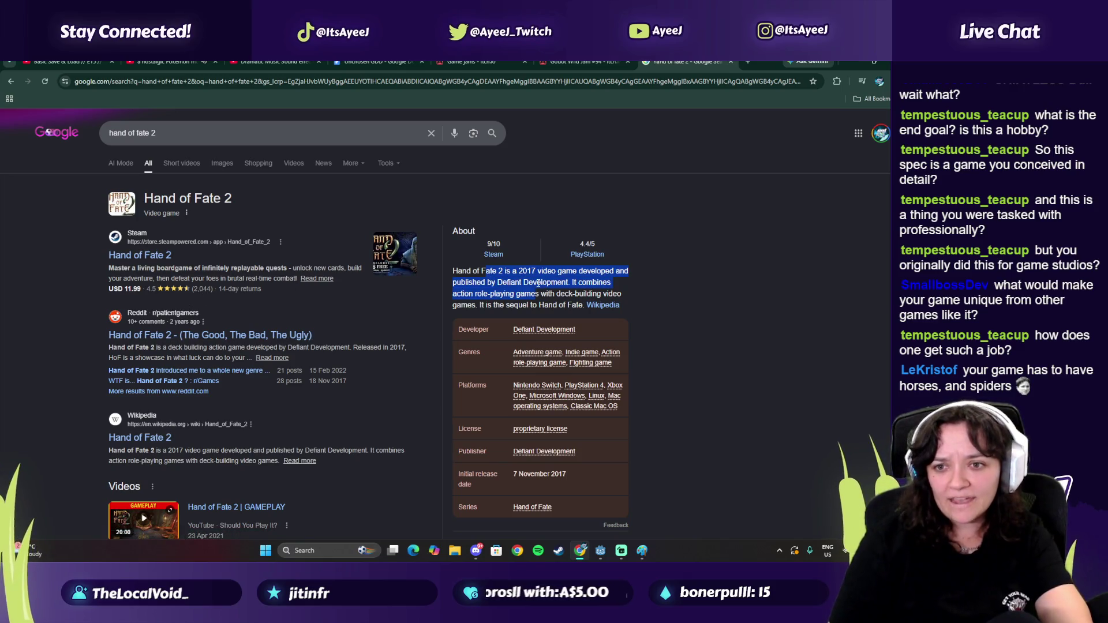
left_click(731, 61)
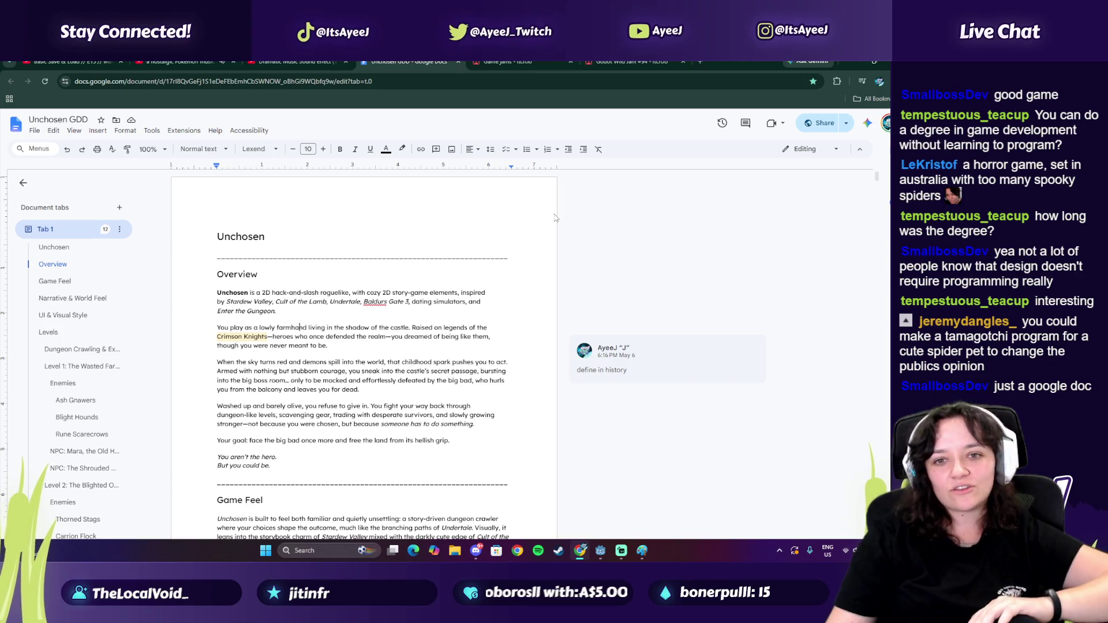
Step: Select text in the Unchosen GDD, then bring the Godot editor back to the front
mouse_move(257, 212)
left_mouse_down()
mouse_move(300, 536)
mouse_move(346, 519)
mouse_move(271, 460)
left_mouse_up()
key("ctrl+2")
mouse_move(622, 553)
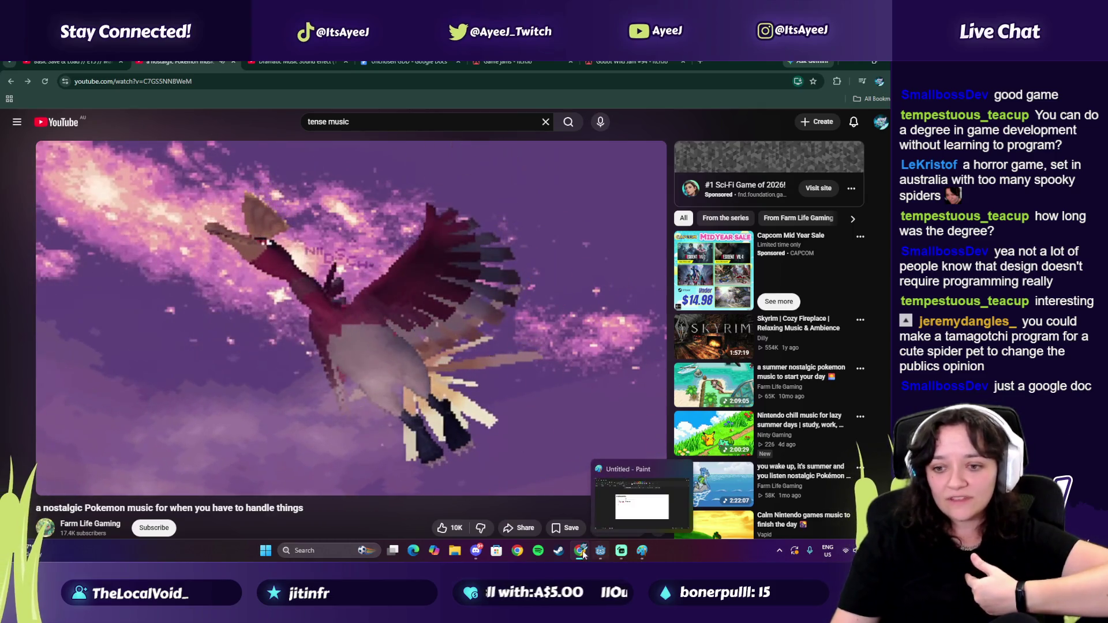
left_click(600, 551)
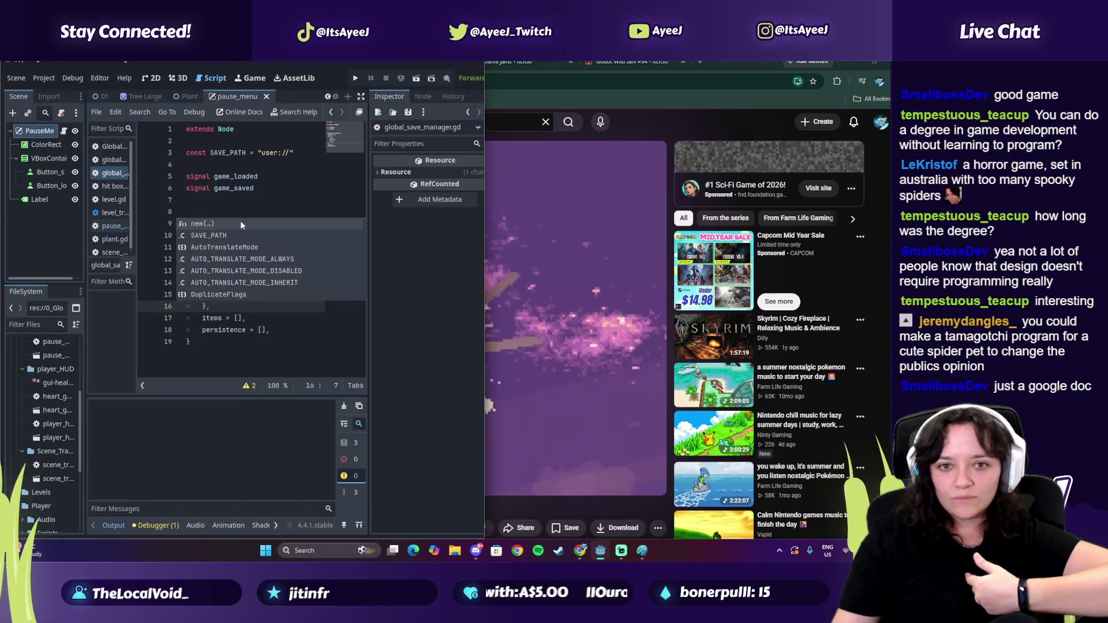
Step: Maximize the Godot editor and show the pause_menu scene in the 2D workspace
double_click(404, 64)
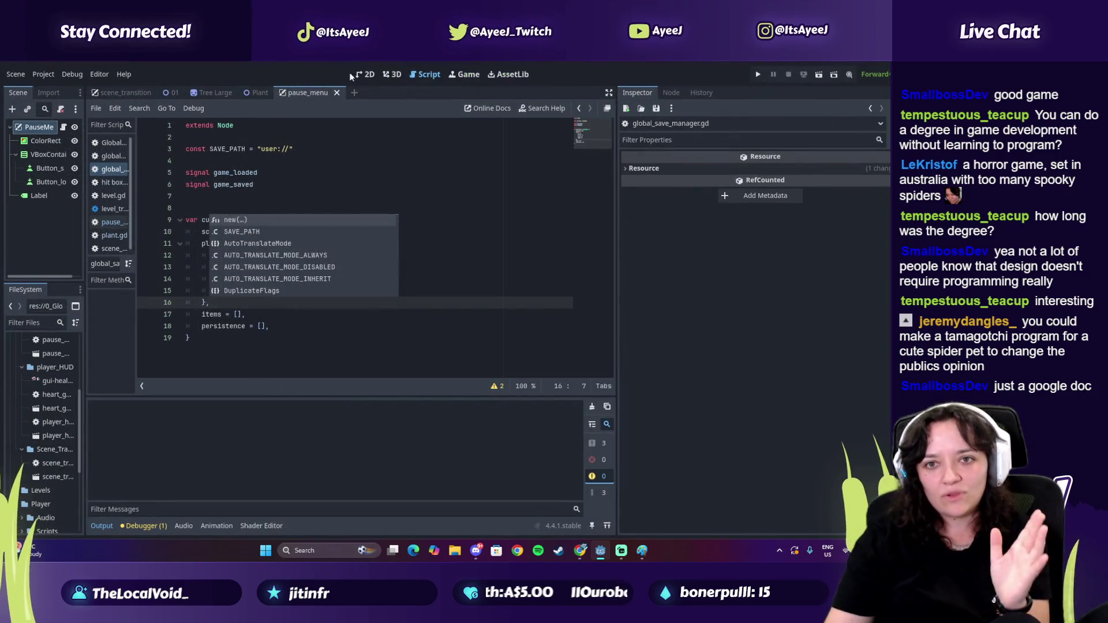
left_click(370, 74)
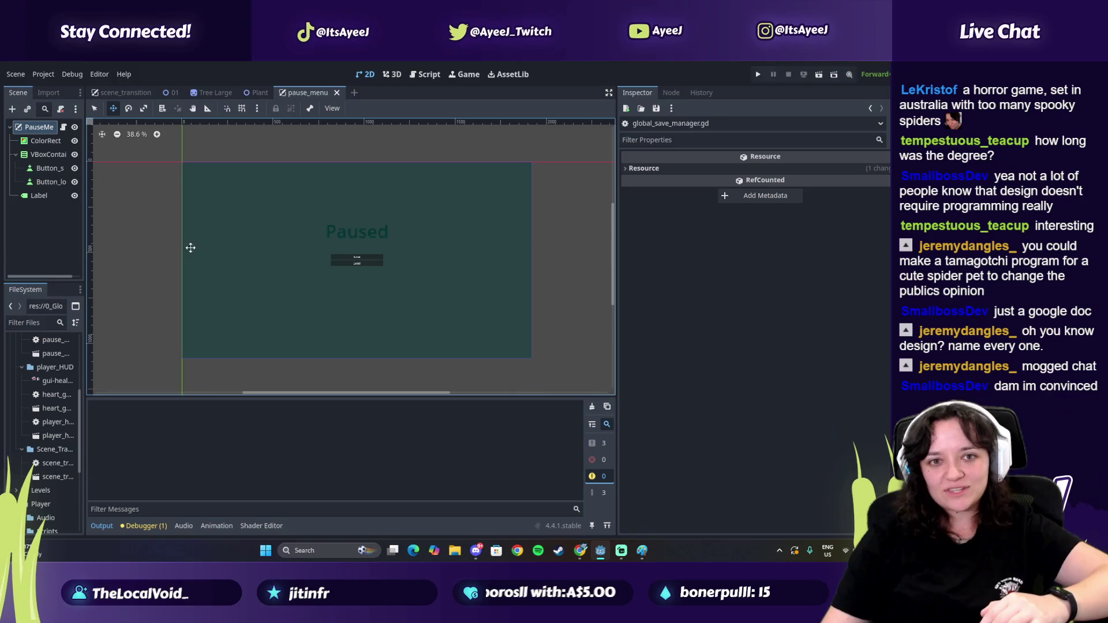
Step: Drag the Inspector splitter to the right to widen the 2D viewport and bottom panel
left_click_drag(616, 167, 792, 184)
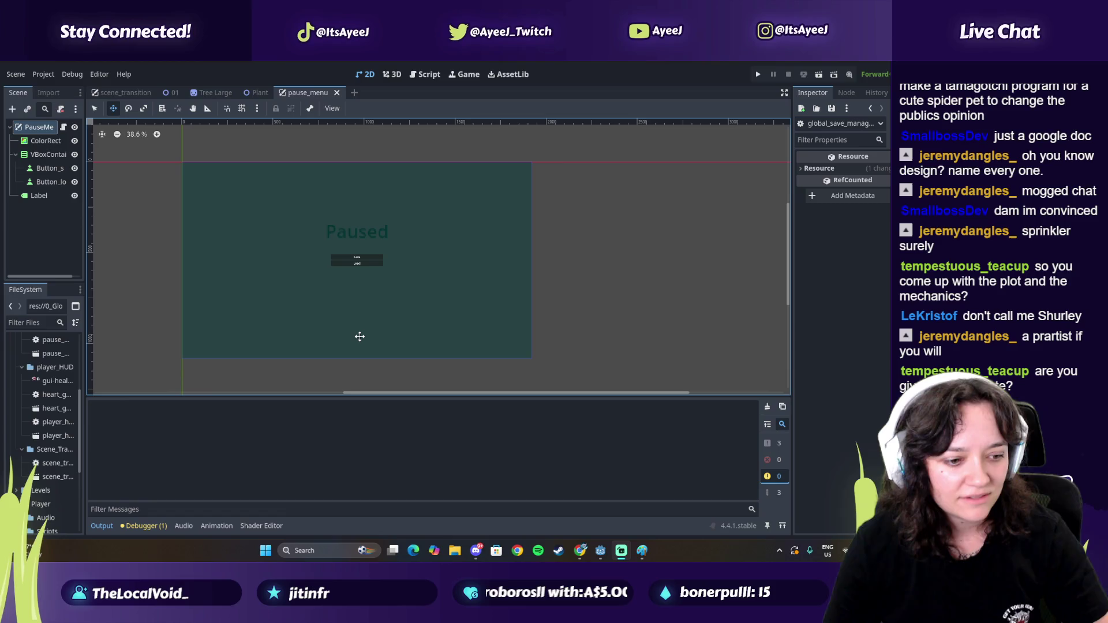
Step: Select the pause menu's ColorRect node, then switch to Chrome's Pokemon music video
left_click(359, 337)
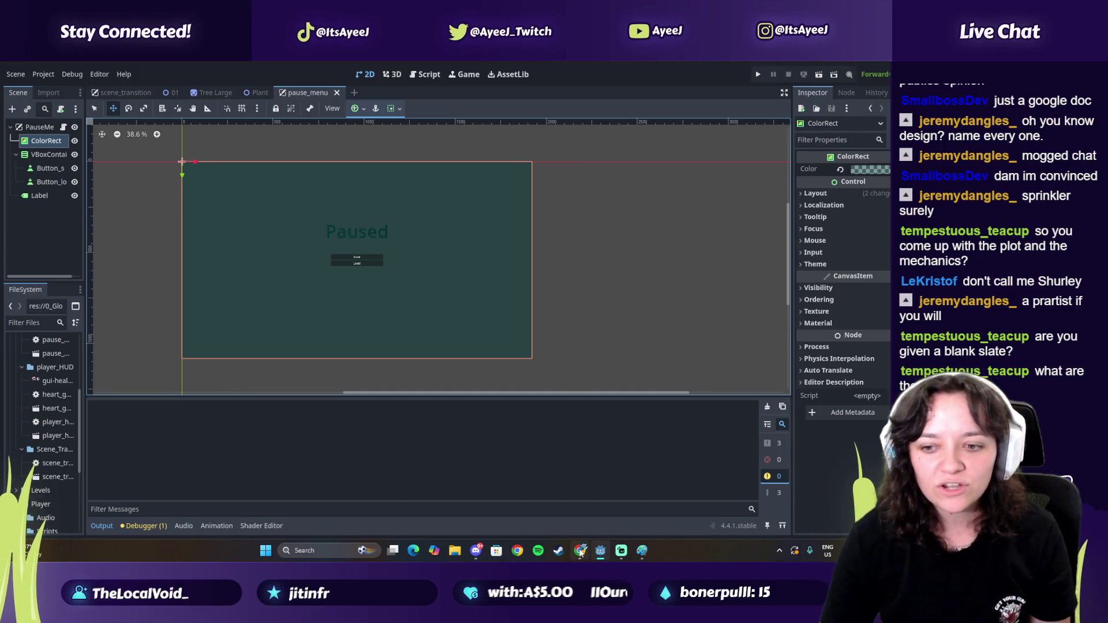
mouse_move(580, 553)
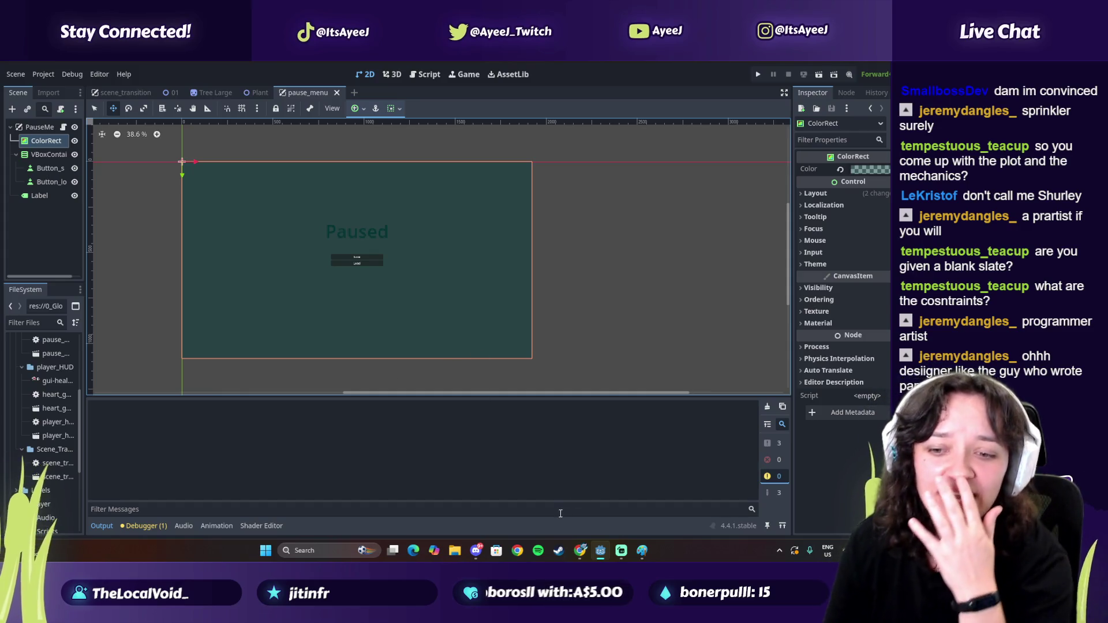
key("alt+Tab")
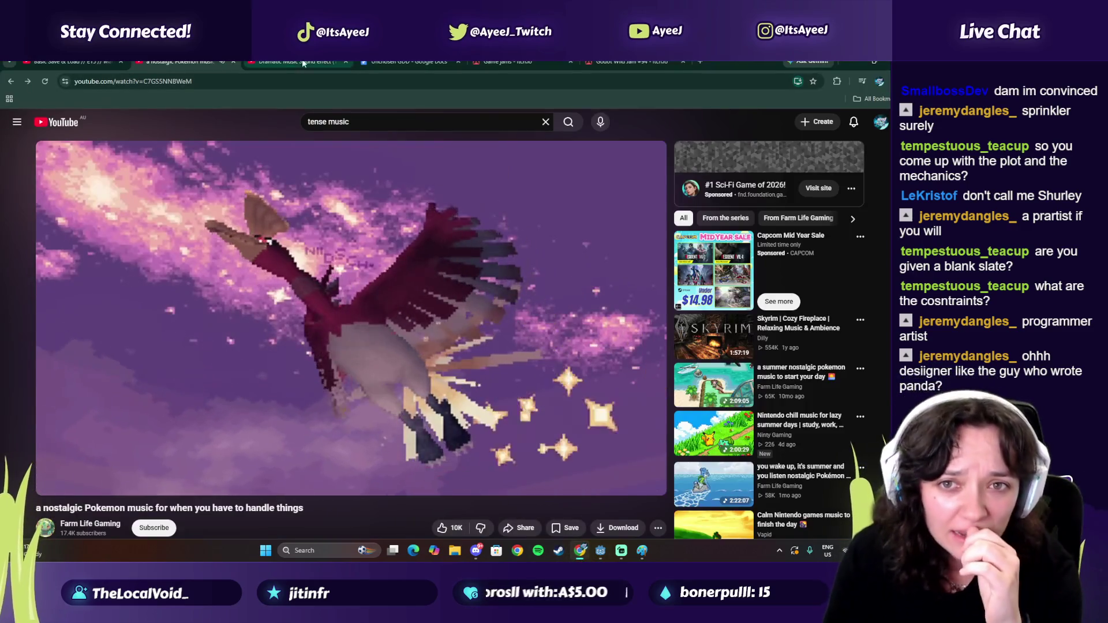
Step: Open the Unchosen GDD and scroll down through its sections to Level 1 and back
left_click(403, 62)
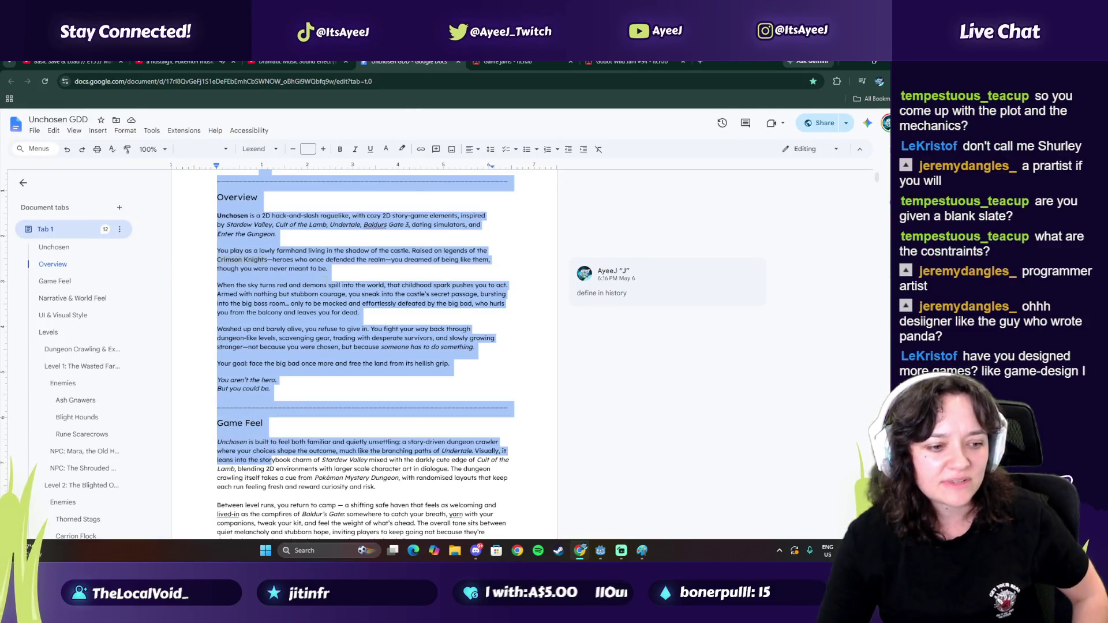
left_click(403, 267)
scroll(402, 266, "up", 2)
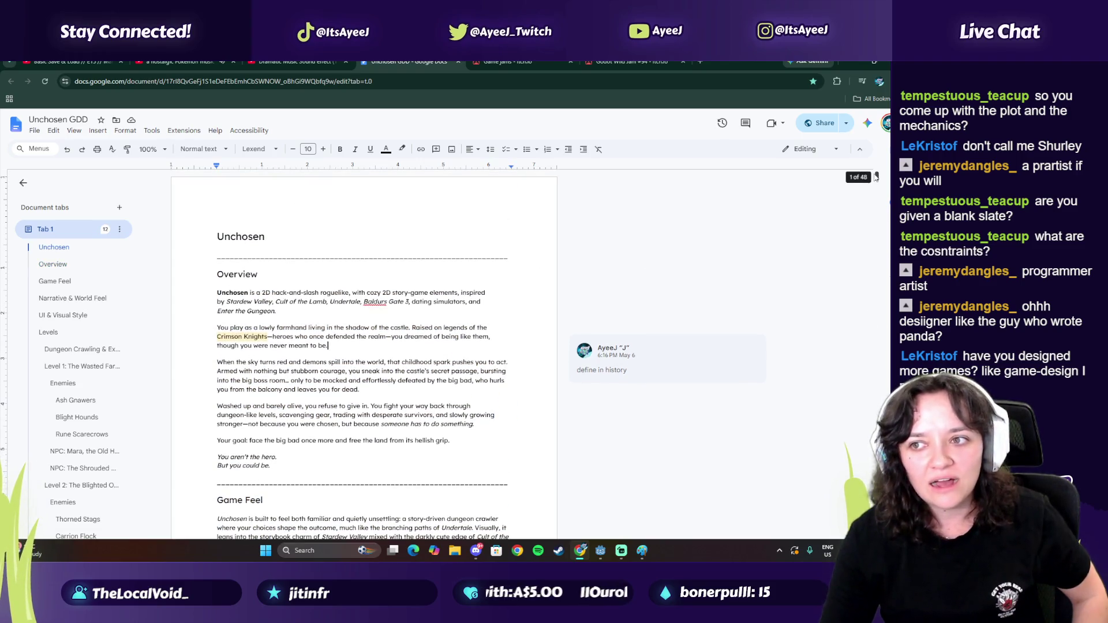
scroll(251, 261, "down", 10)
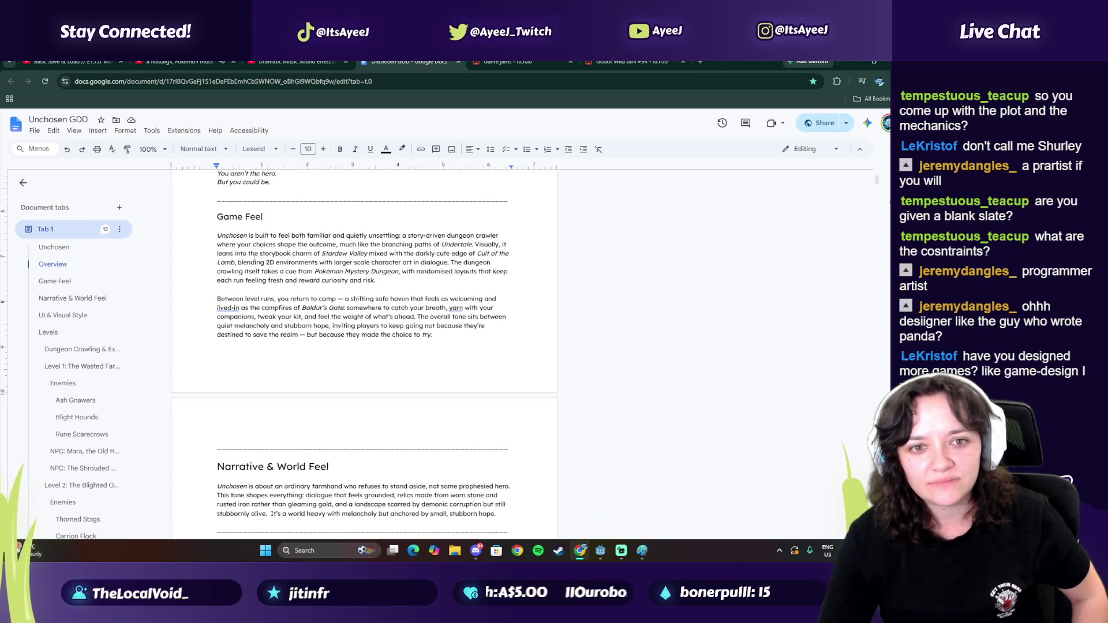
scroll(251, 261, "down", 6)
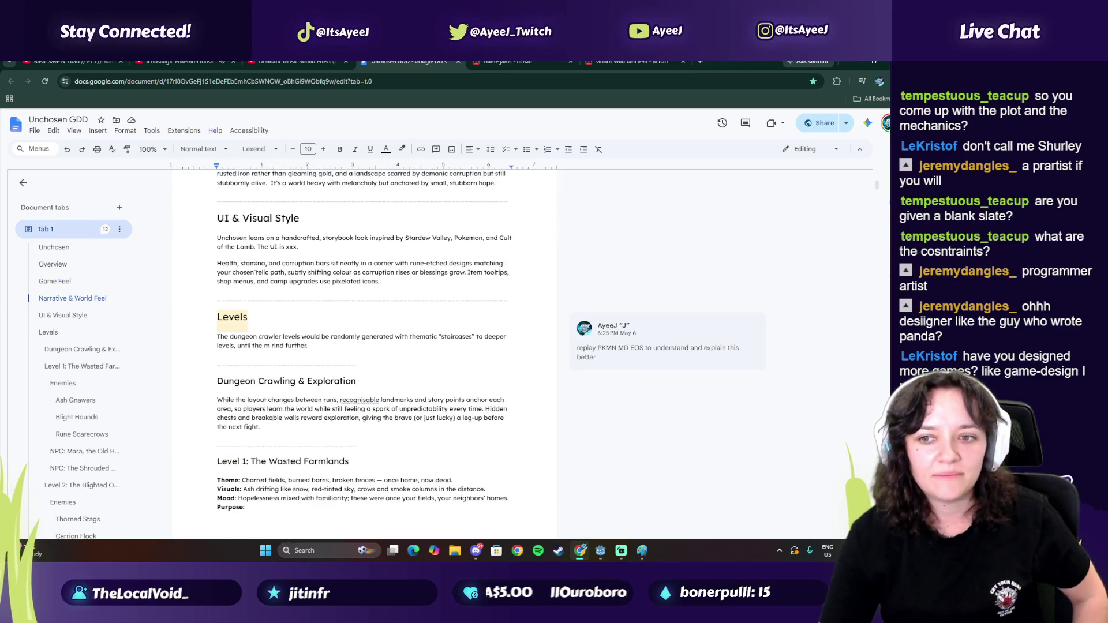
scroll(260, 271, "down", 2)
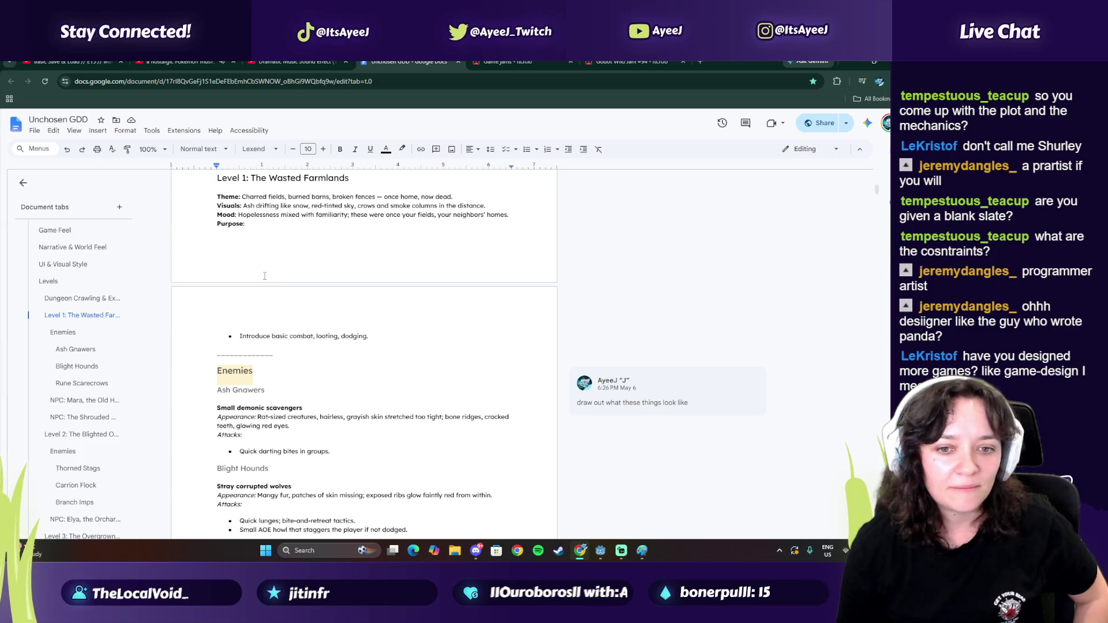
scroll(262, 271, "up", 10)
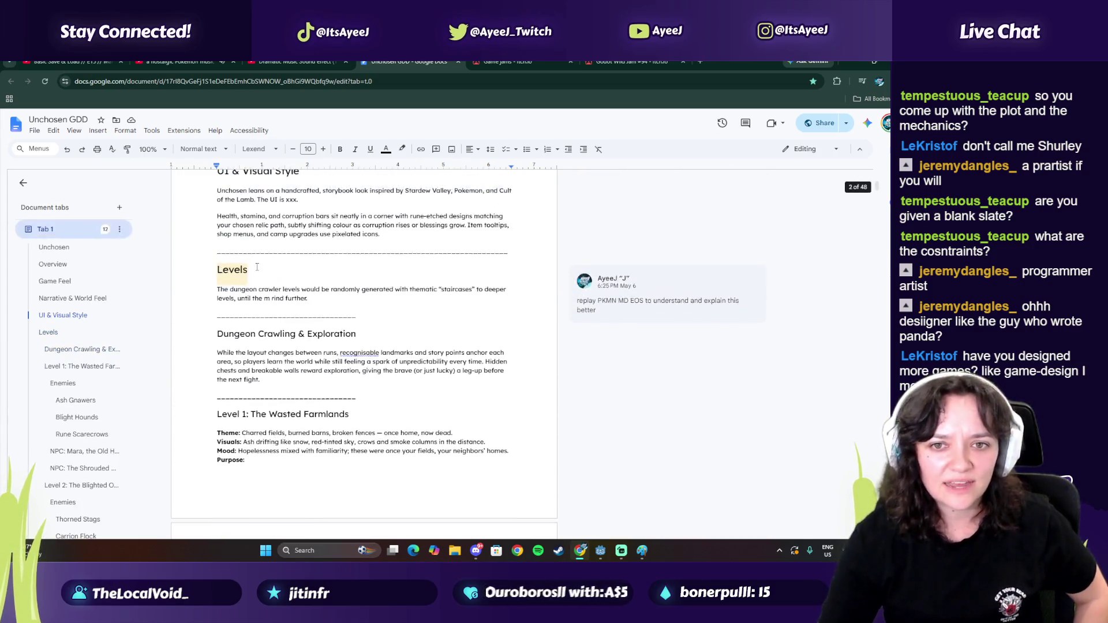
scroll(256, 266, "up", 8)
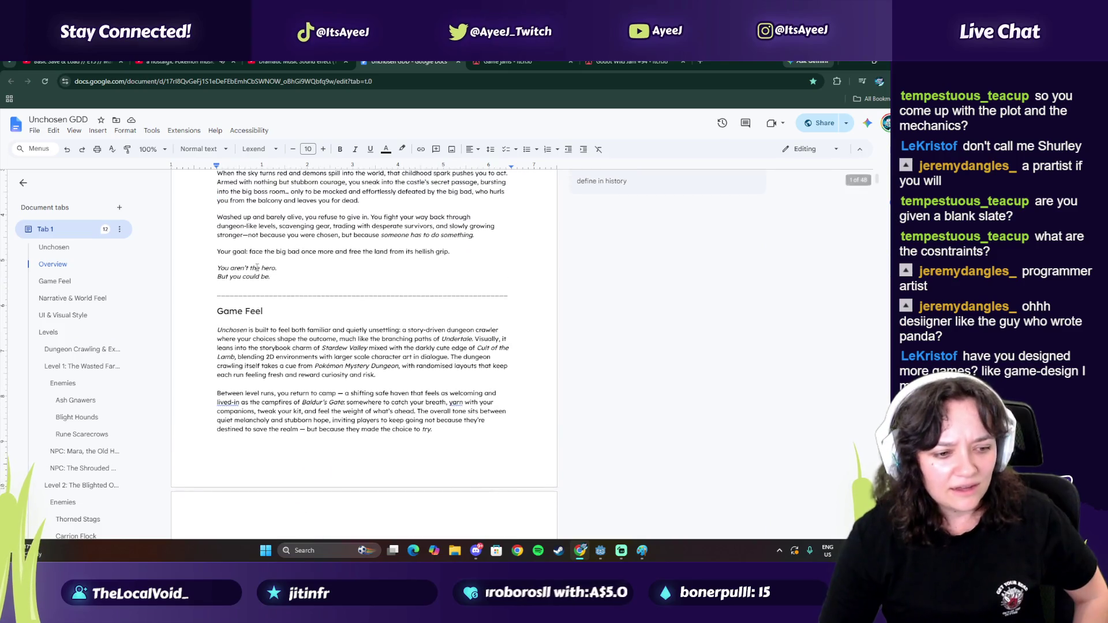
scroll(257, 267, "up", 2)
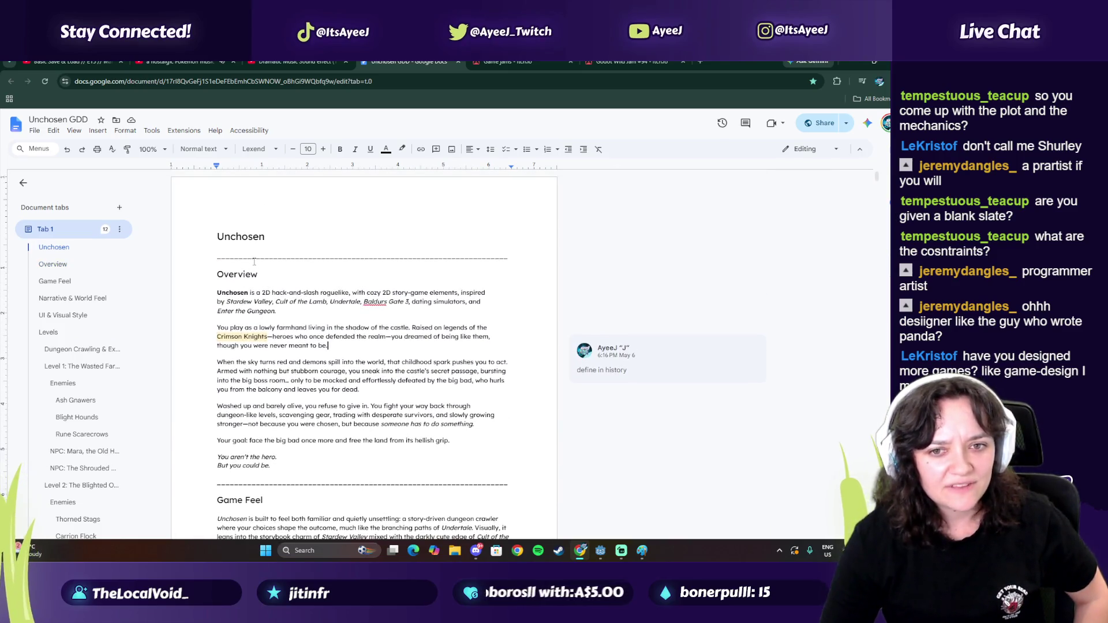
Step: Jump to the GDD's Overview section, read through it, then go to the Godot Wild Jam #94 page
left_click(88, 265)
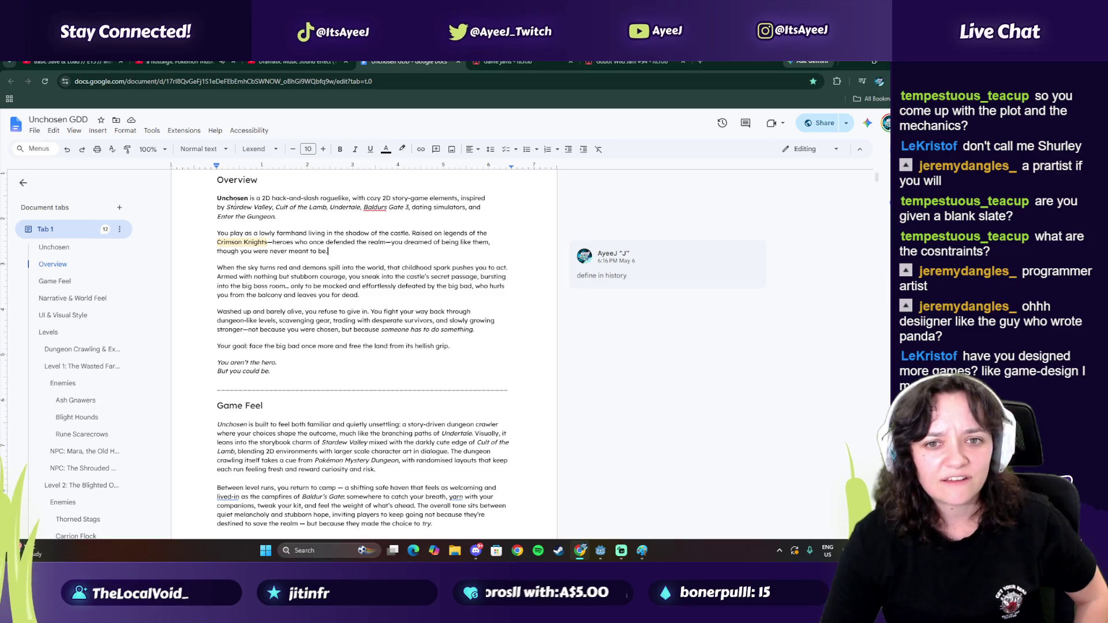
left_click_drag(235, 199, 369, 323)
scroll(299, 303, "down", 3)
left_click(300, 303)
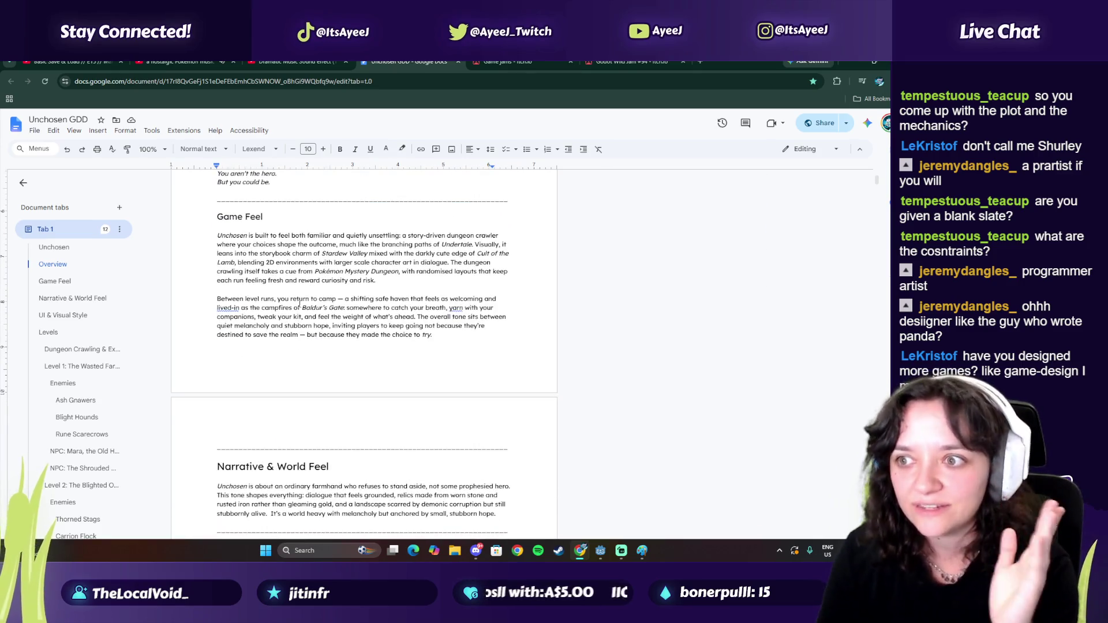
scroll(299, 303, "down", 1)
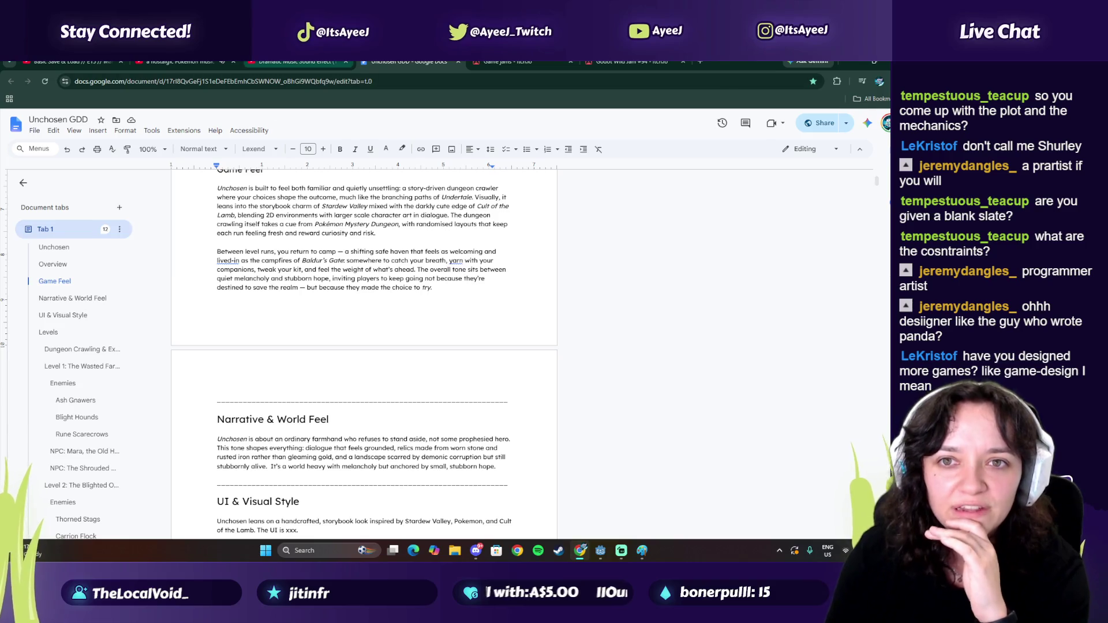
left_click(629, 62)
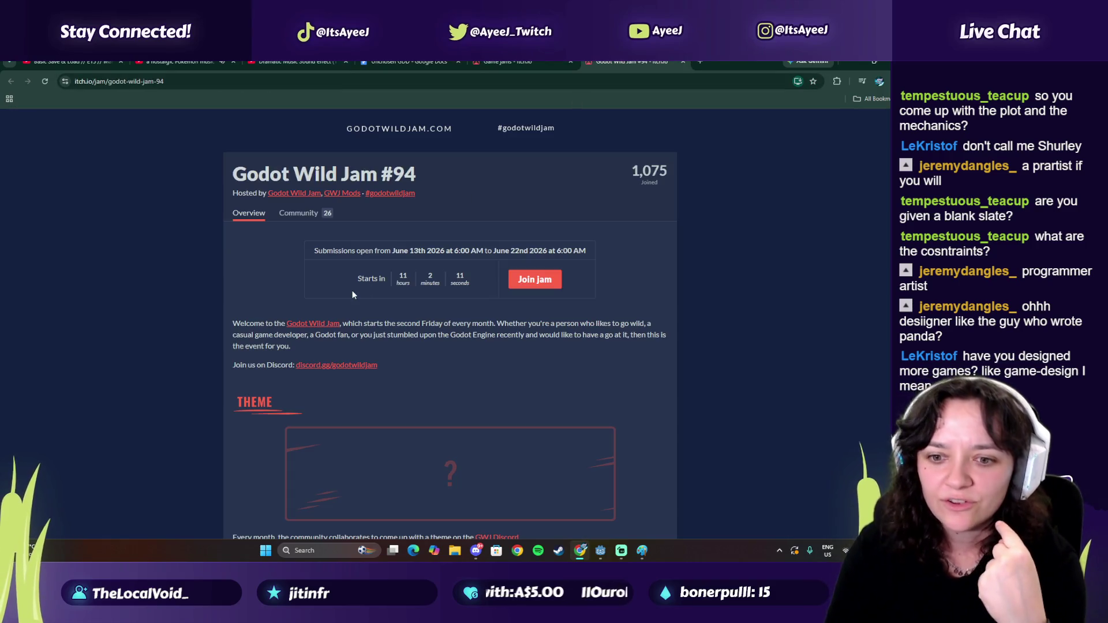
Step: Show itch.io's jams calendar with June jams like Godot Wild Jam #94
left_click(501, 62)
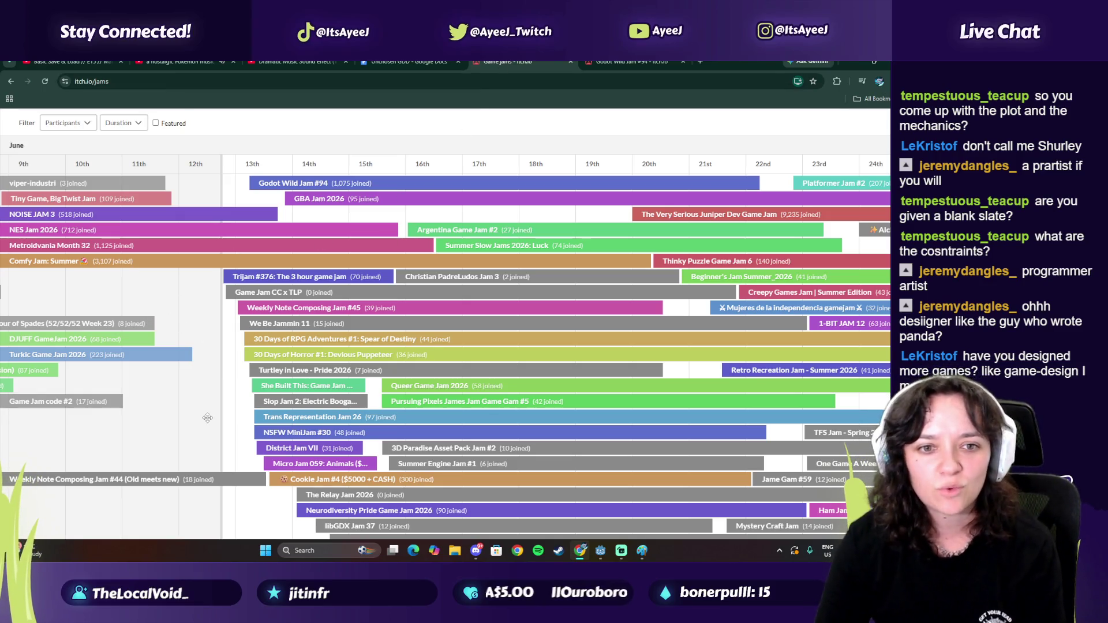
scroll(207, 416, "down", 1)
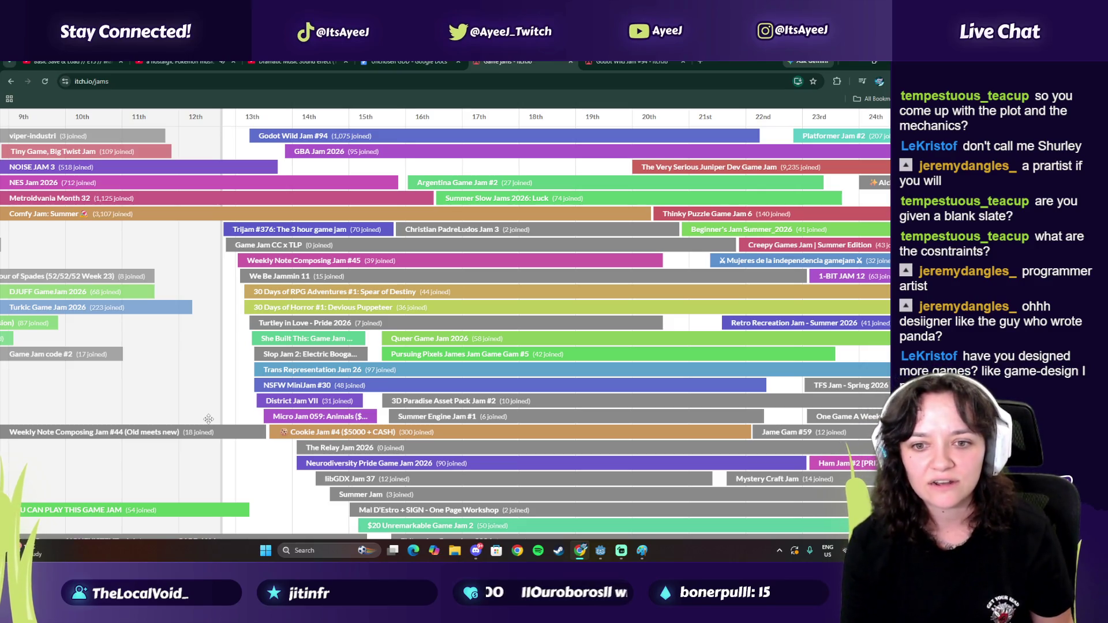
left_click(327, 434)
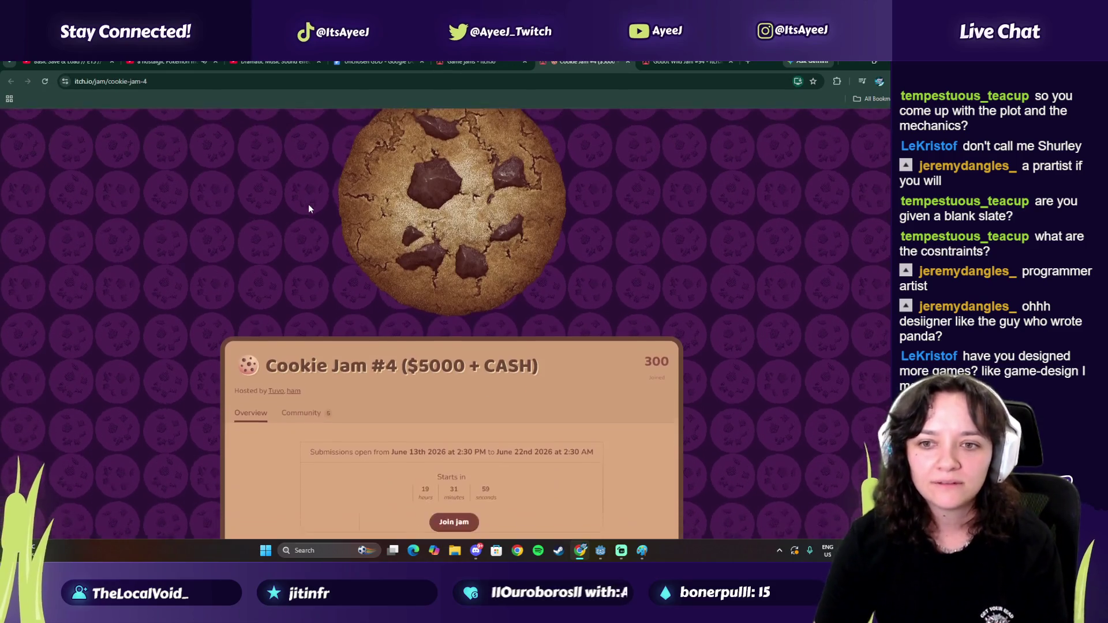
scroll(309, 204, "down", 2)
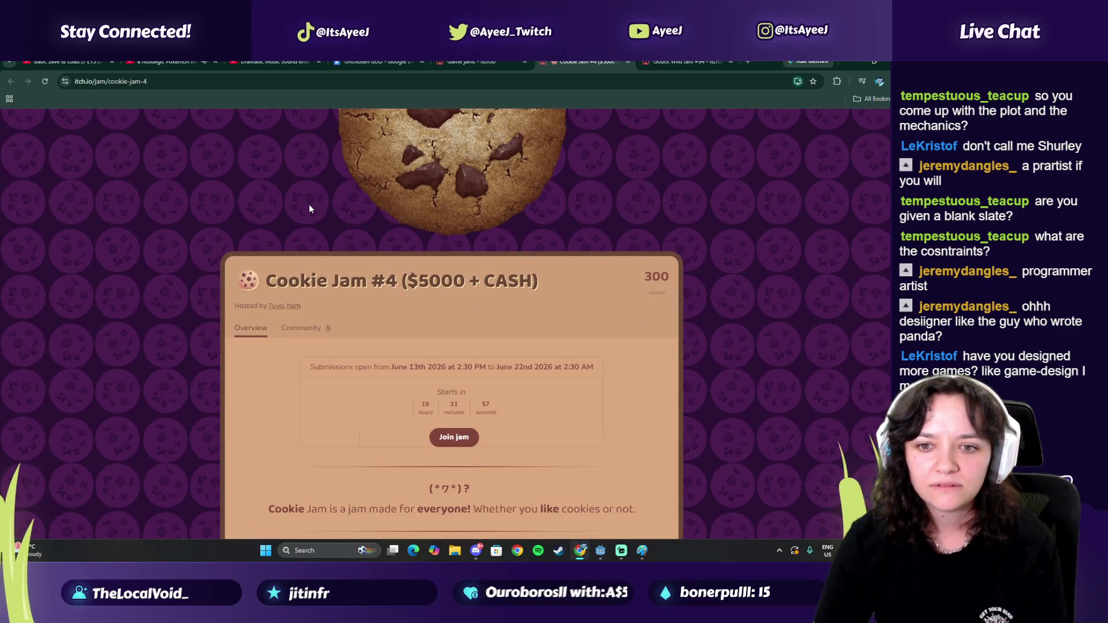
scroll(309, 210, "down", 1)
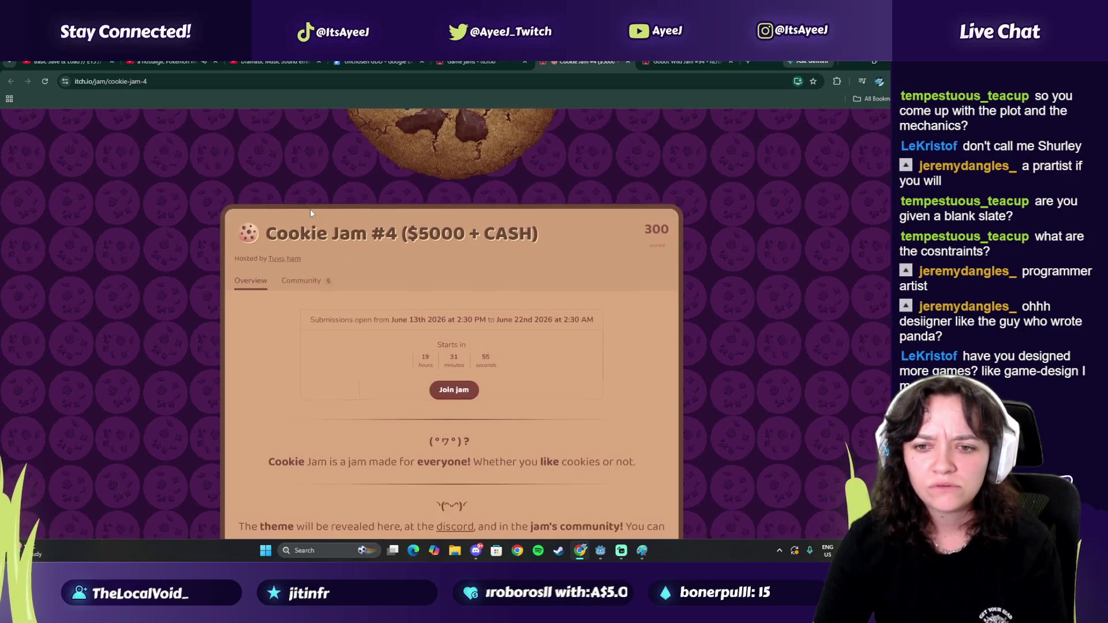
scroll(310, 214, "down", 3)
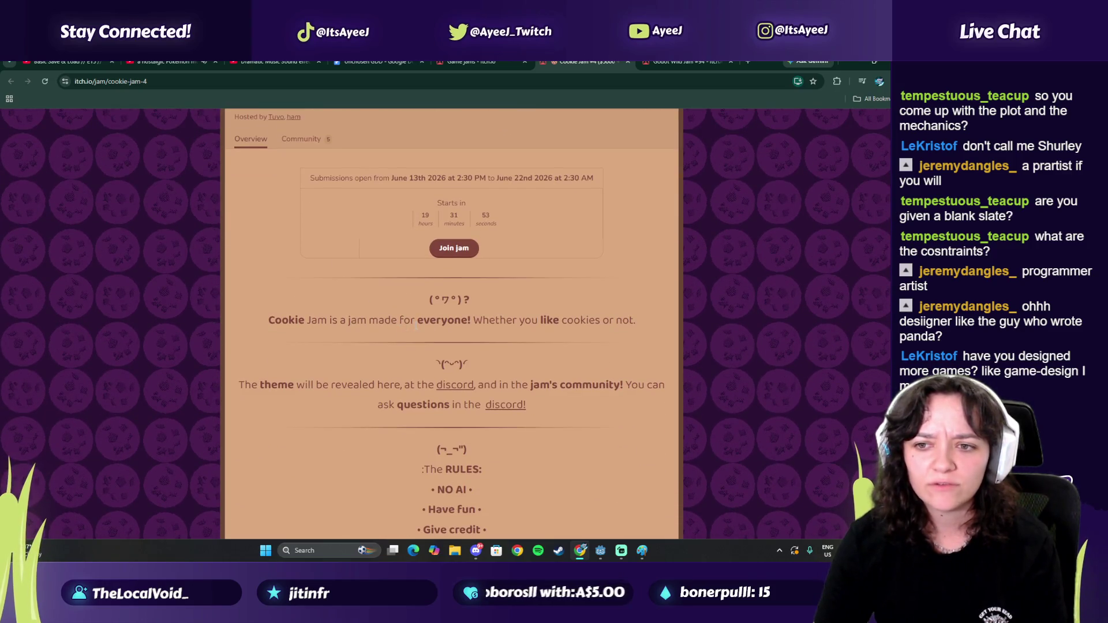
left_click_drag(416, 324, 506, 322)
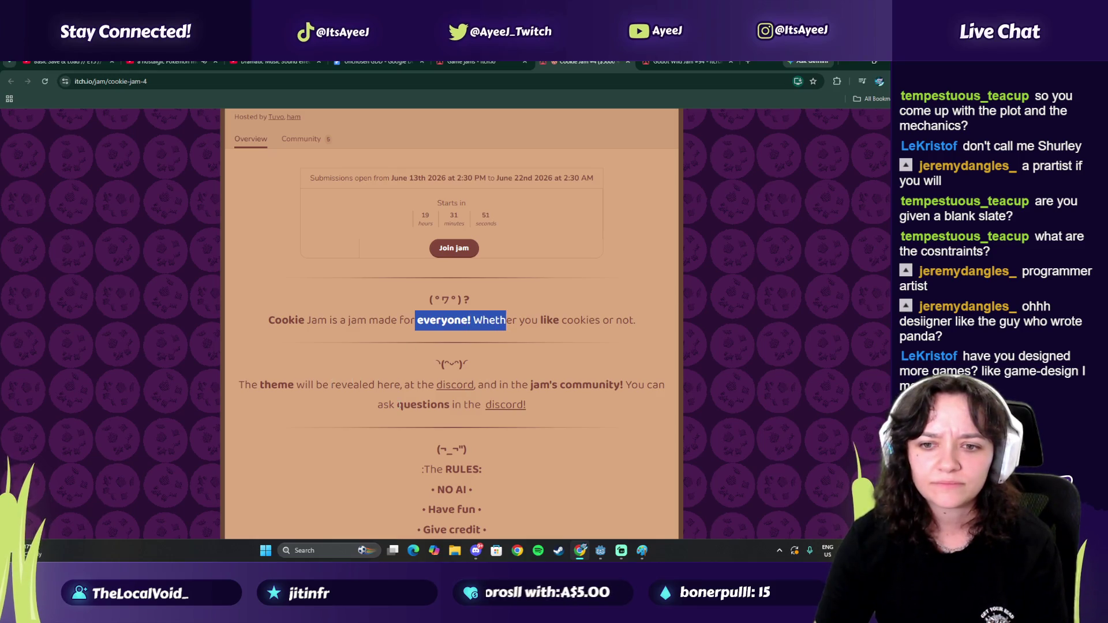
scroll(398, 404, "down", 4)
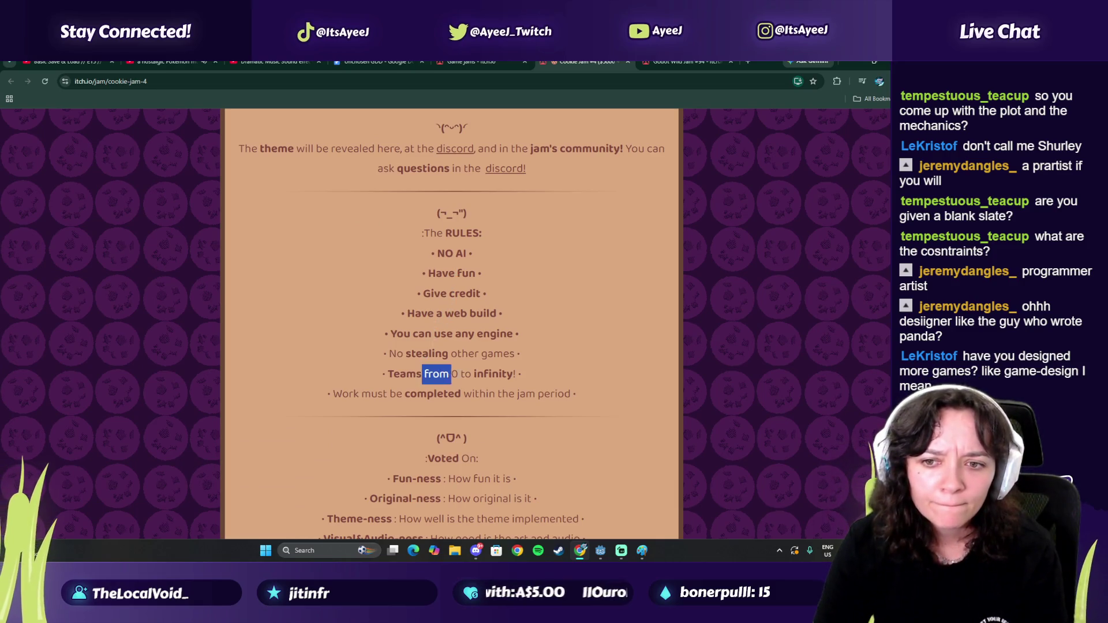
mouse_move(461, 394)
left_mouse_down()
mouse_move(410, 395)
mouse_move(436, 385)
mouse_move(450, 404)
mouse_move(432, 424)
left_mouse_up()
scroll(418, 385, "down", 2)
scroll(411, 438, "down", 1)
scroll(411, 438, "down", 2)
scroll(411, 438, "up", 1)
scroll(404, 433, "down", 4)
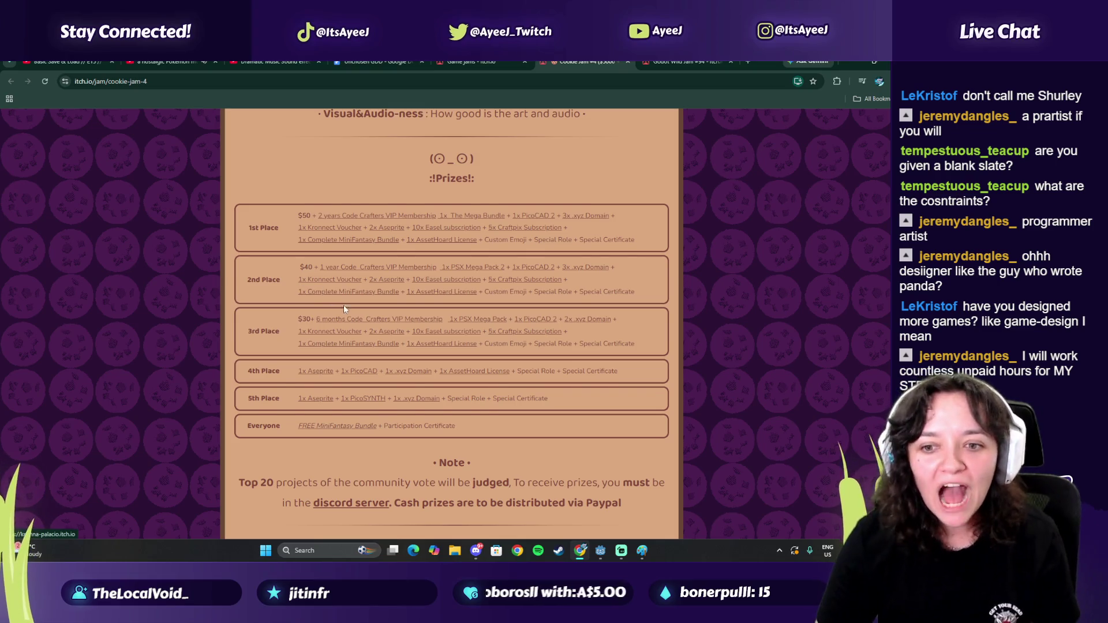
scroll(338, 299, "down", 3)
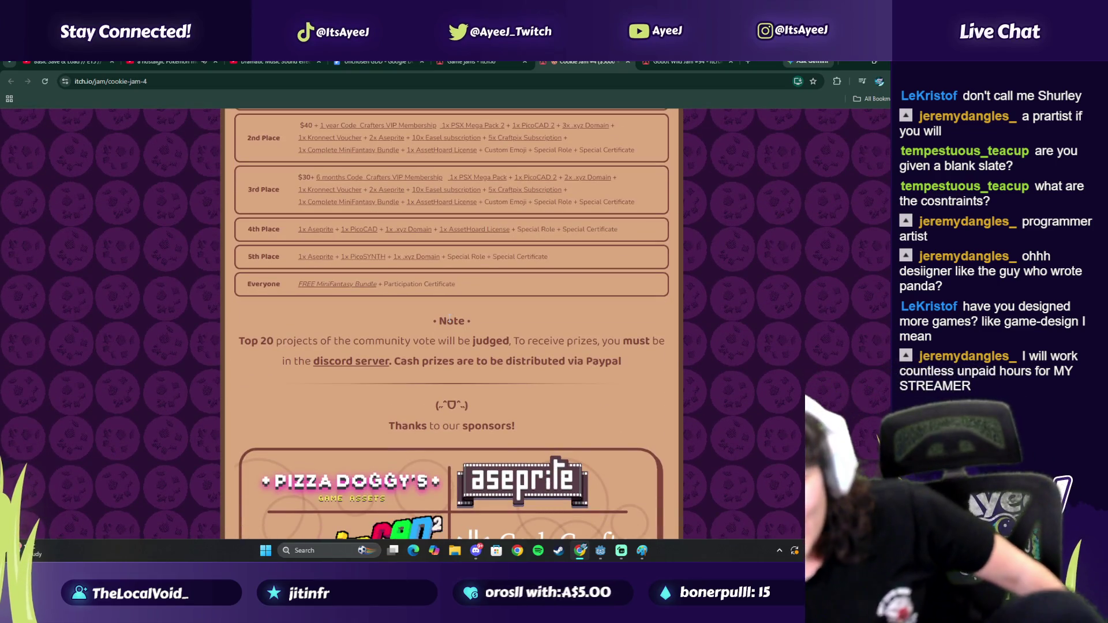
scroll(452, 326, "down", 5)
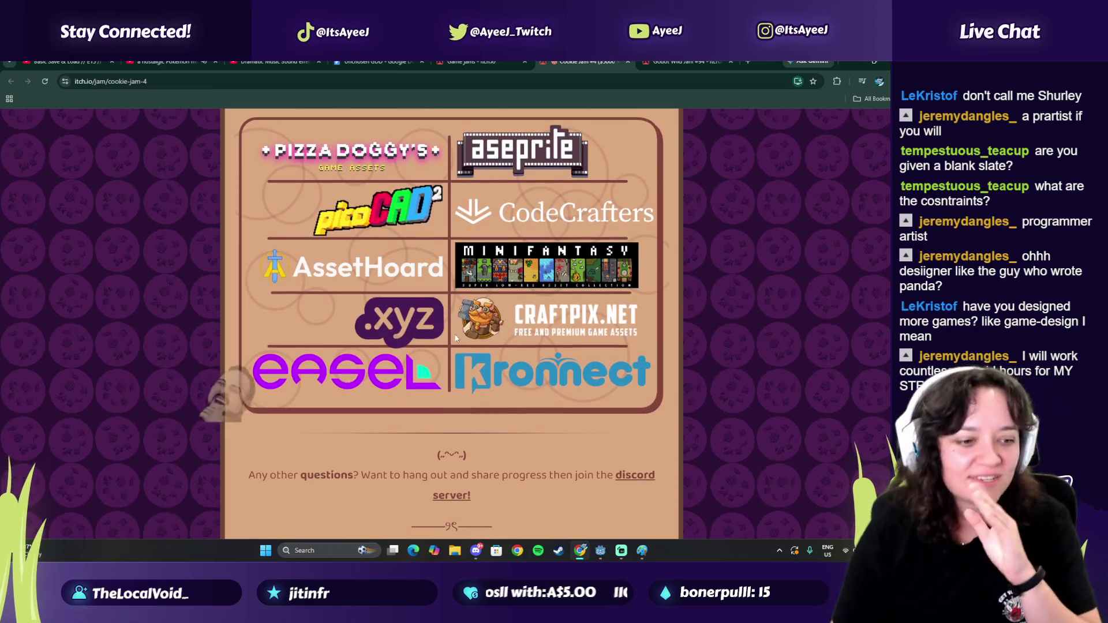
scroll(444, 358, "down", 1)
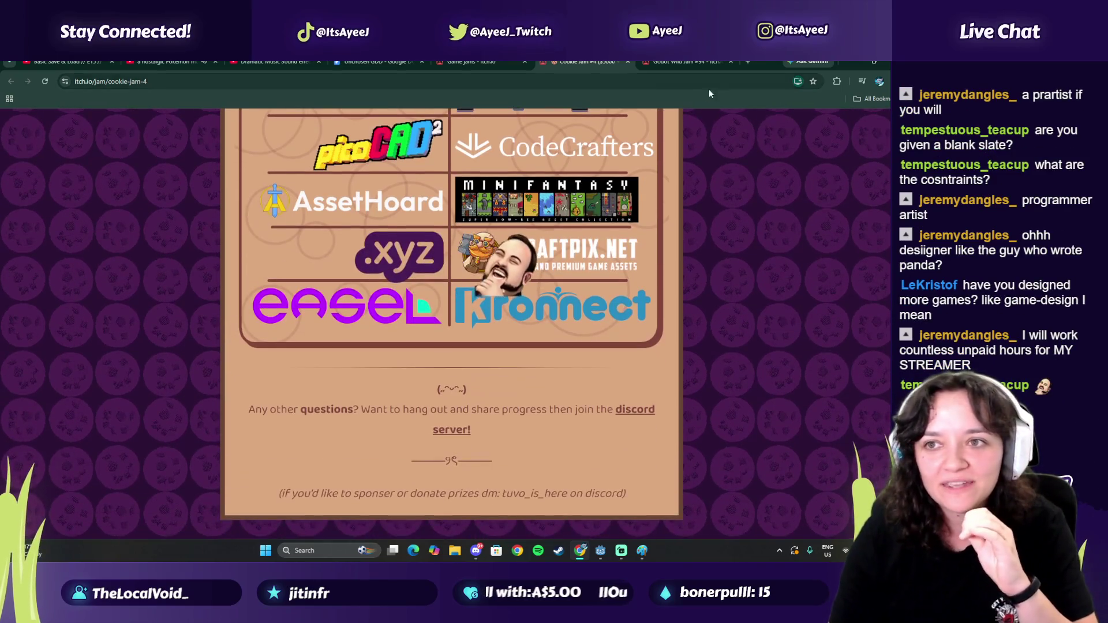
left_click(628, 63)
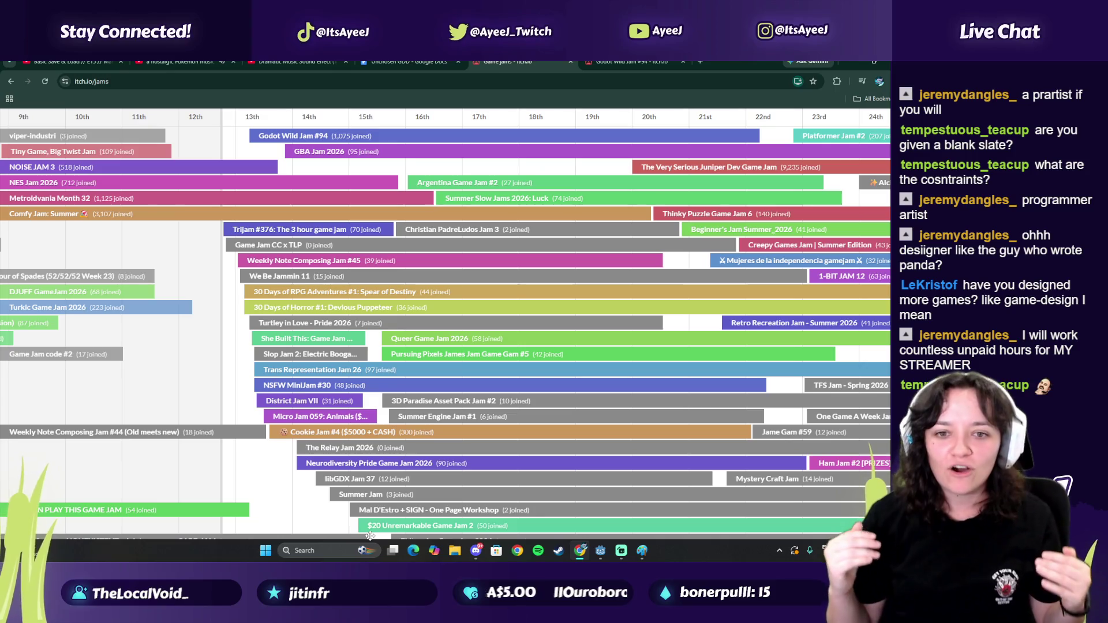
Step: Check the age restriction on the NSFW MiniJam #30 page, then close it
left_click(306, 391)
scroll(298, 372, "down", 2)
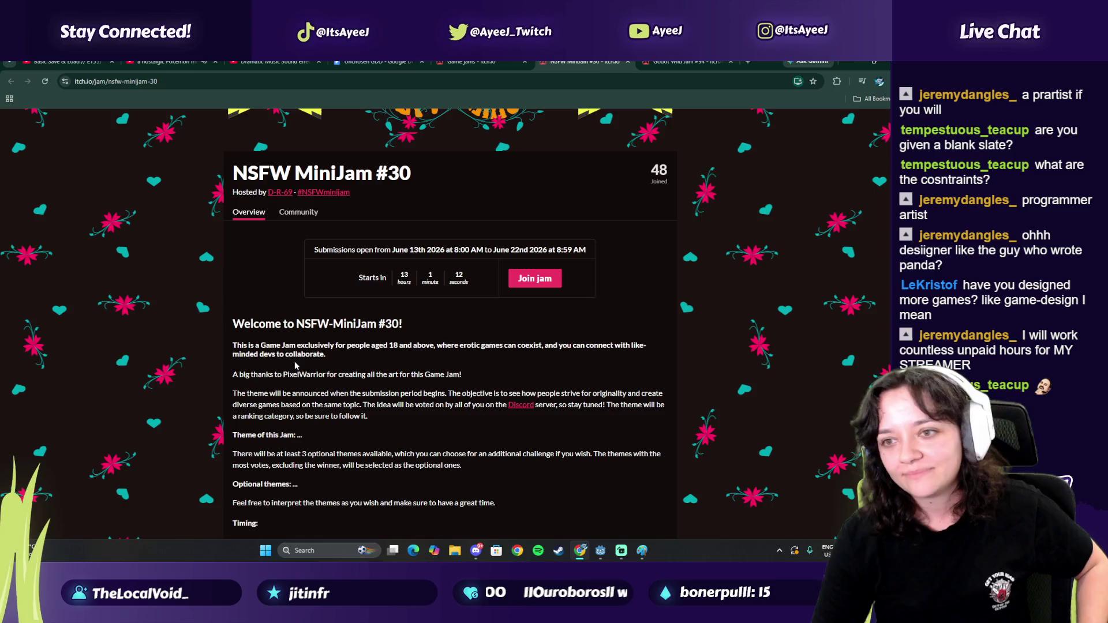
left_click_drag(279, 345, 453, 346)
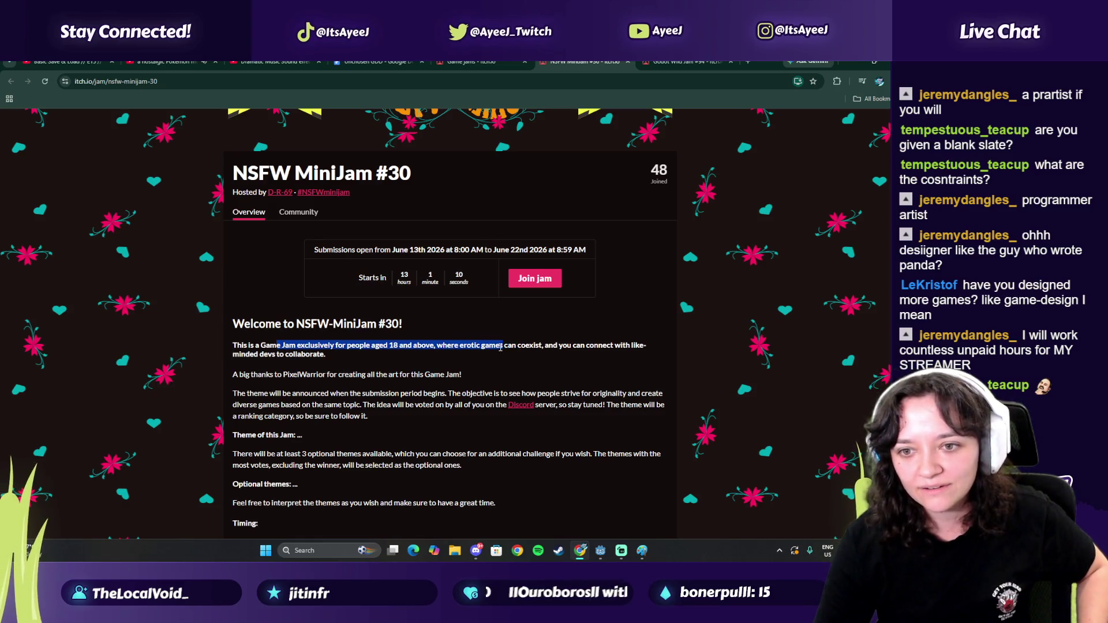
left_click(627, 62)
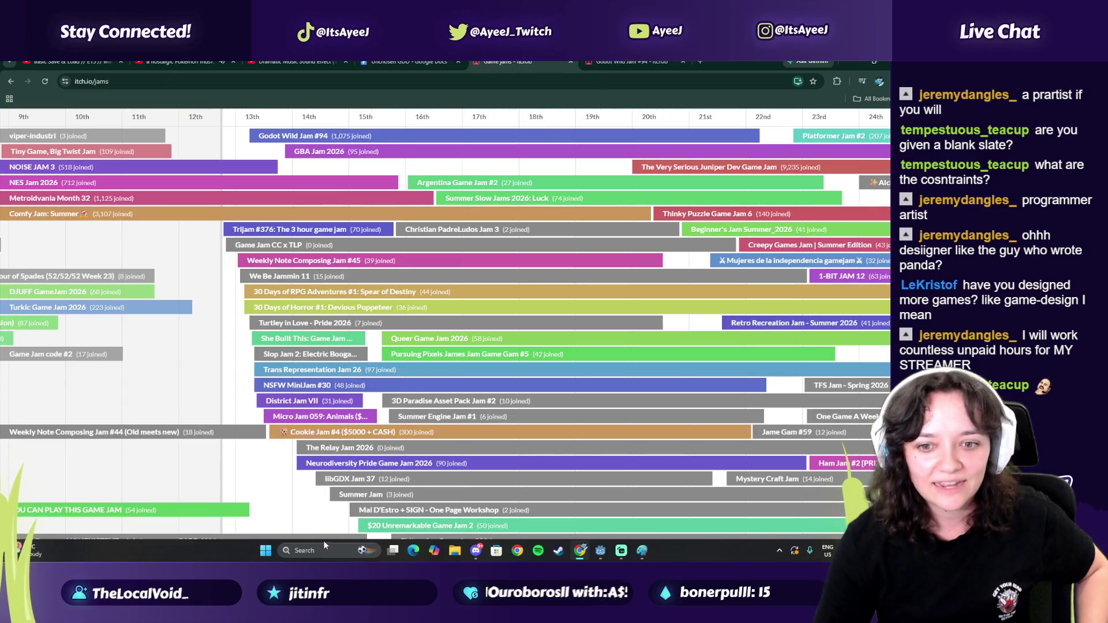
Step: Pan the jam calendar back and forth until the 15th–29th range is visible
left_click_drag(364, 538, 46, 496)
left_click_drag(837, 375, 424, 360)
left_click_drag(477, 424, 447, 287)
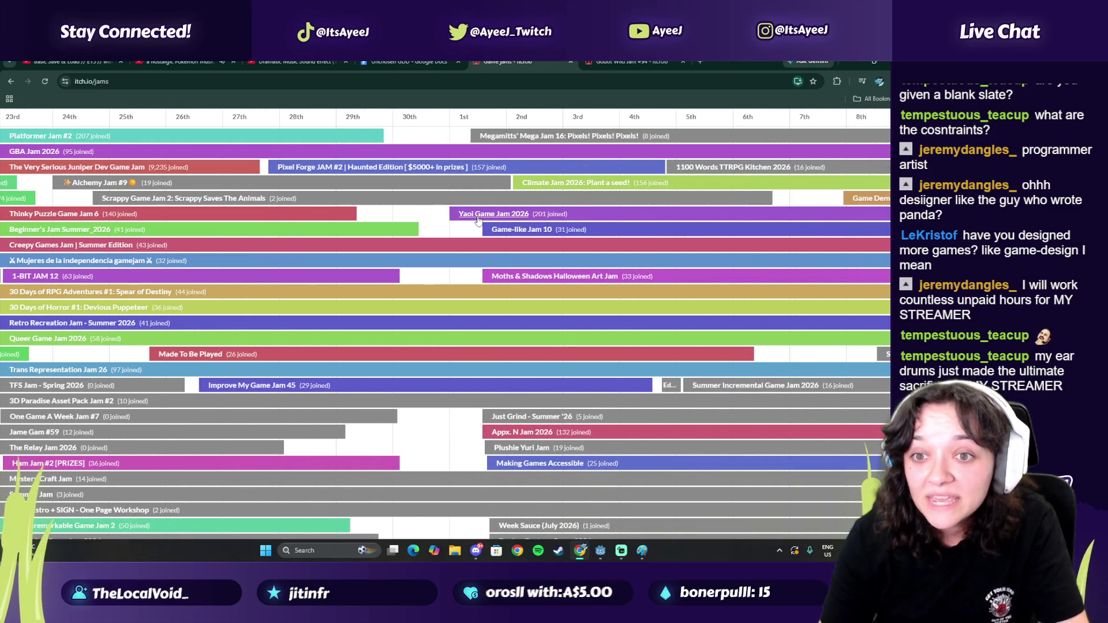
mouse_move(473, 355)
left_mouse_down()
mouse_move(439, 404)
mouse_move(364, 436)
mouse_move(323, 433)
mouse_move(556, 419)
mouse_move(761, 440)
left_mouse_up()
left_click_drag(183, 374, 277, 378)
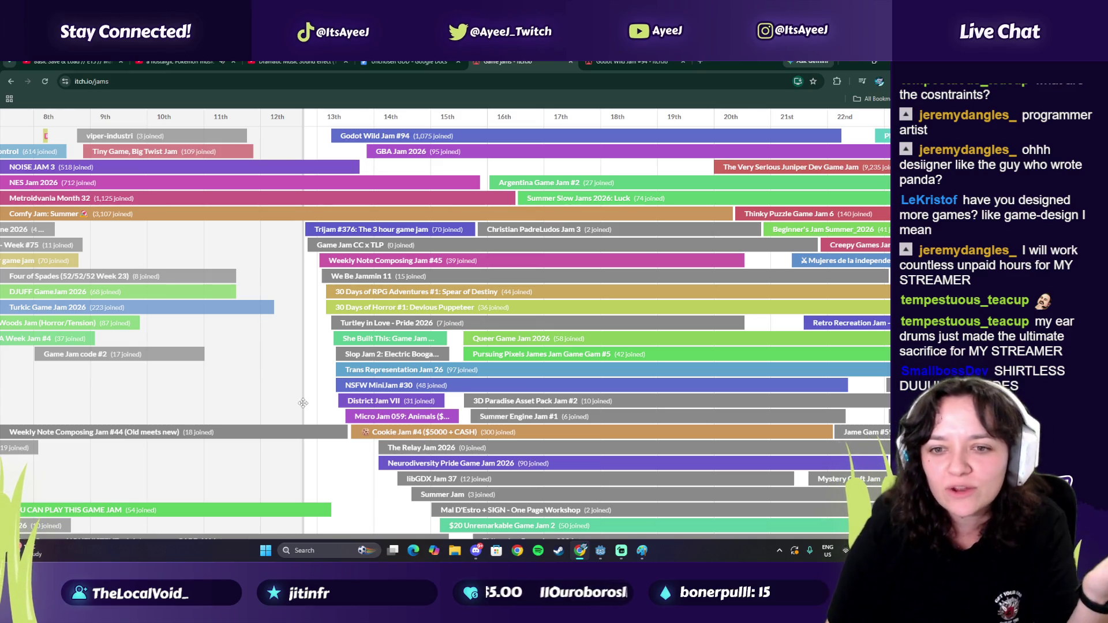
mouse_move(290, 381)
left_mouse_down()
mouse_move(368, 384)
mouse_move(89, 355)
left_mouse_up()
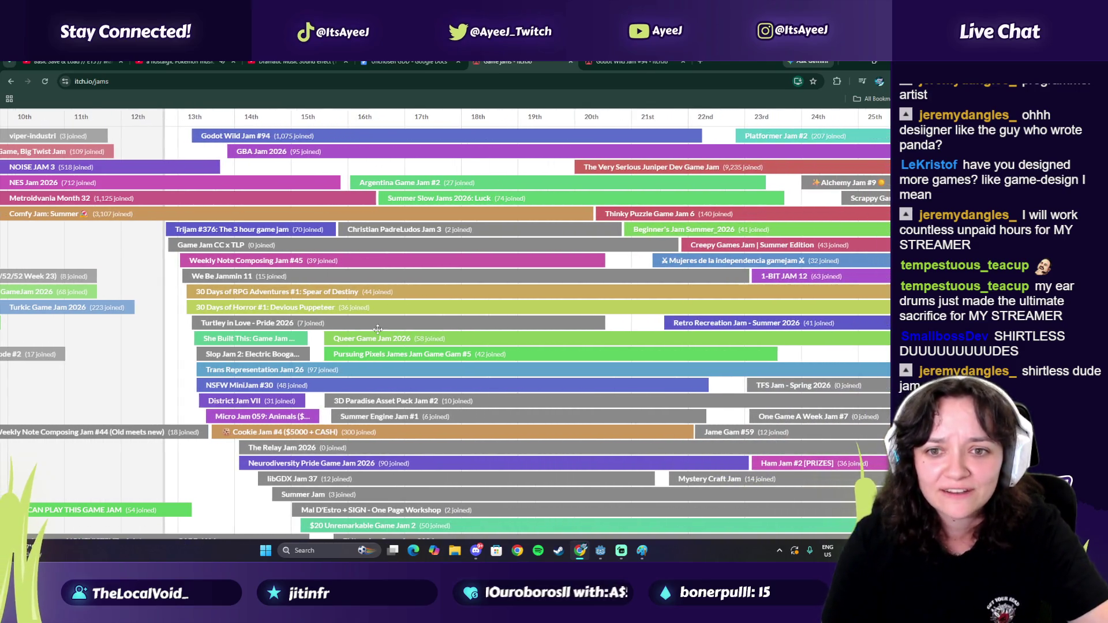
left_click_drag(316, 338, 52, 333)
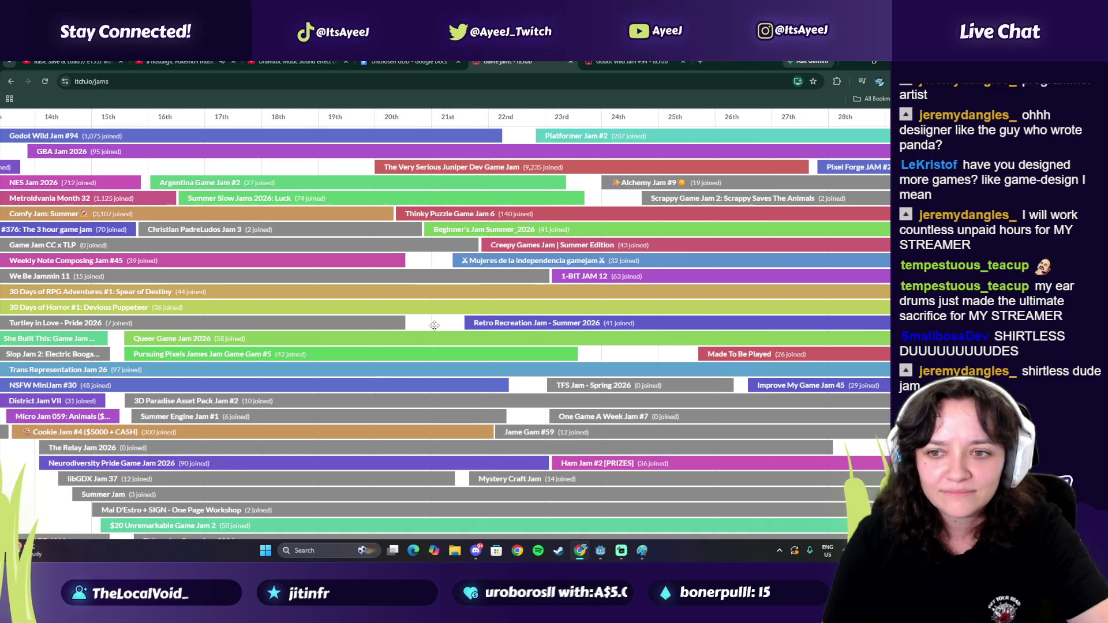
left_click_drag(368, 330, 374, 325)
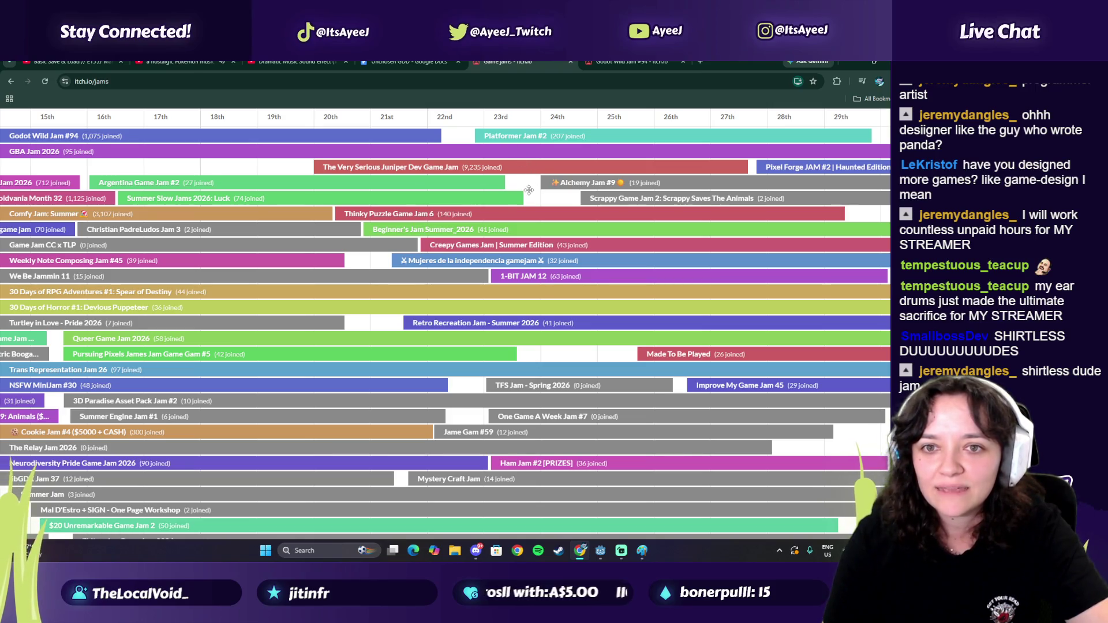
left_click(399, 171)
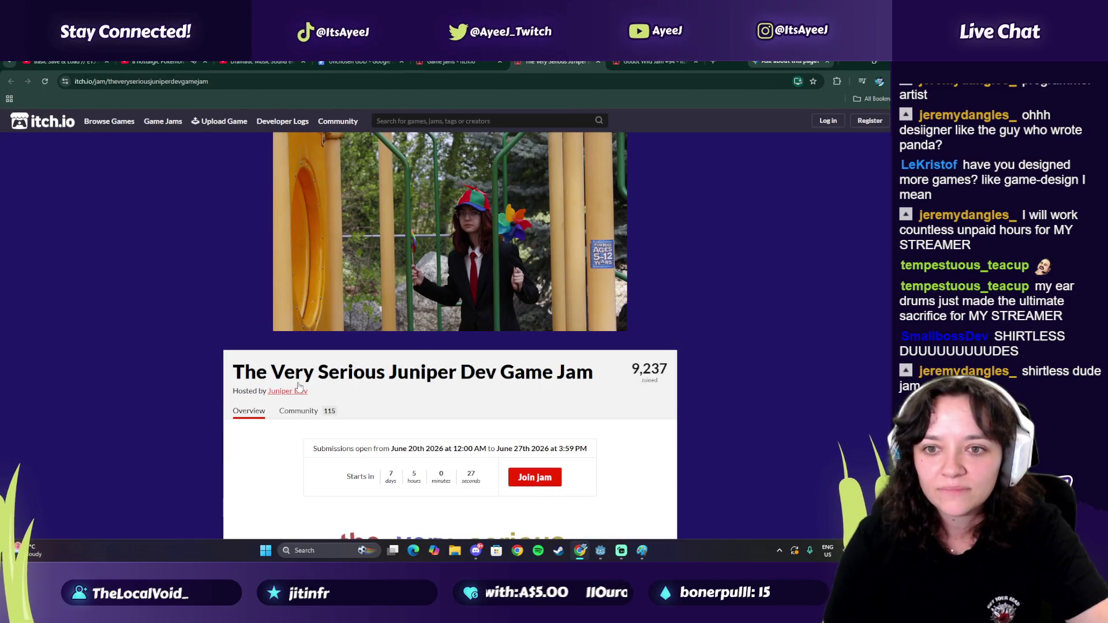
scroll(417, 251, "down", 1)
scroll(419, 254, "down", 4)
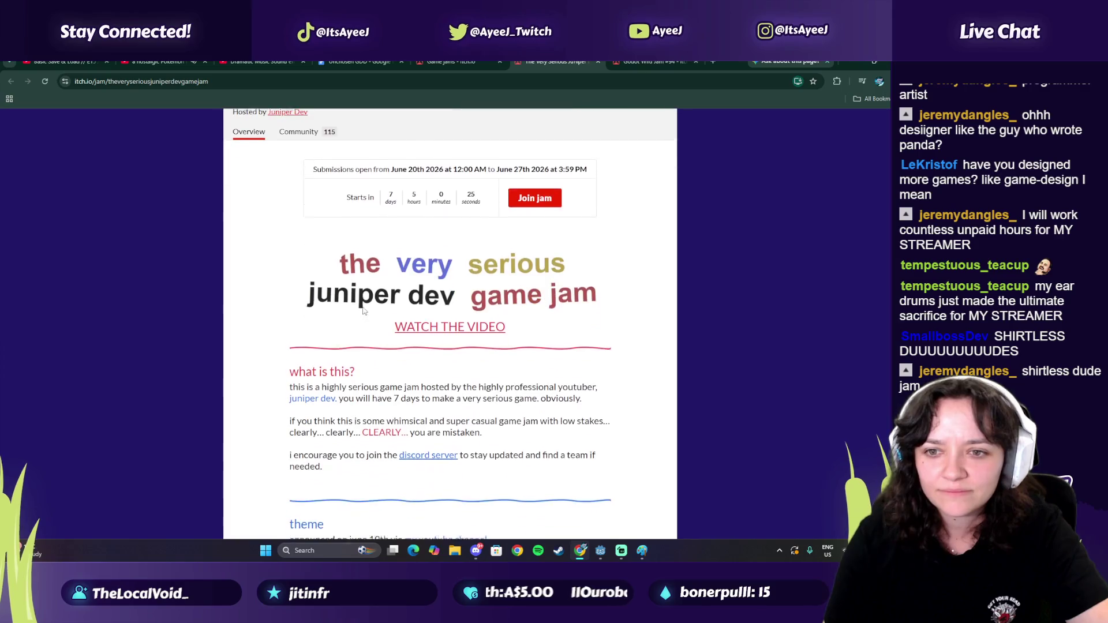
scroll(350, 309, "down", 3)
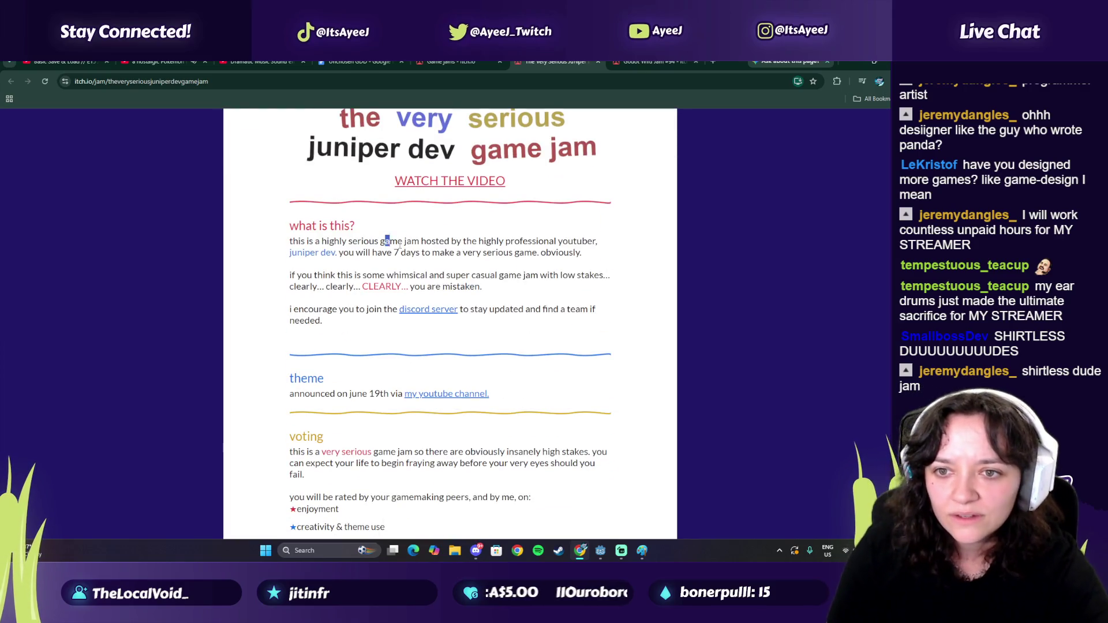
left_click_drag(409, 245, 398, 252)
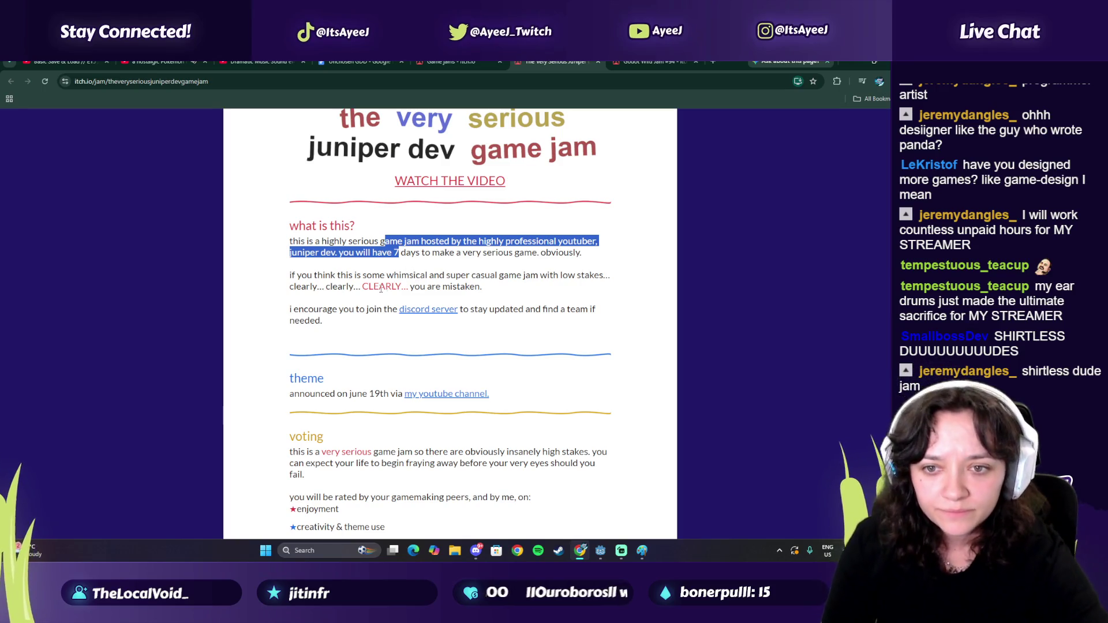
left_click_drag(319, 308, 385, 309)
scroll(346, 323, "down", 2)
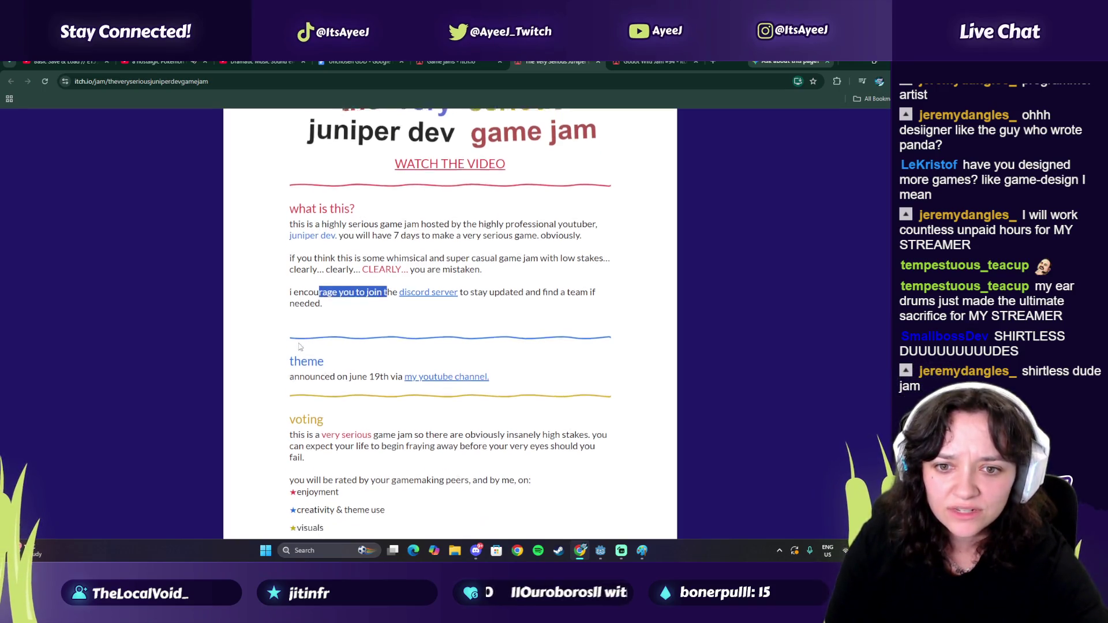
scroll(324, 339, "down", 1)
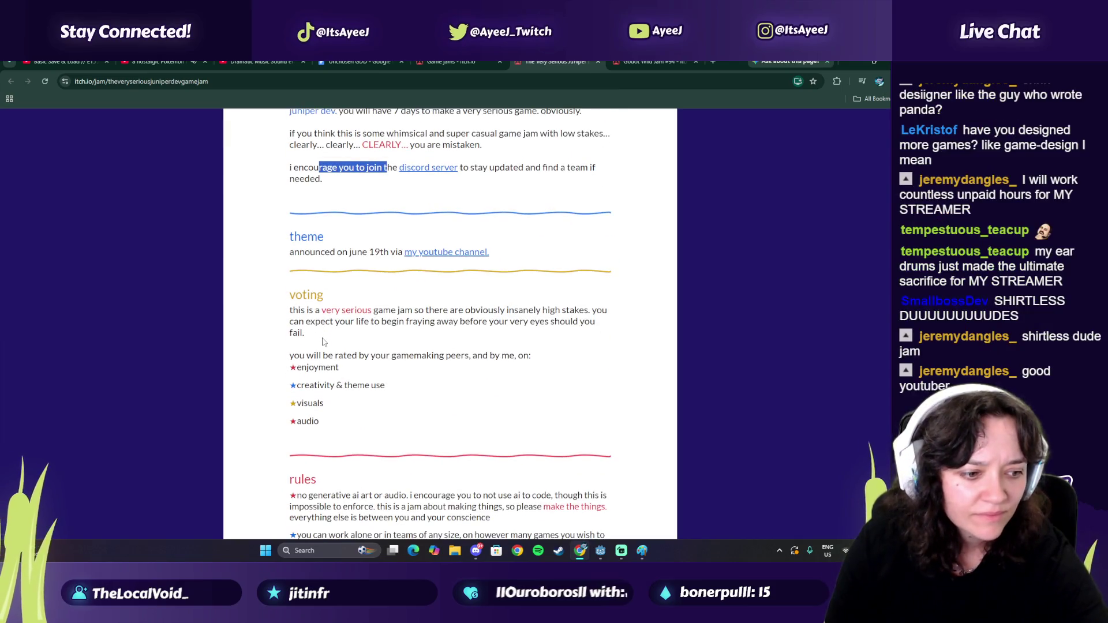
left_click_drag(341, 310, 490, 310)
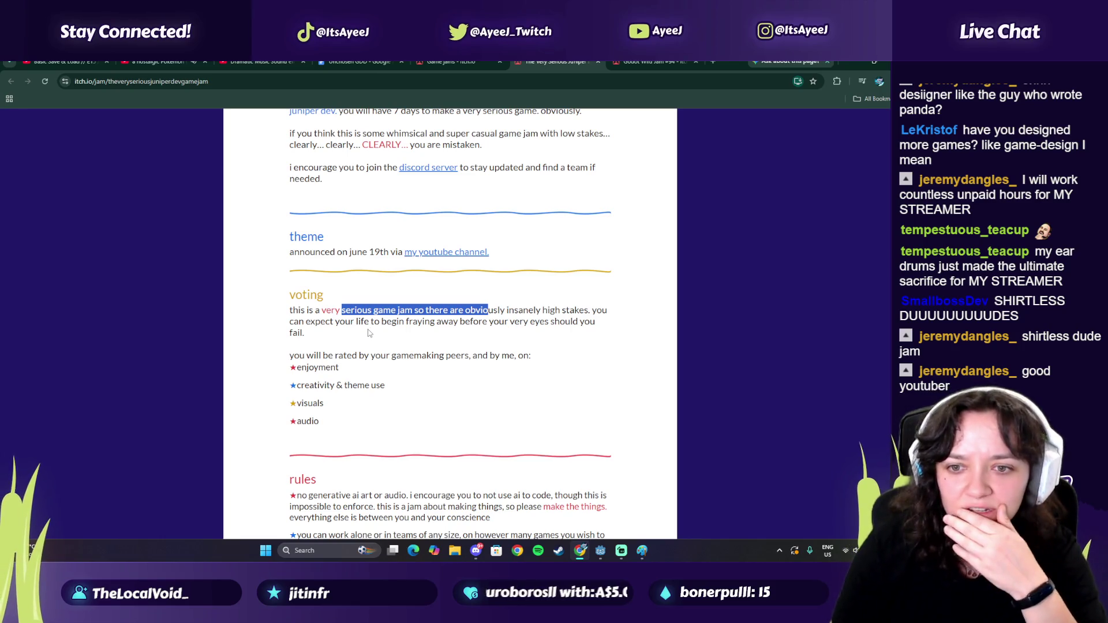
scroll(370, 333, "down", 4)
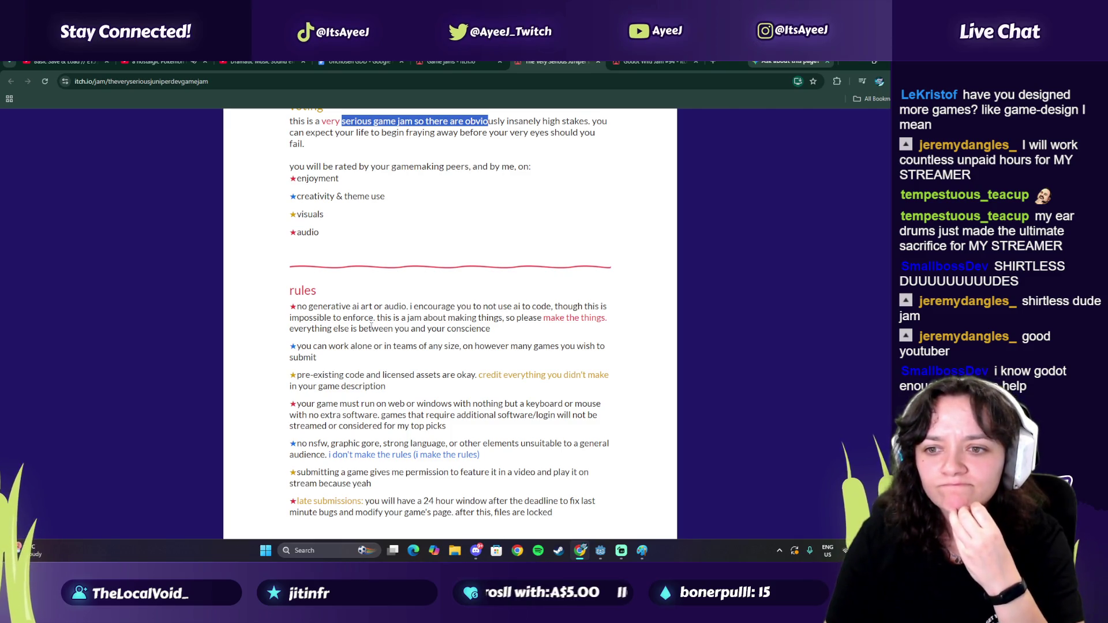
mouse_move(402, 305)
left_mouse_down()
mouse_move(540, 307)
mouse_move(378, 317)
mouse_move(427, 307)
mouse_move(473, 317)
left_mouse_up()
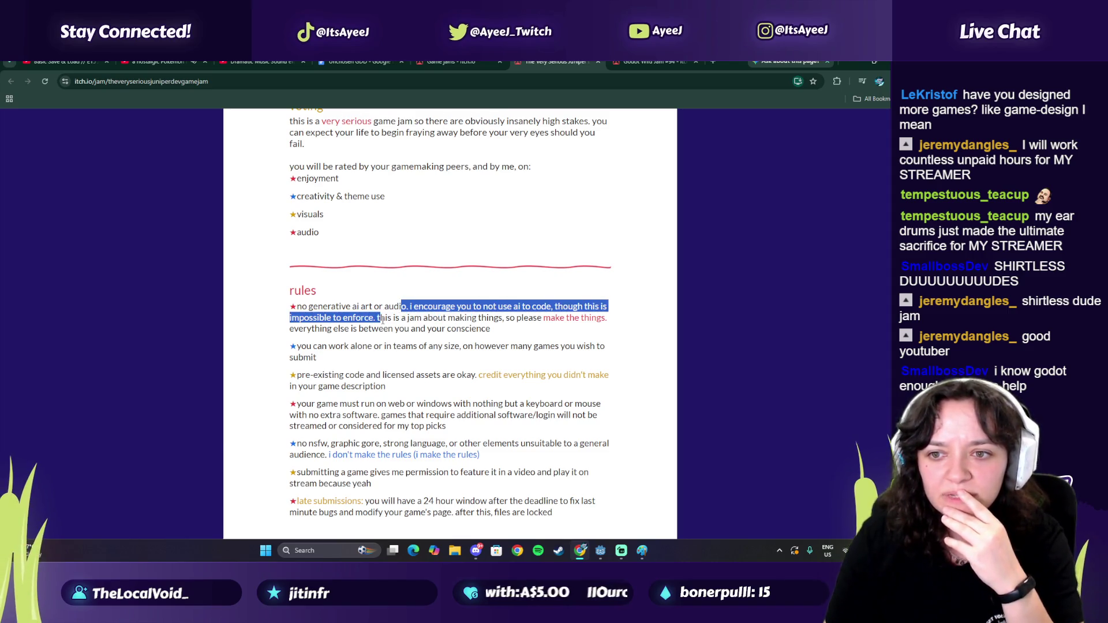
left_click_drag(367, 328, 379, 328)
scroll(379, 328, "down", 1)
left_click_drag(335, 299, 392, 298)
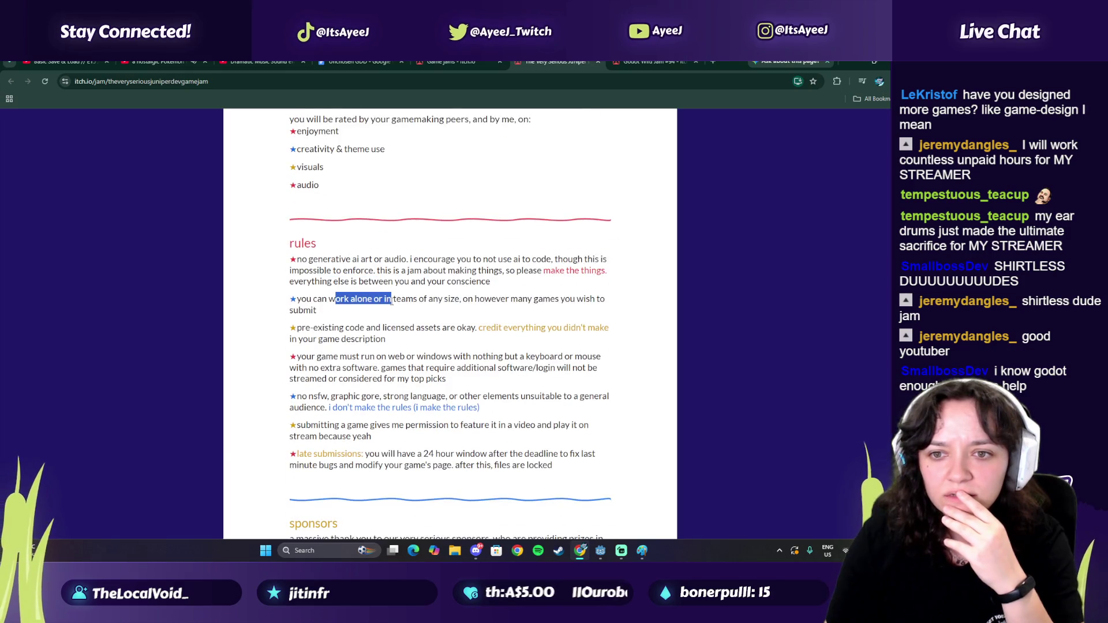
scroll(315, 312, "down", 2)
left_click_drag(322, 233, 417, 233)
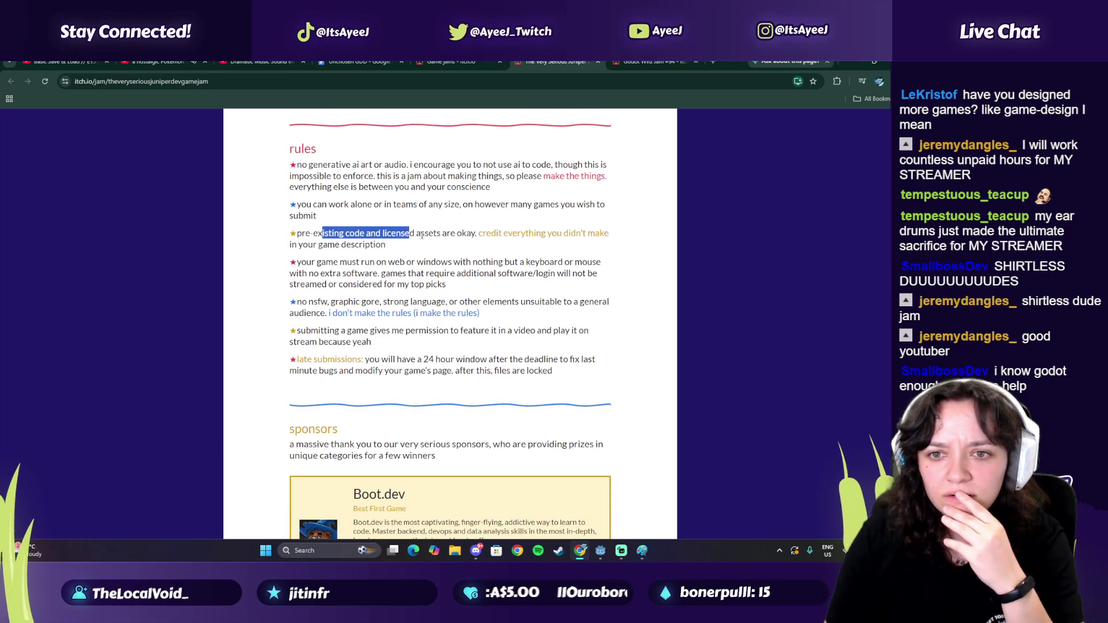
left_click_drag(495, 237, 384, 245)
left_click_drag(316, 262, 440, 273)
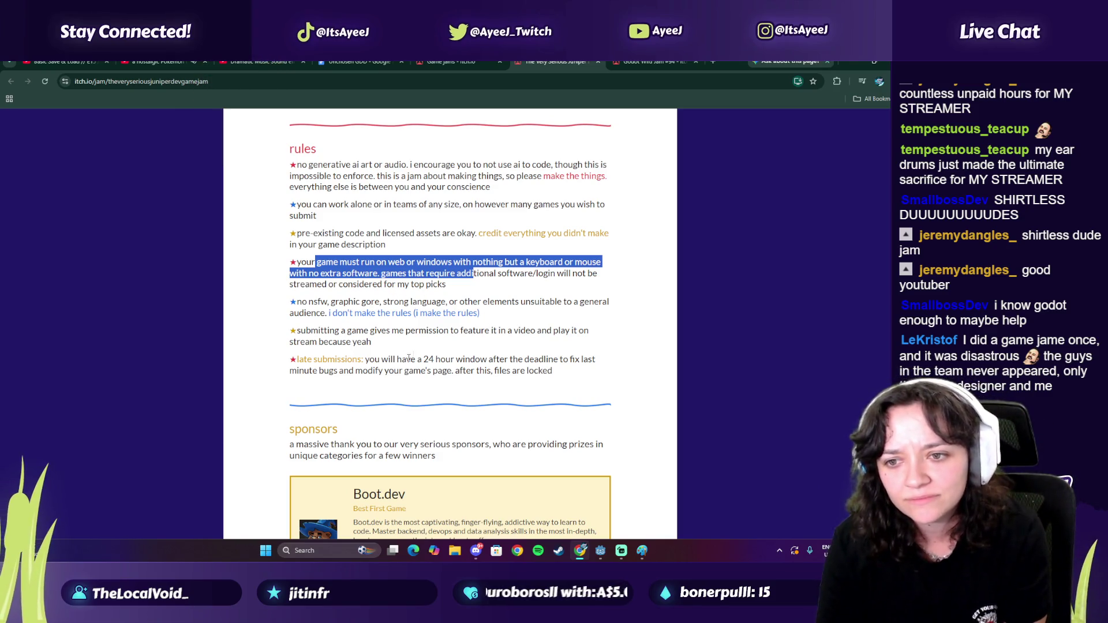
scroll(374, 355, "down", 1)
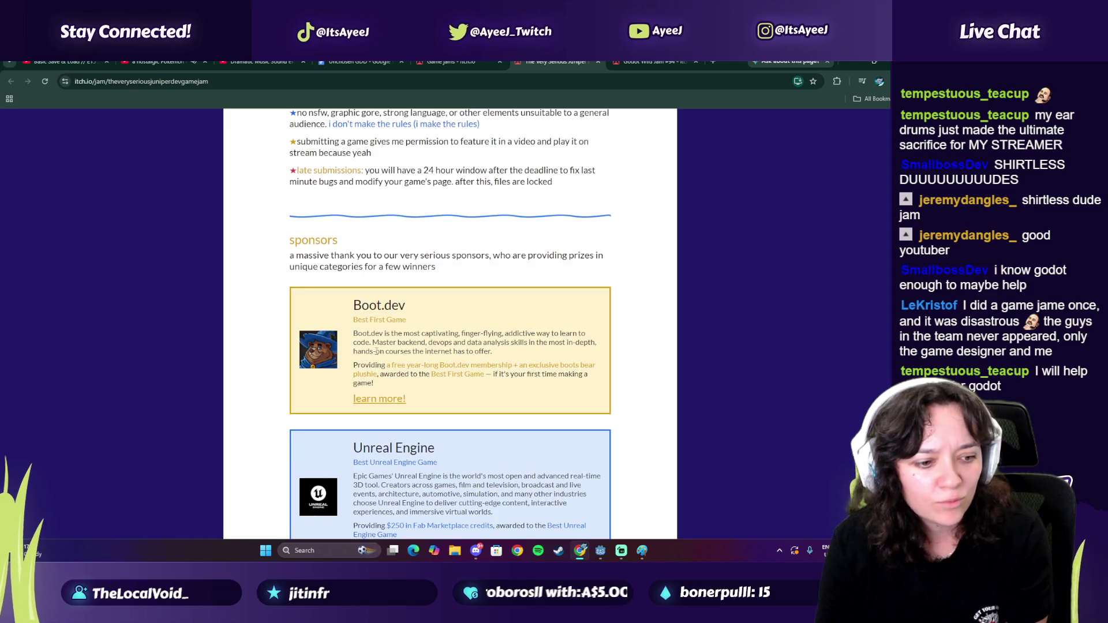
left_click_drag(339, 255, 384, 255)
left_click_drag(305, 257, 436, 258)
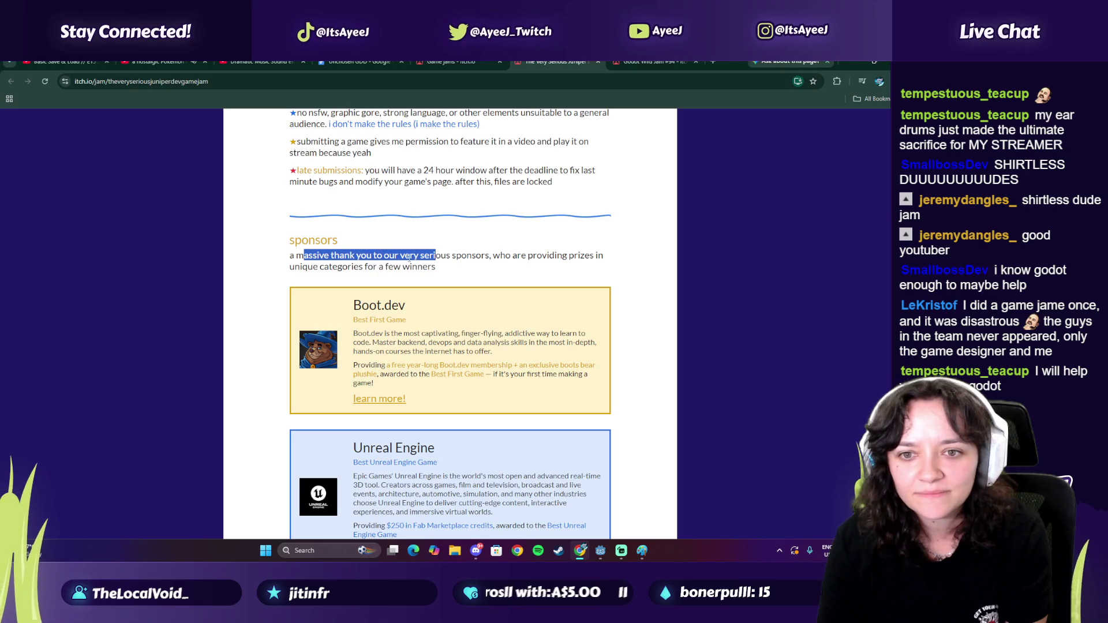
scroll(384, 258, "down", 1)
scroll(384, 258, "down", 7)
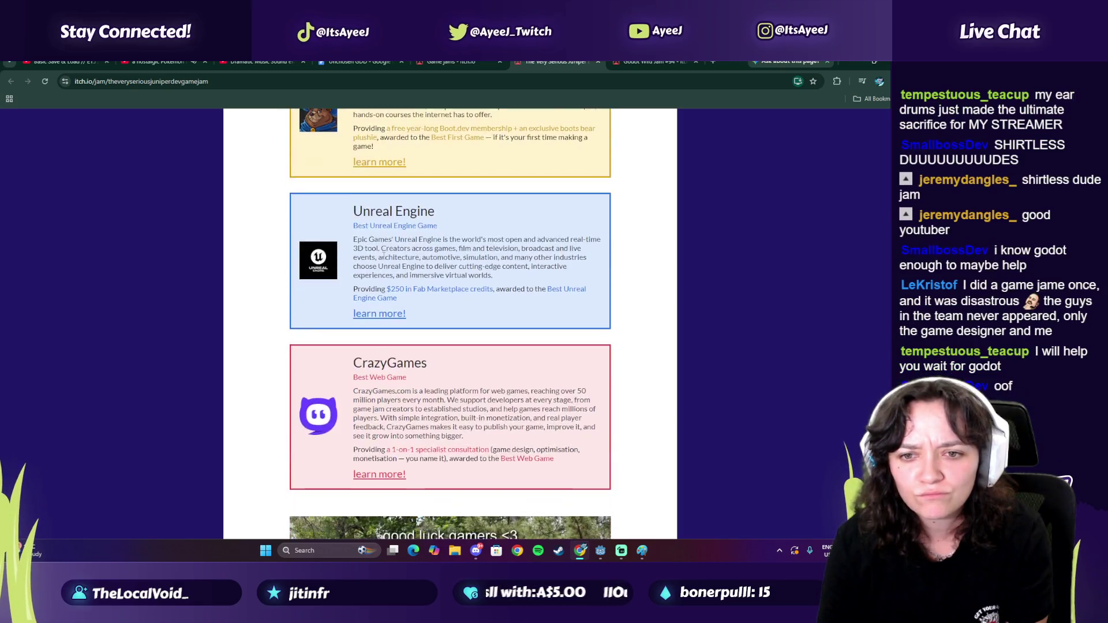
scroll(383, 260, "up", 2)
scroll(384, 259, "up", 12)
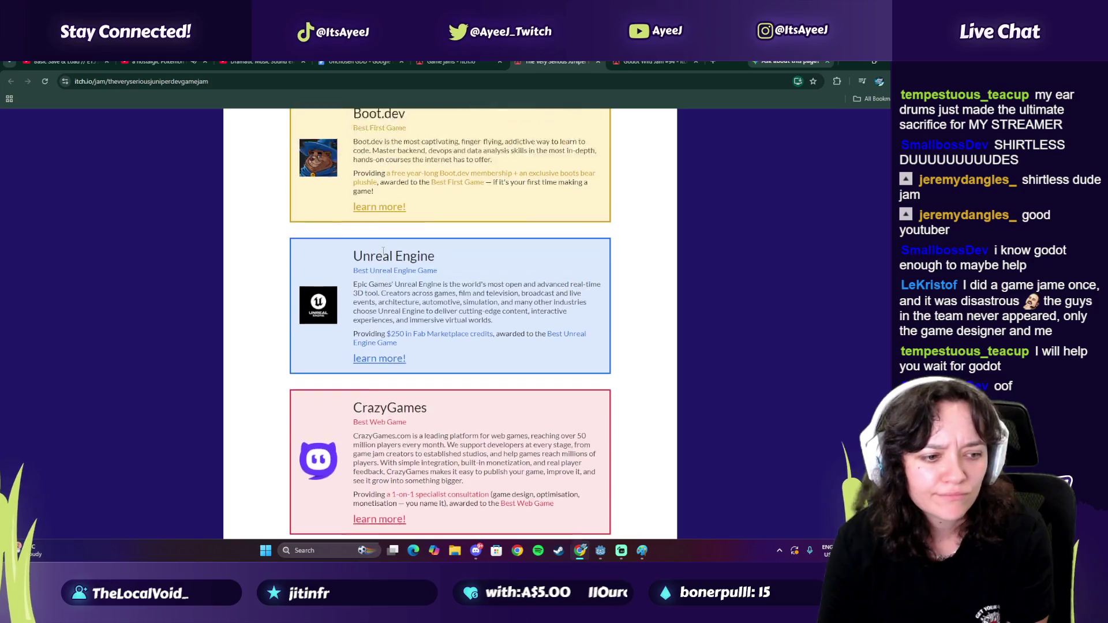
scroll(382, 251, "up", 7)
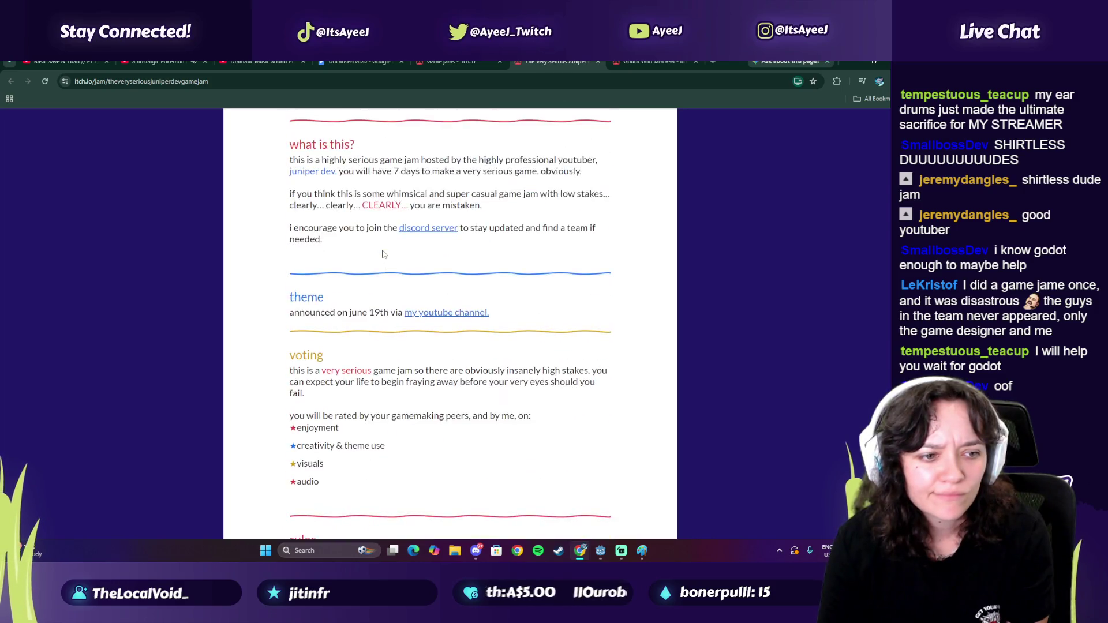
scroll(382, 255, "up", 5)
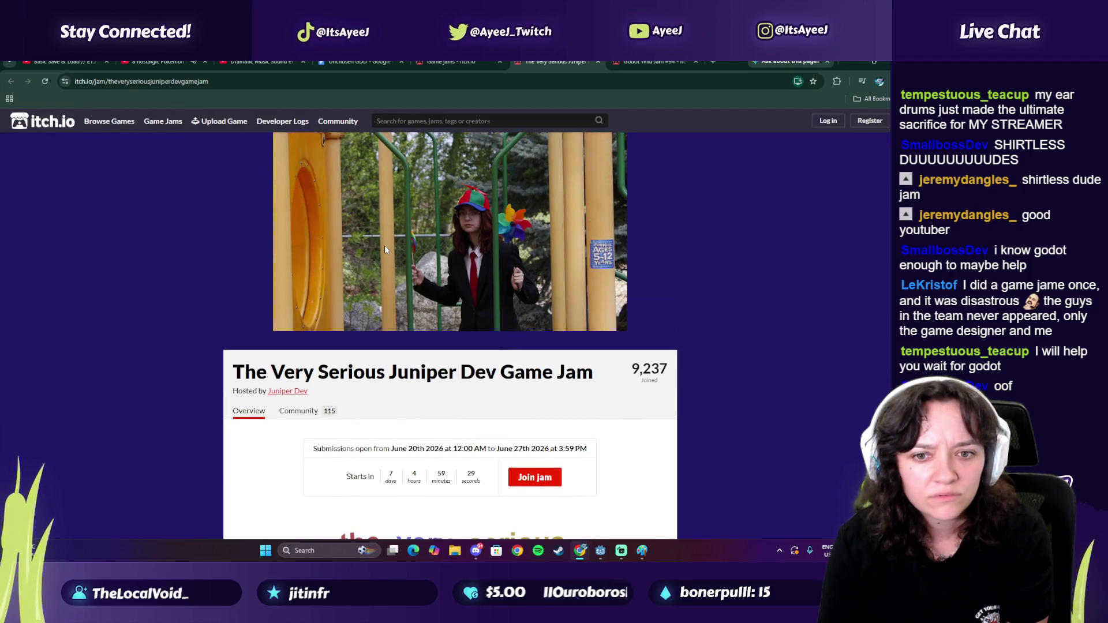
scroll(384, 249, "down", 1)
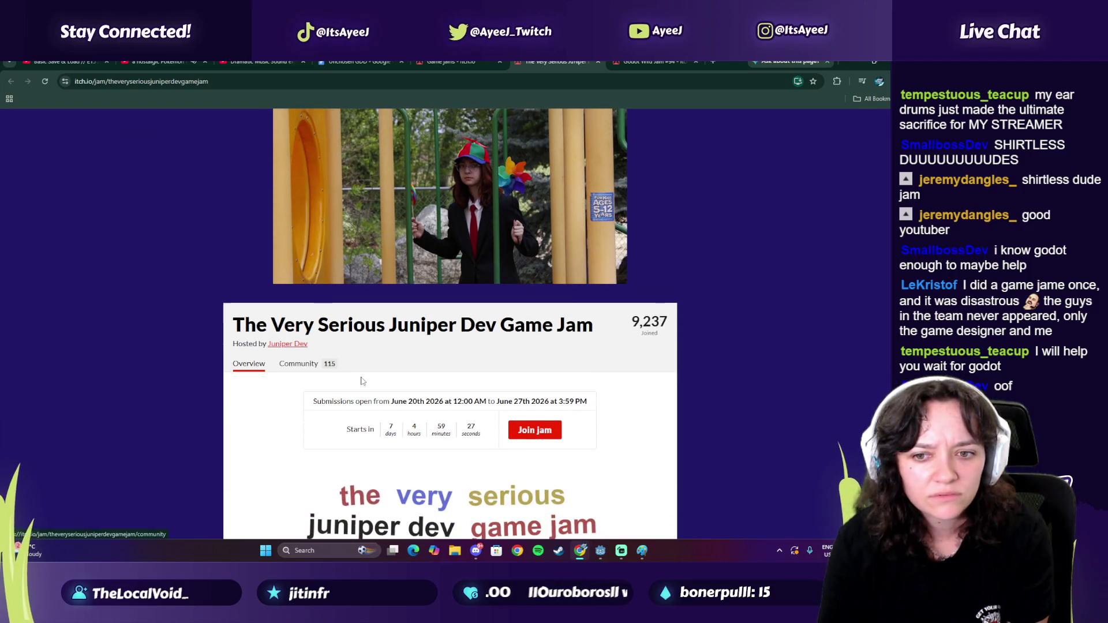
left_click(598, 62)
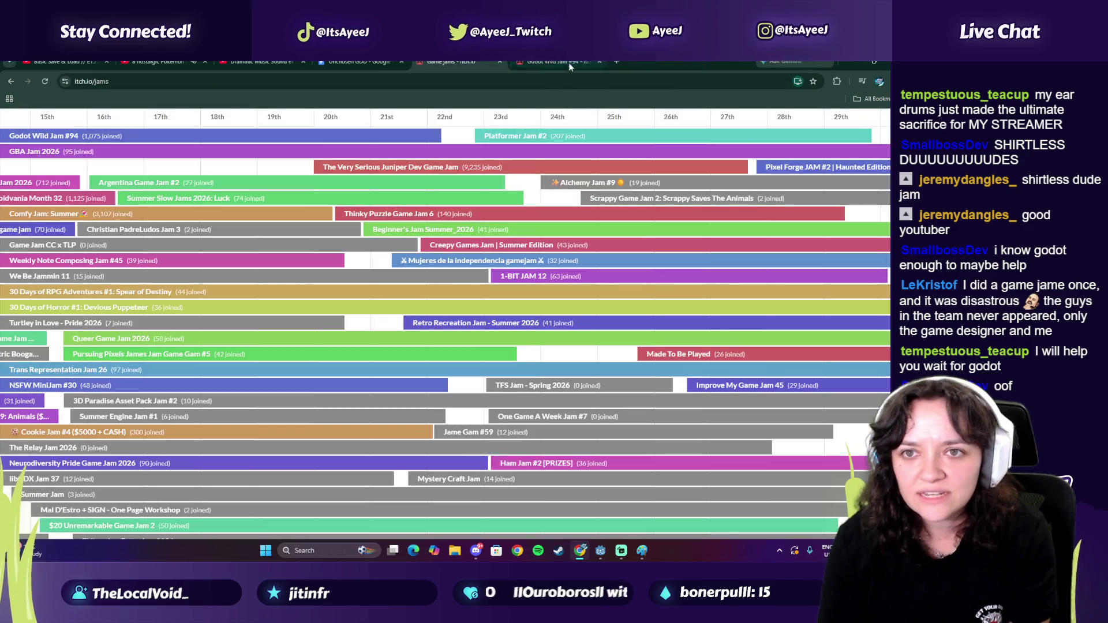
left_click_drag(269, 535, 253, 535)
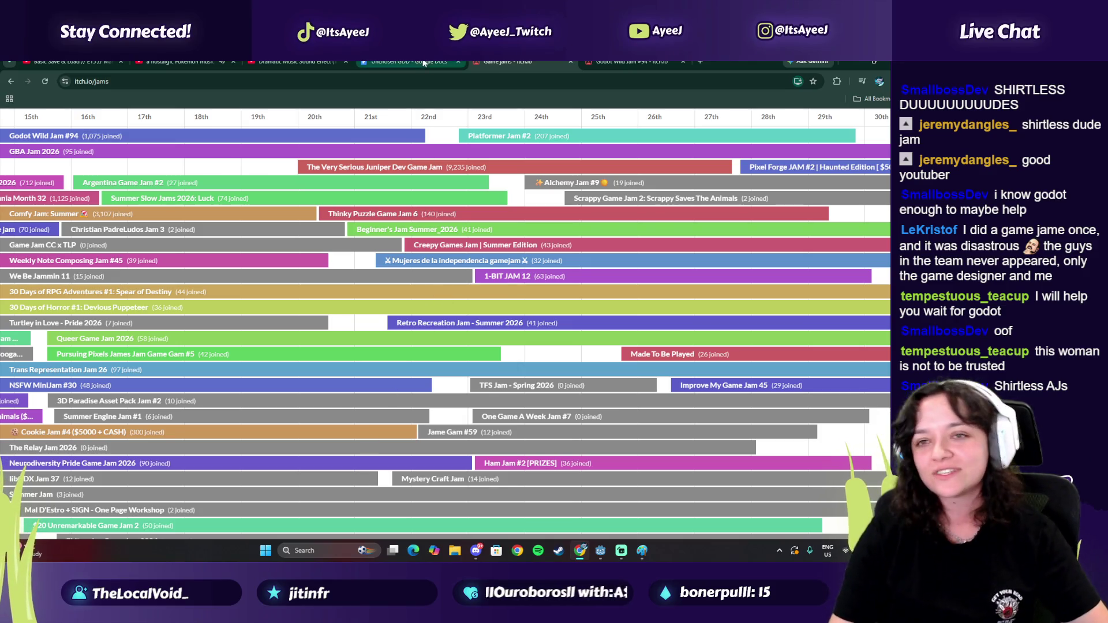
left_click(570, 61)
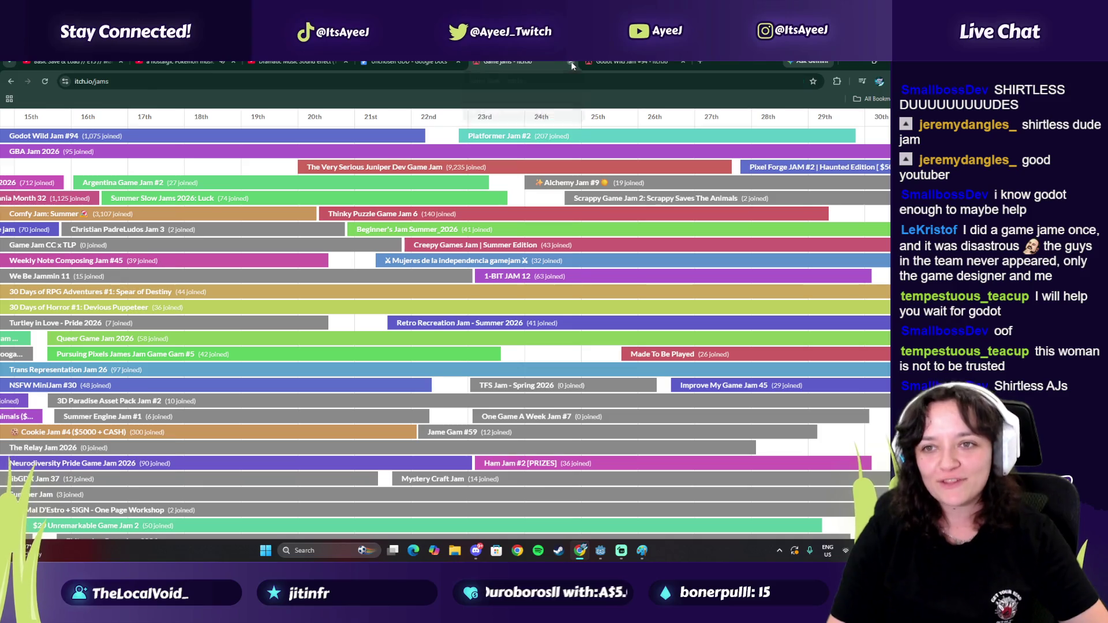
Step: Close the jam page and pause the Basic Save & Load tutorial at 19:51
left_click(570, 62)
left_click(291, 61)
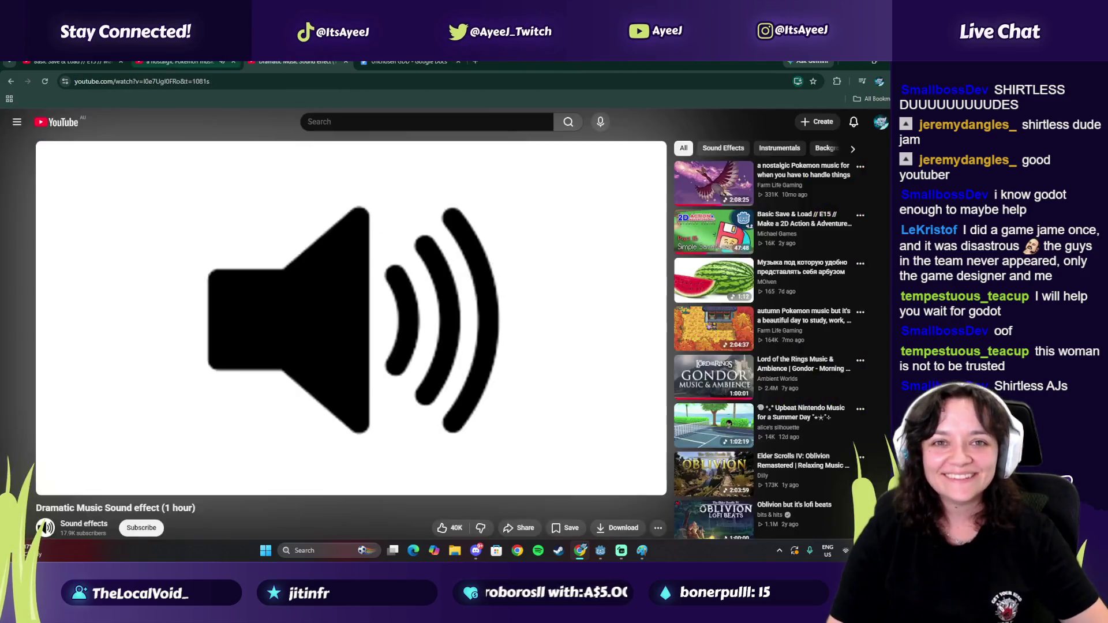
left_click(179, 62)
left_click(43, 63)
left_click(327, 372)
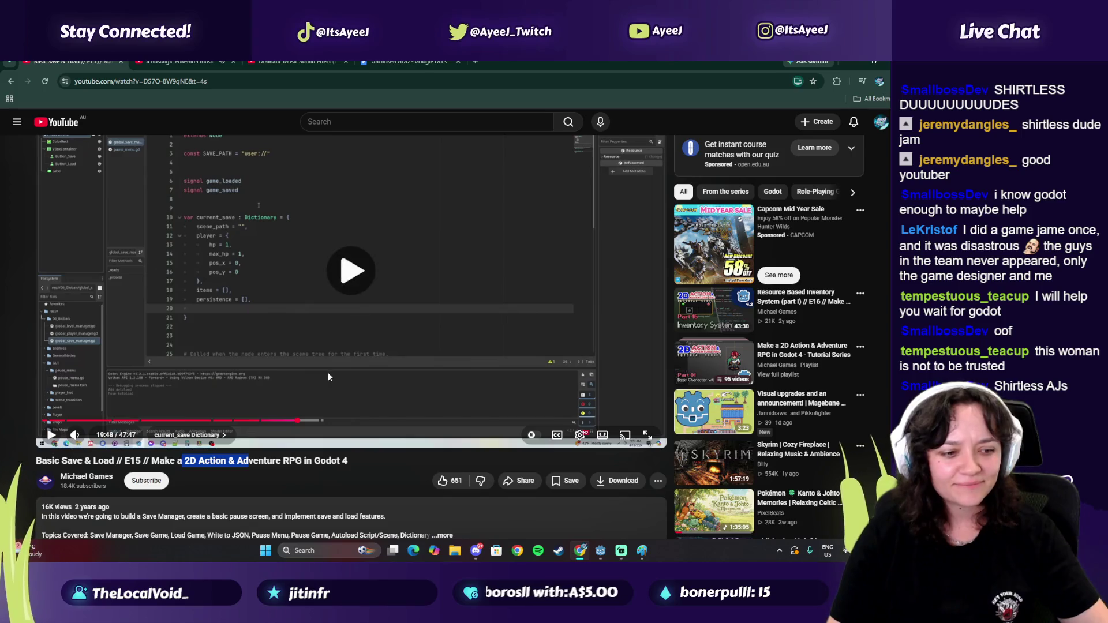
left_click(396, 291)
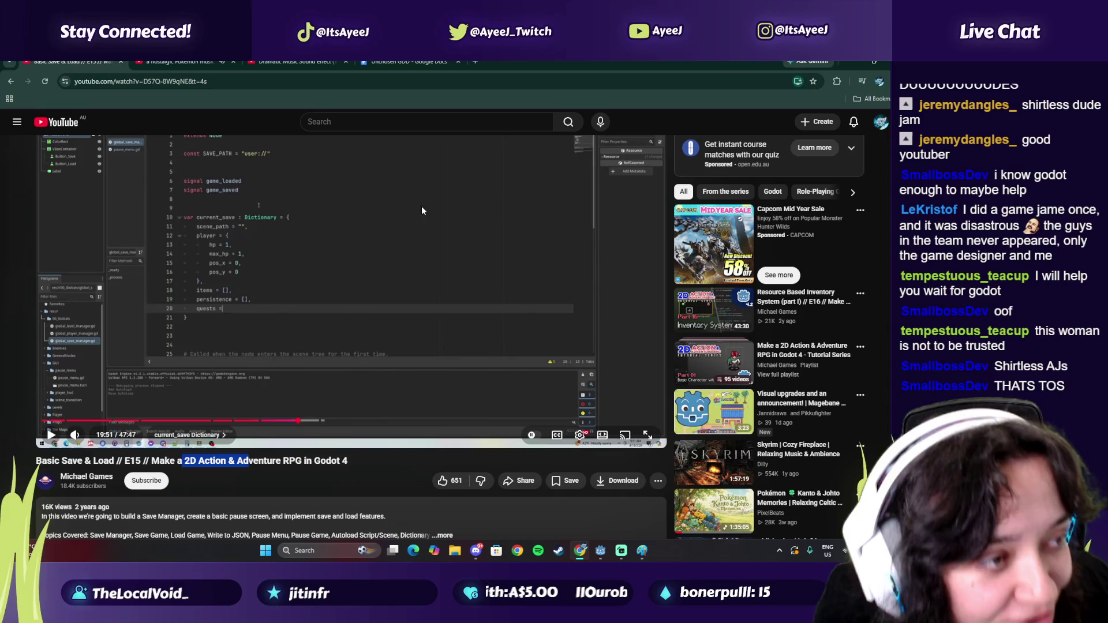
Step: Undo the text added to the Paint brainstorm canvas and close Paint without saving
left_click(641, 550)
left_click(608, 174)
key("ctrl+z")
key("ctrl+n")
left_click(458, 326)
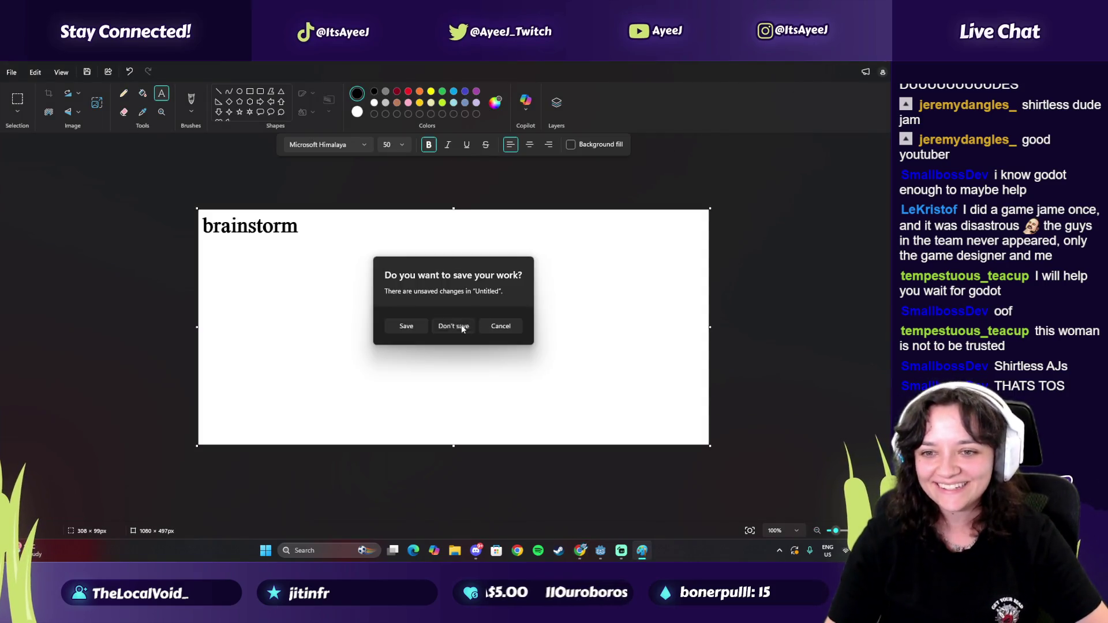
Step: Play a little more of the tutorial, pause it, and return to Godot
left_click(308, 301)
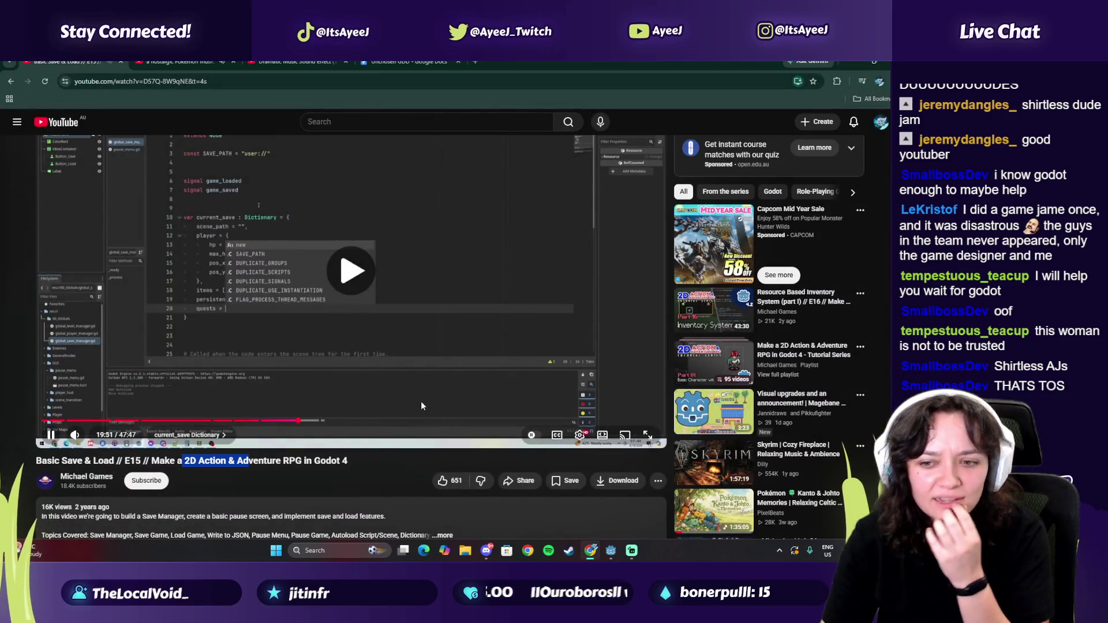
left_click(396, 368)
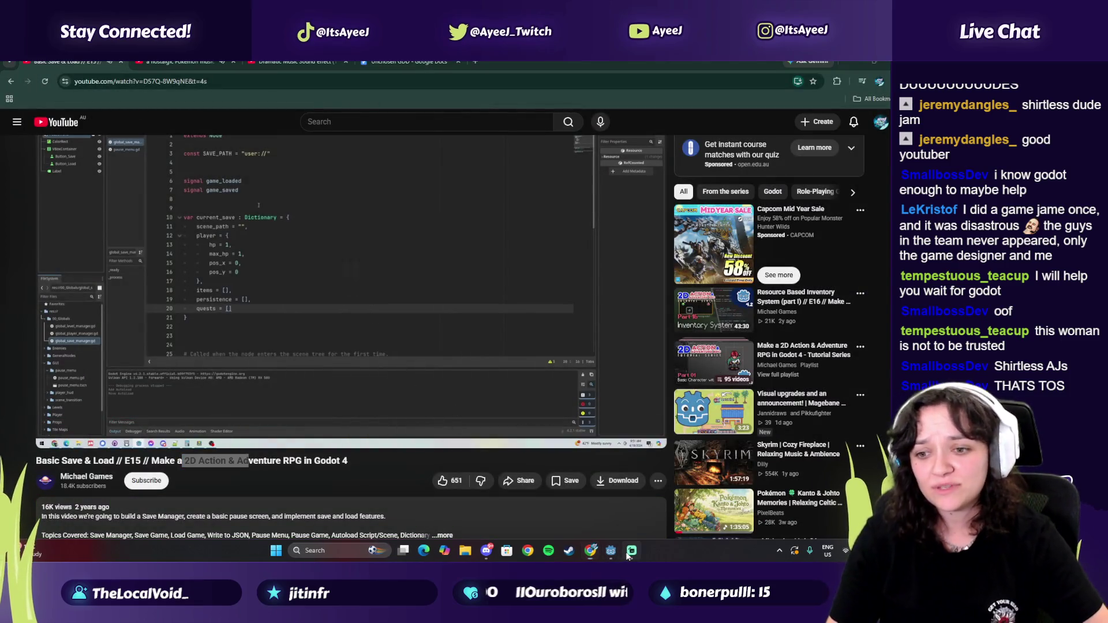
left_click(611, 551)
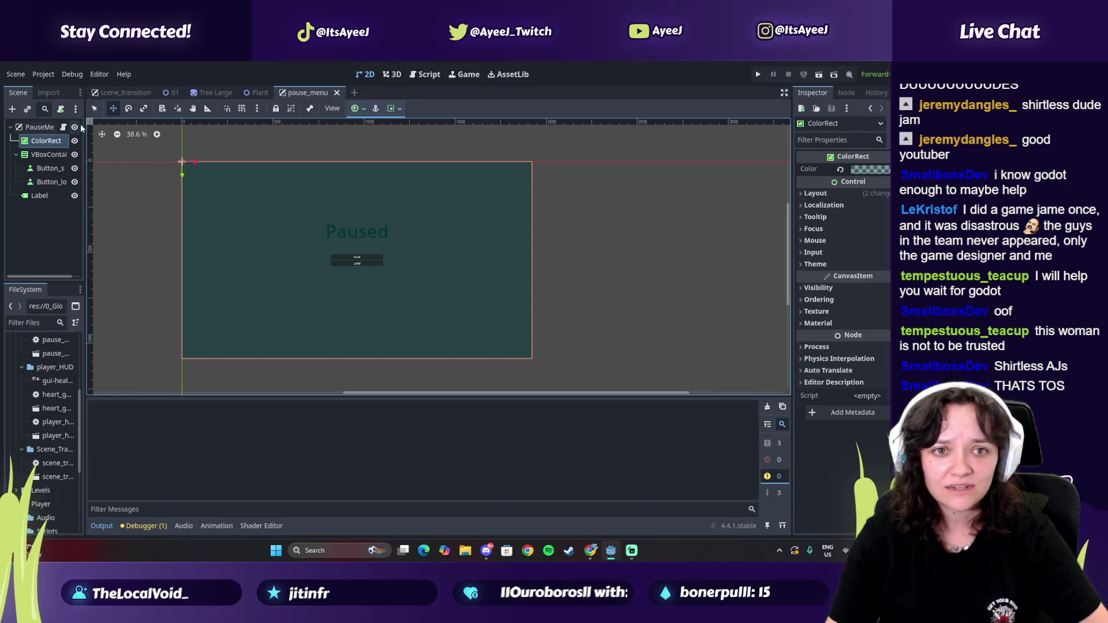
Step: Add quests = [] as a new line 19 in the current_save dictionary
left_click(425, 74)
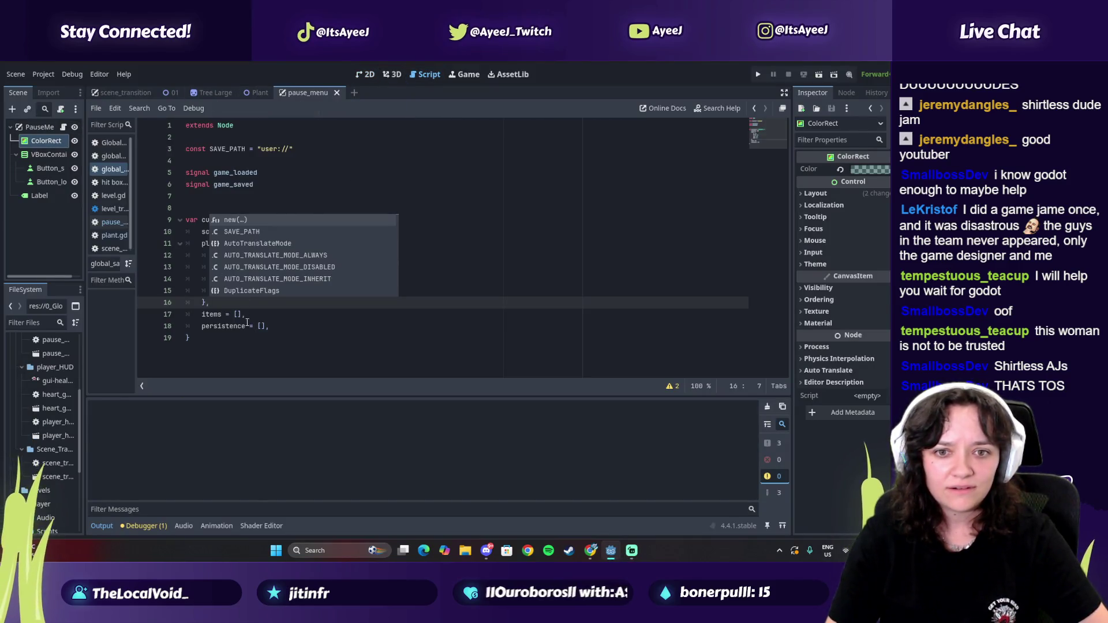
left_click(276, 325)
key("Return")
type("ts = []")
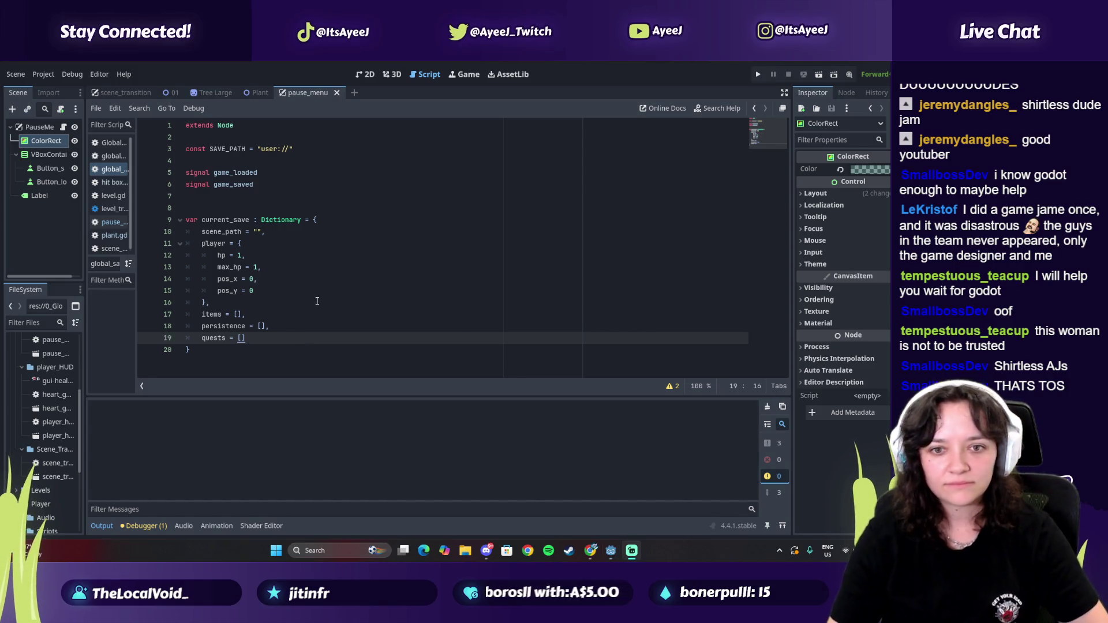
Step: Switch to the browser, resume the tutorial, and snap it to the right half
key("alt+Tab")
key("Tab")
key("Tab")
key("Tab")
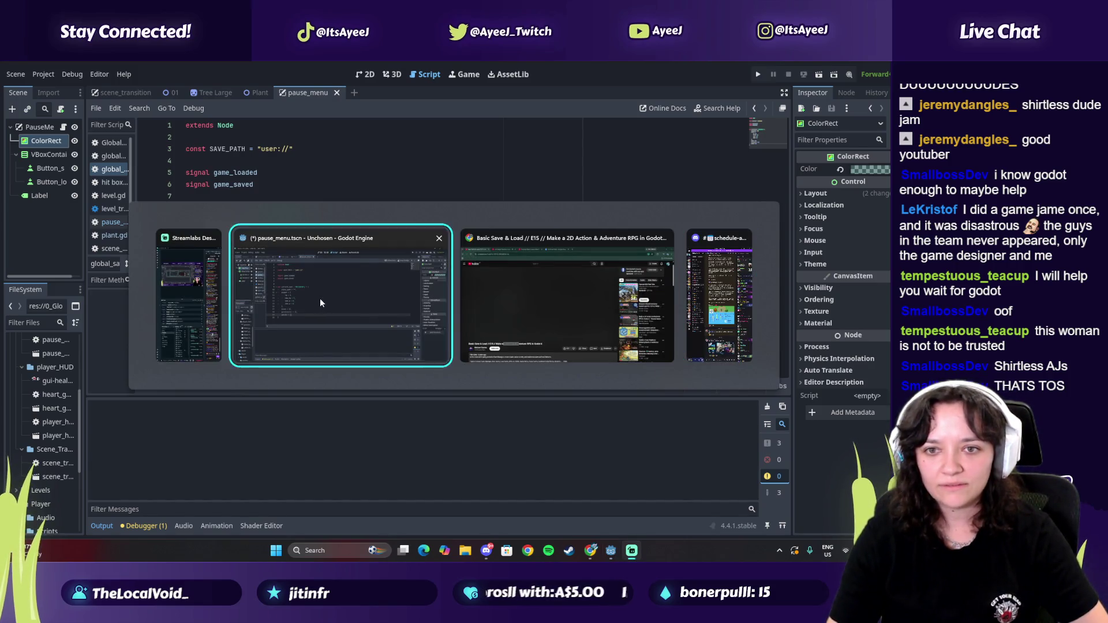
key("Tab")
left_click(318, 298)
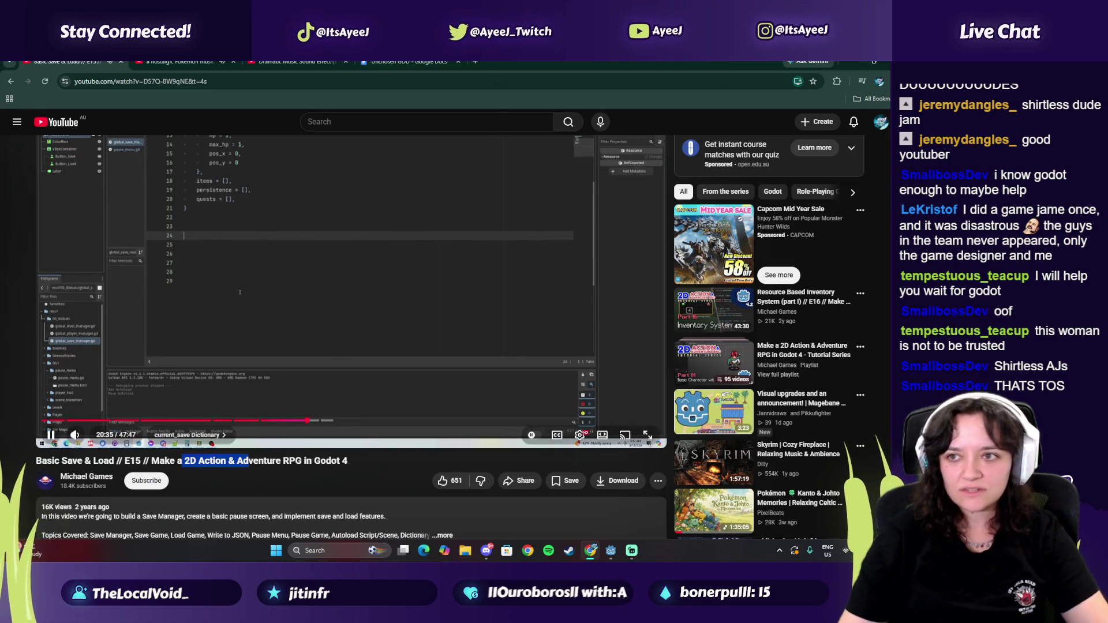
left_click(872, 60)
Step: Snap the Godot editor to the left half beside the tutorial video
left_click(300, 69)
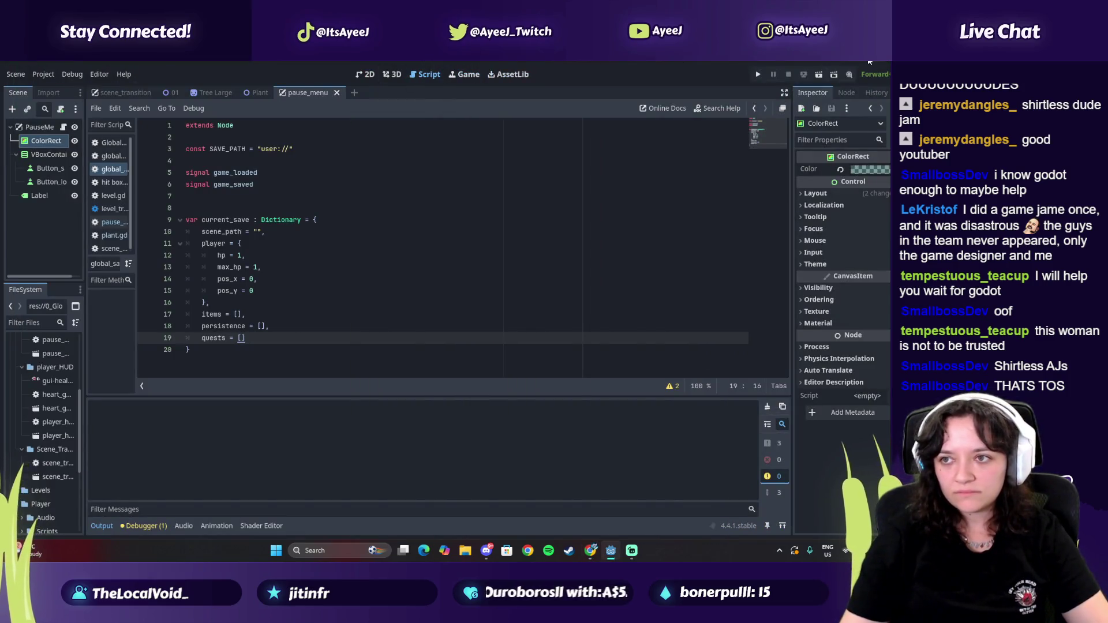
left_click(869, 61)
mouse_move(522, 85)
left_mouse_down()
mouse_move(260, 81)
mouse_move(1, 173)
left_mouse_up()
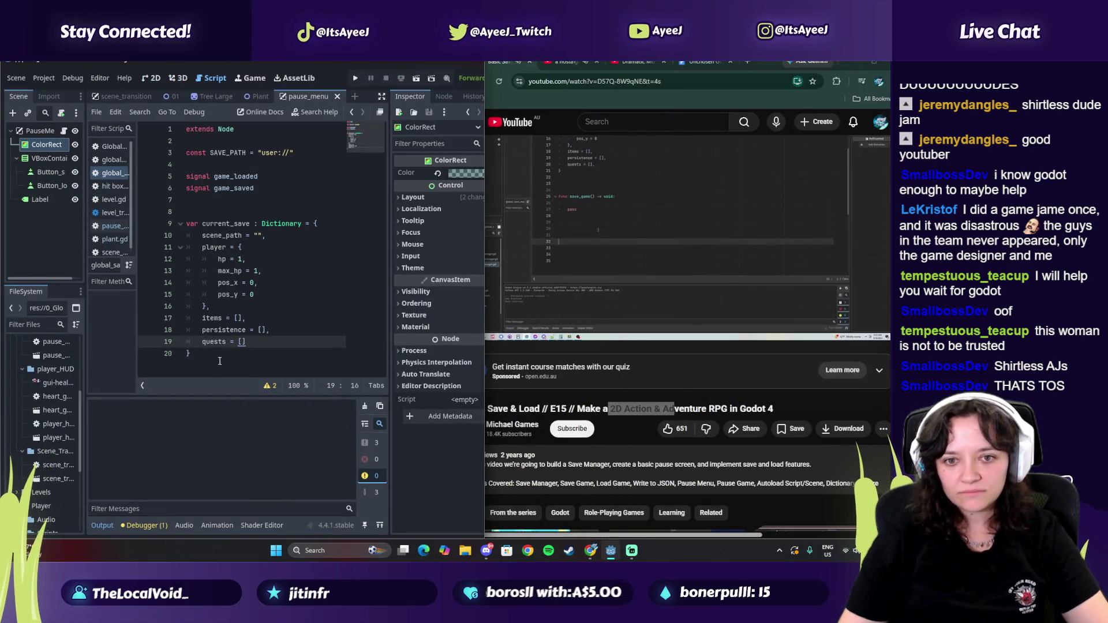
Step: Add a blank line below the current_save dictionary's closing brace
left_click(219, 361)
key("Return")
key("Return")
left_click(589, 272)
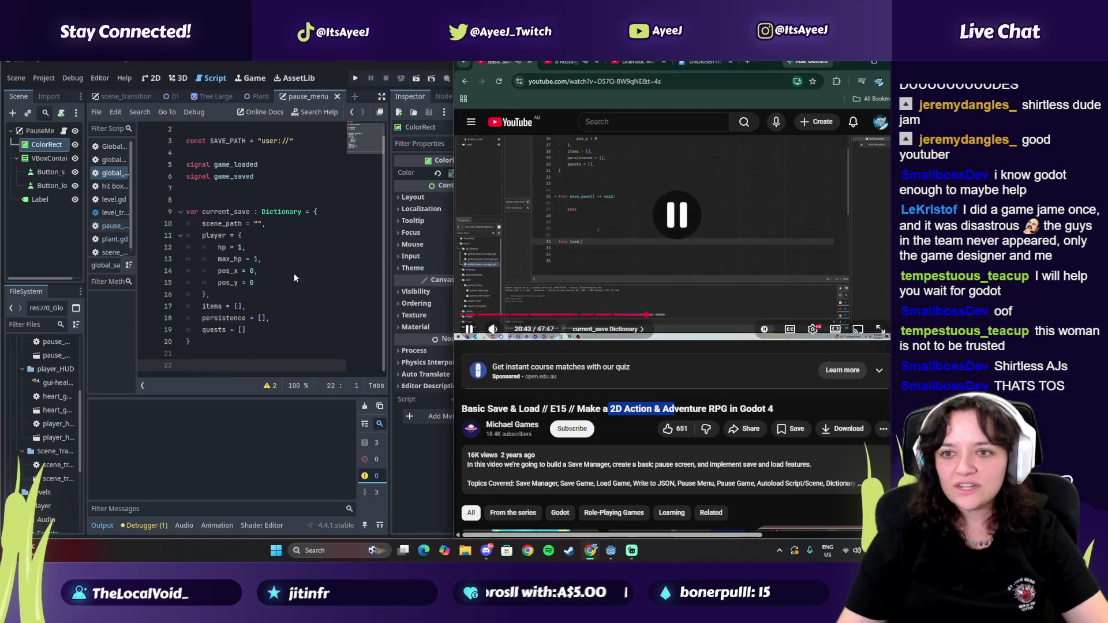
left_click(185, 364)
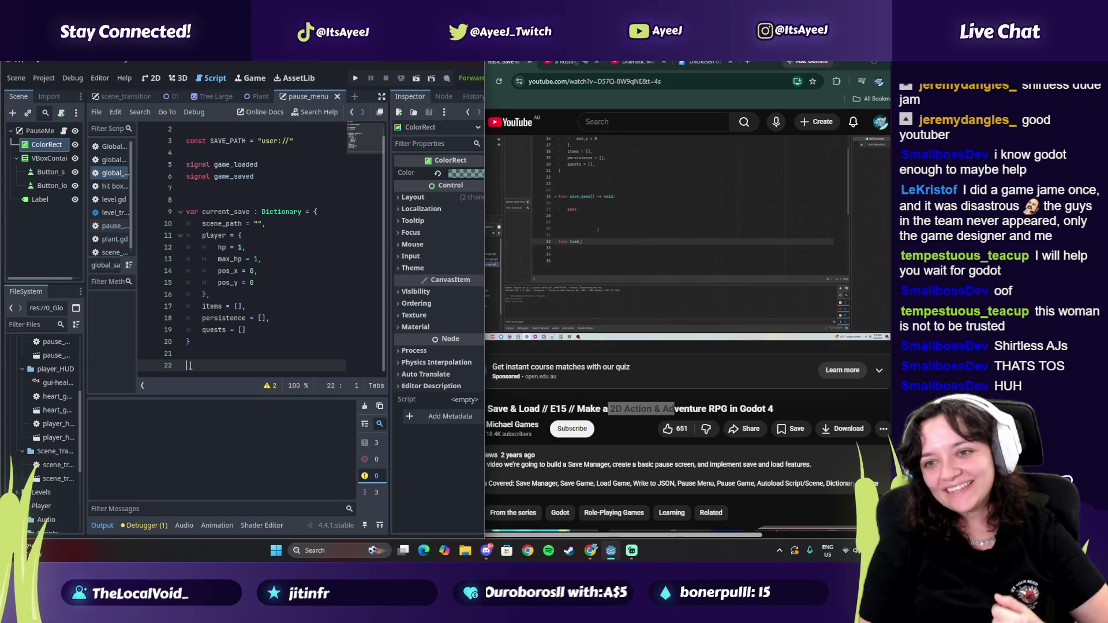
Step: Declare func load_game() -> void: while following the tutorial video
type("func")
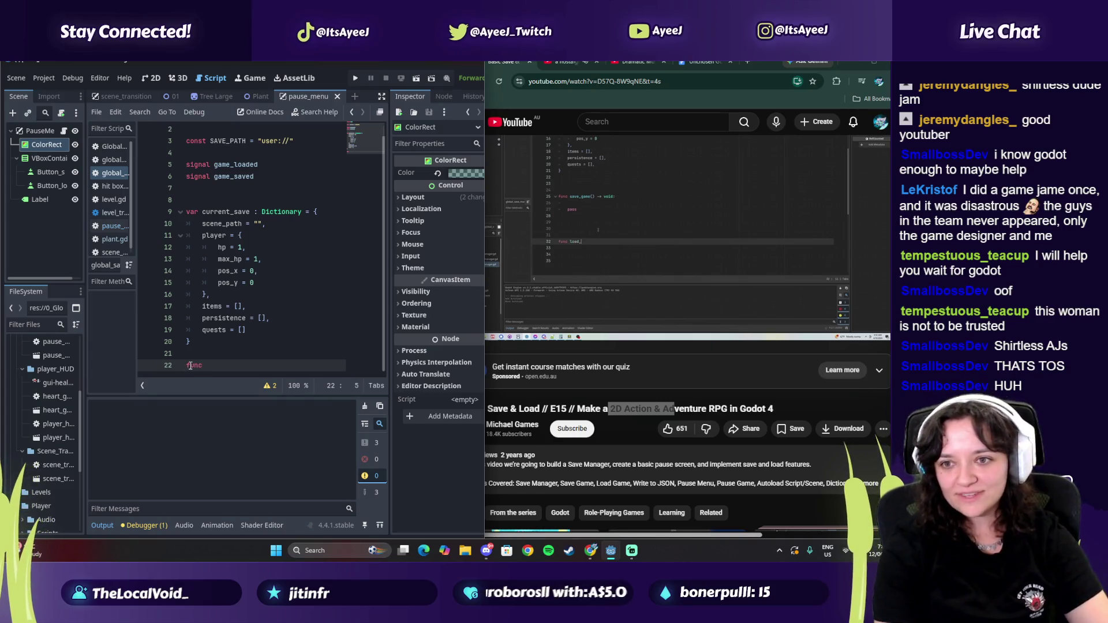
left_click(632, 269)
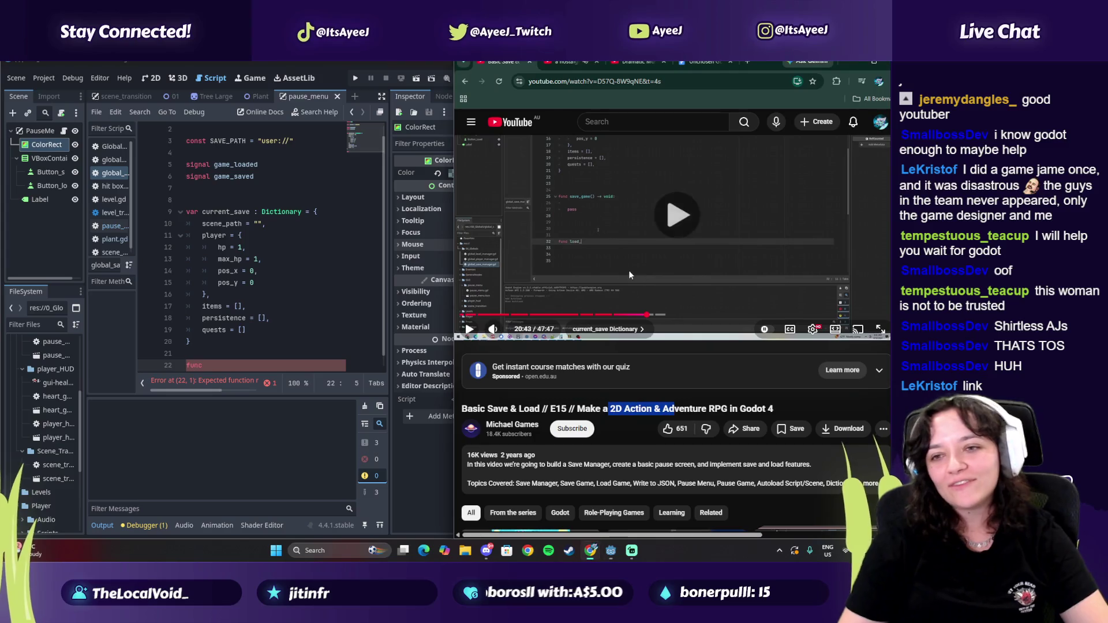
left_click(256, 371)
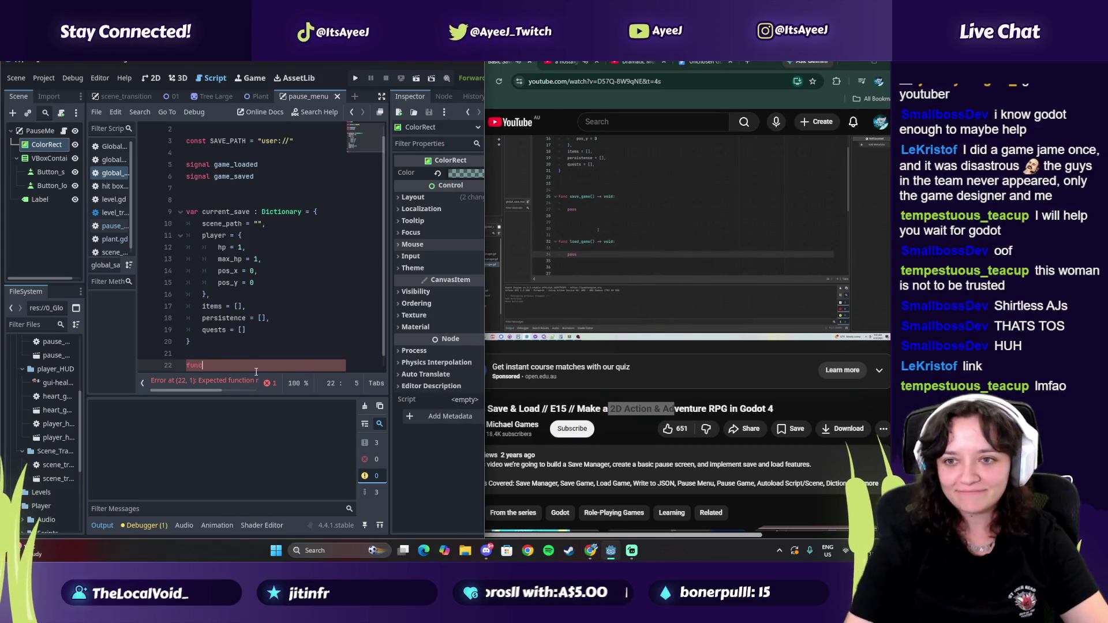
type("load_game() -> void:")
key("Return")
left_click(606, 283)
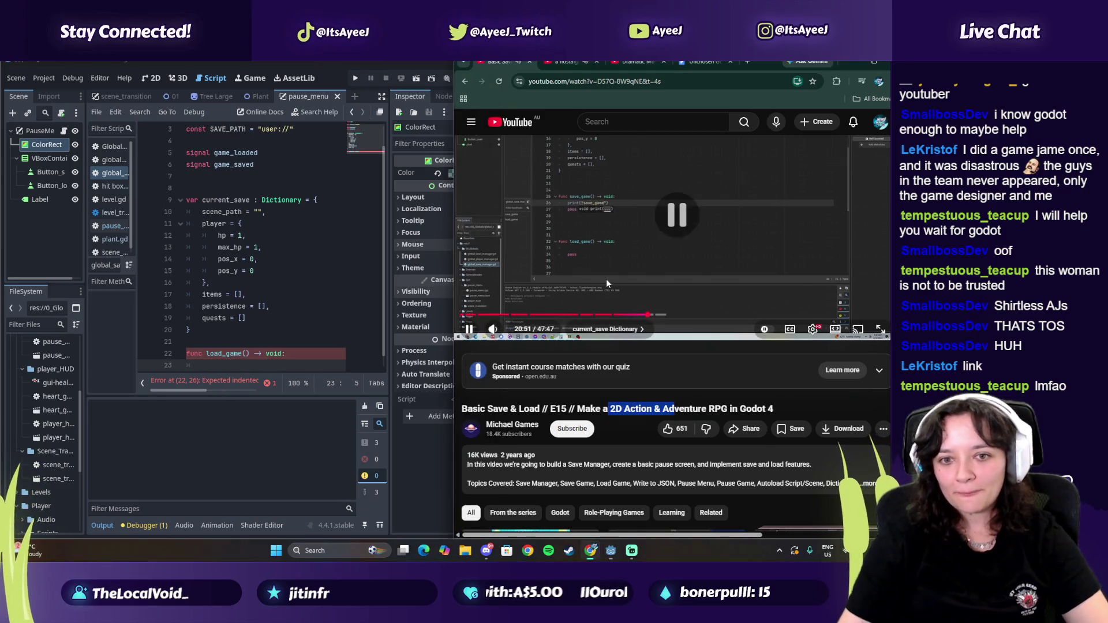
Step: Insert blank lines above load_game and declare func save_game() -> void:
left_click(249, 344)
key("Return")
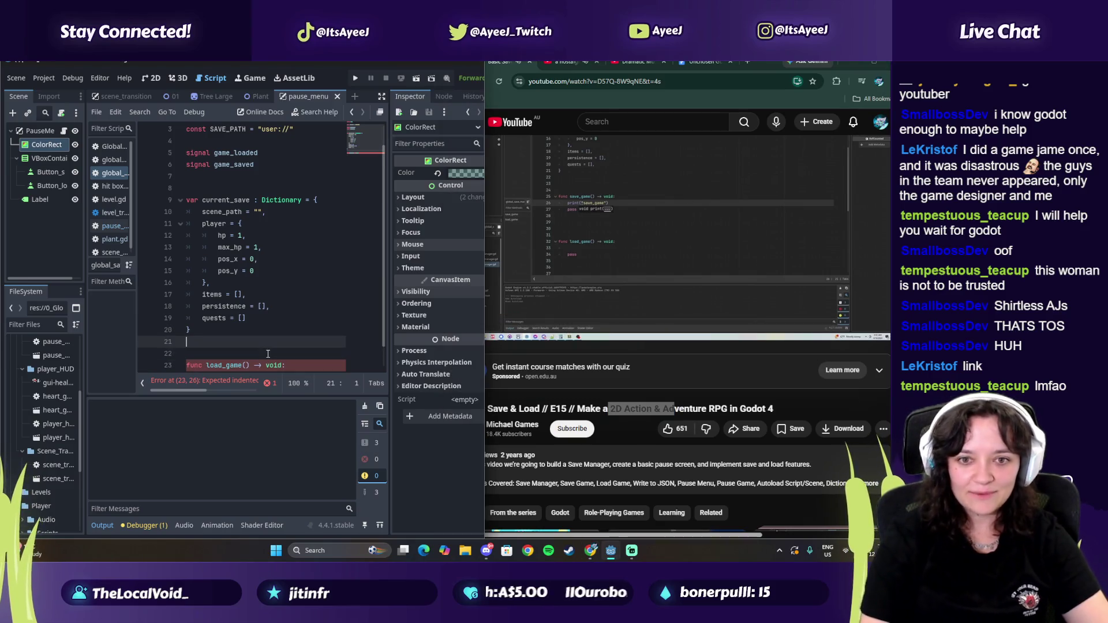
key("Return")
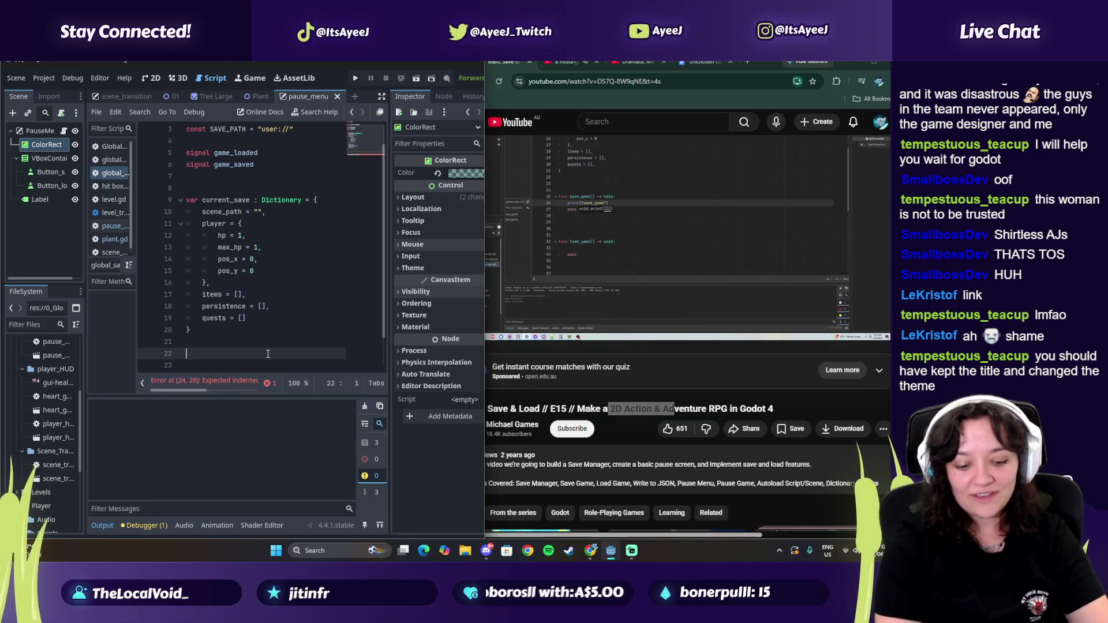
type("func")
type("ve")
type("_game() -> void")
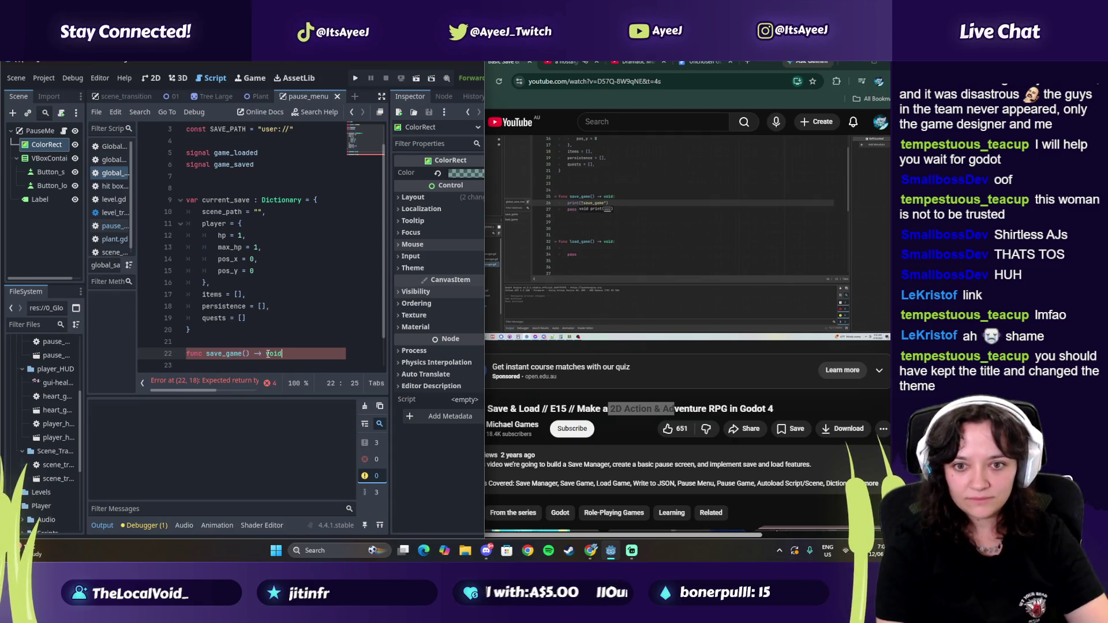
type(":")
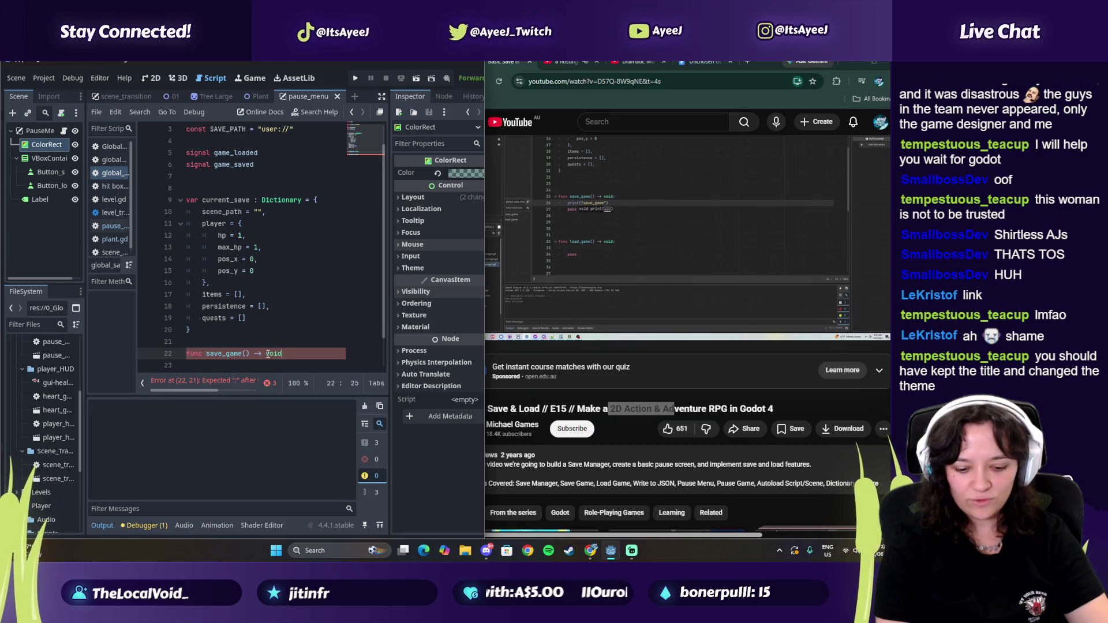
type(":")
key("Return")
key("Return")
Step: Give the save_game and load_game stubs an indented pass body
left_click(267, 354)
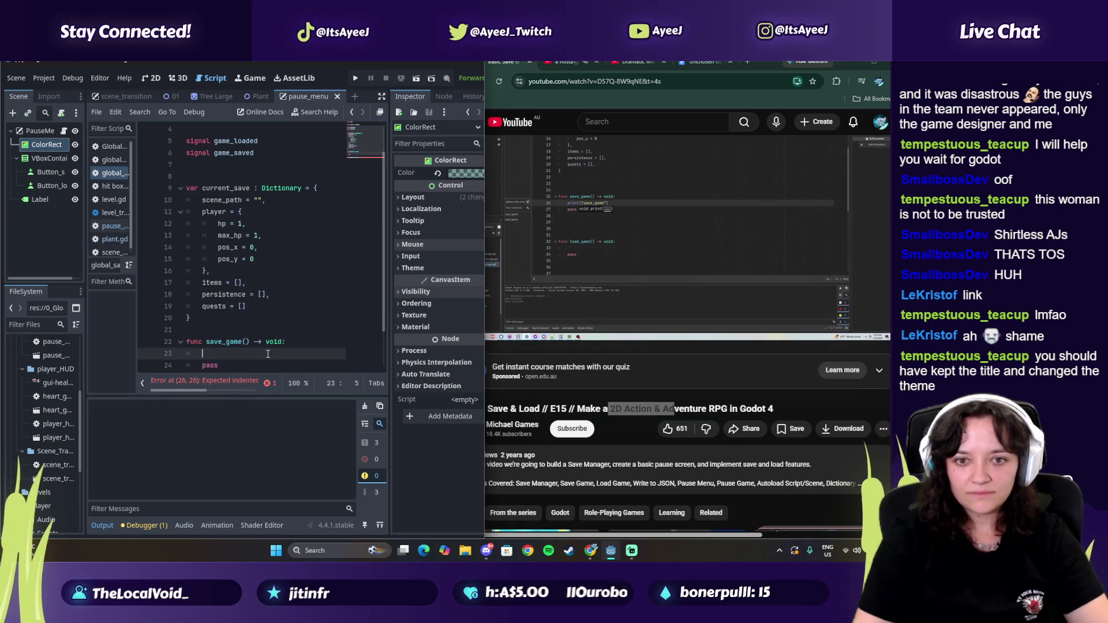
scroll(225, 287, "down", 2)
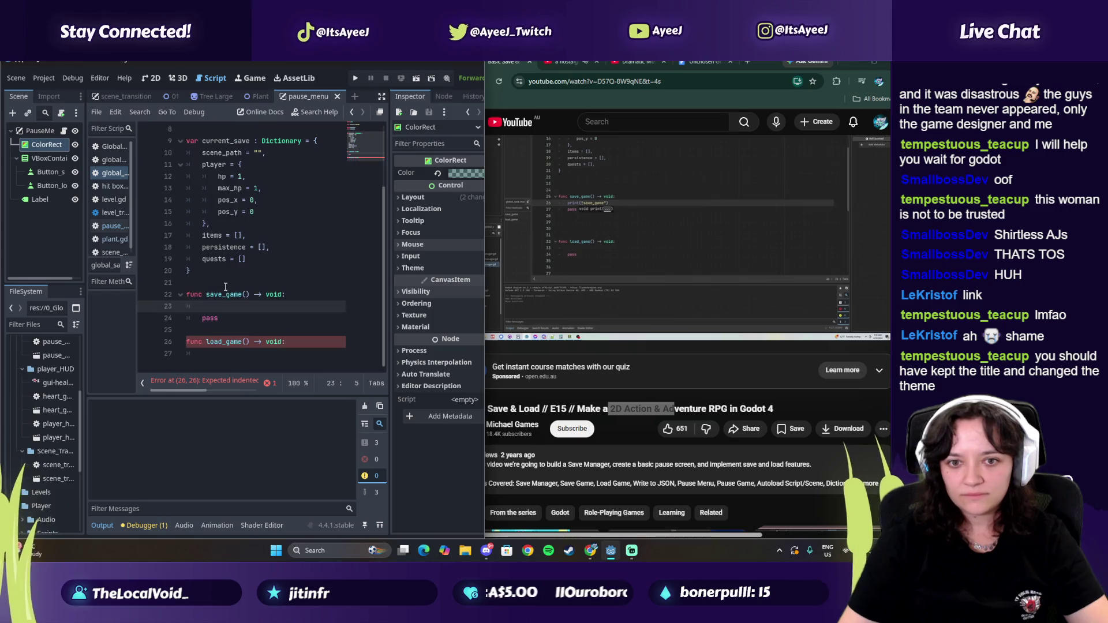
left_click(208, 358)
key("Return")
type("pass")
key("Up")
key("Up")
key("Up")
key("Up")
key("Up")
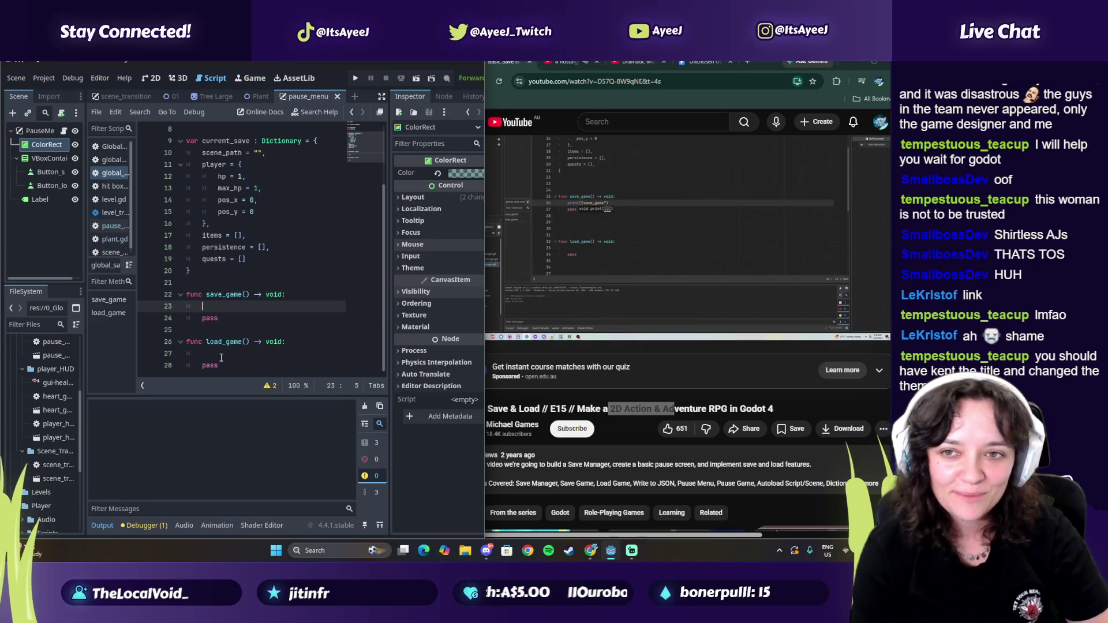
Step: Write print("save game") inside save_game
key("BackSpace")
type("int")
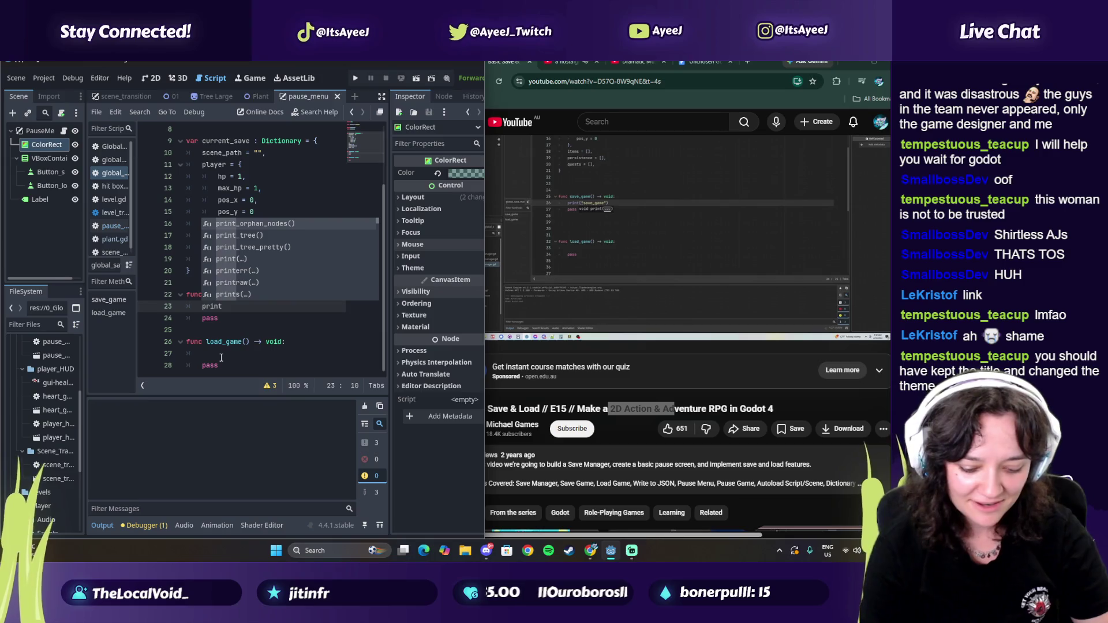
type("(\"save gam")
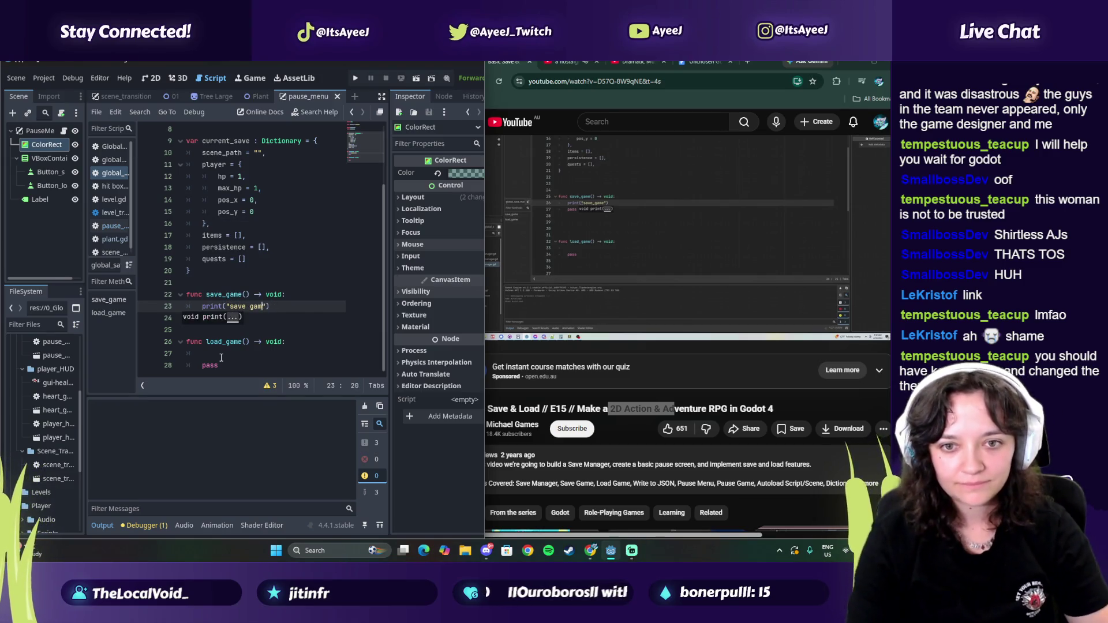
type("e")
left_click(739, 249)
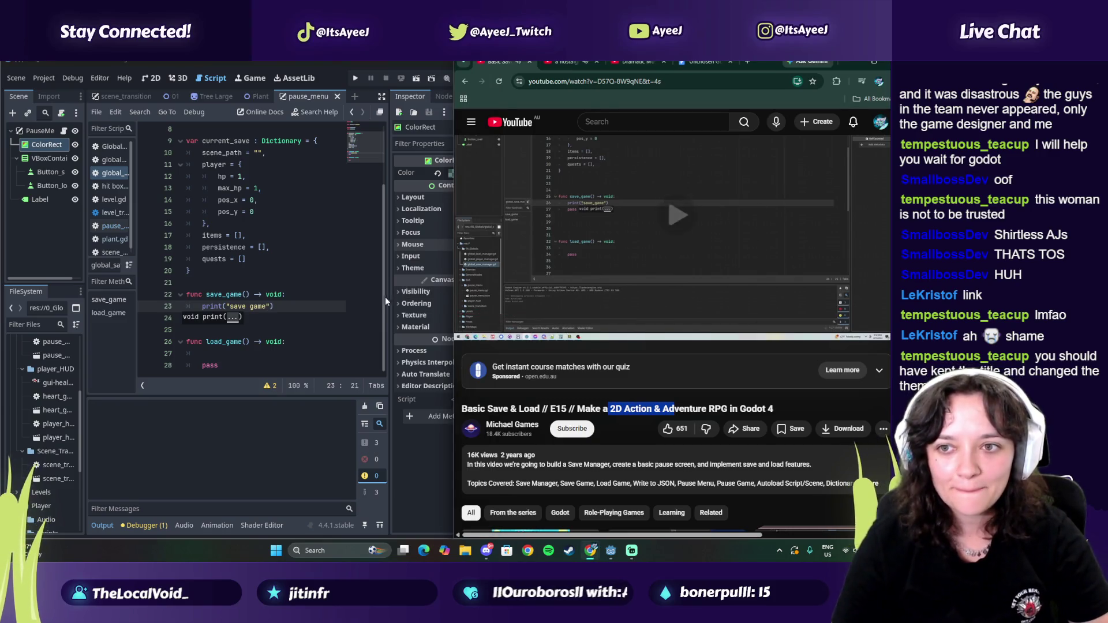
Step: Add print("load game") above pass in load_game, checking it against the tutorial
left_click(221, 358)
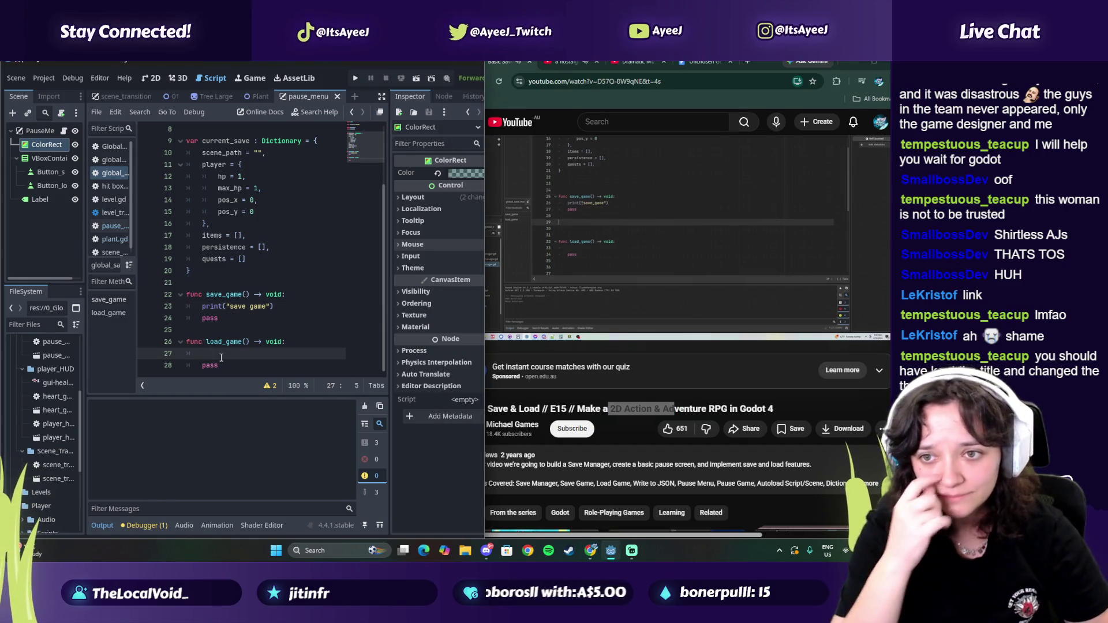
type("print")
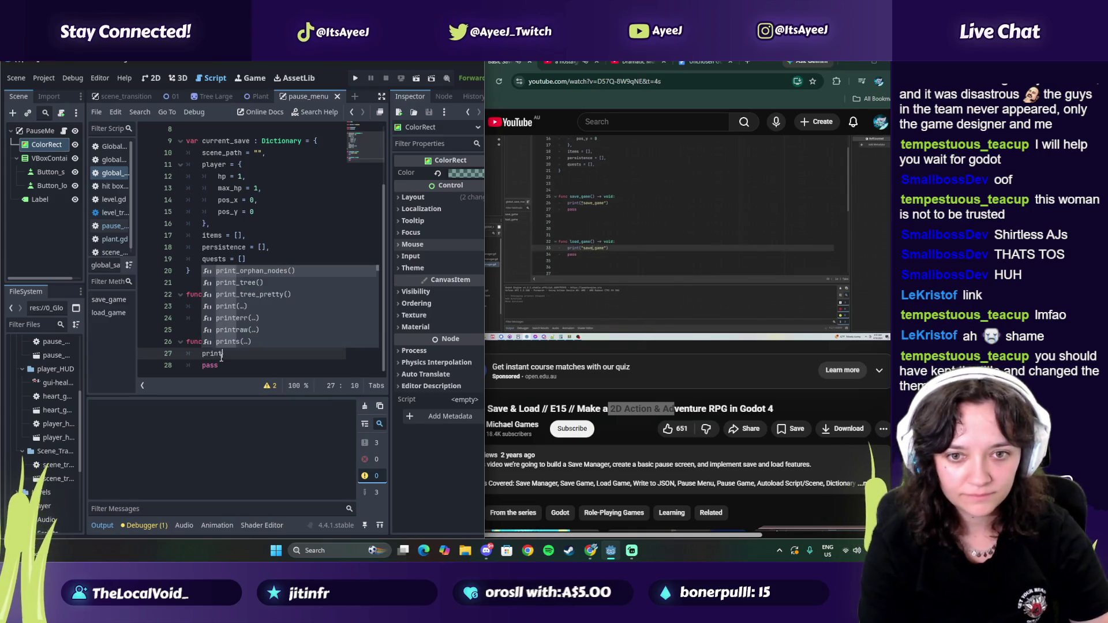
type("(\"load game")
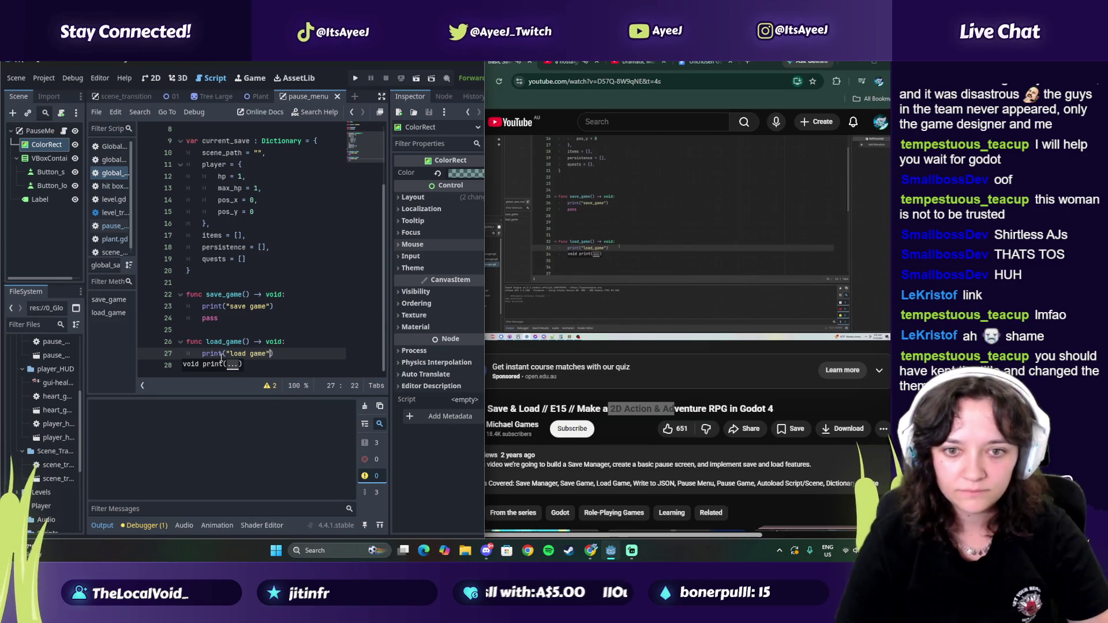
key("End")
key("Return")
type("pass")
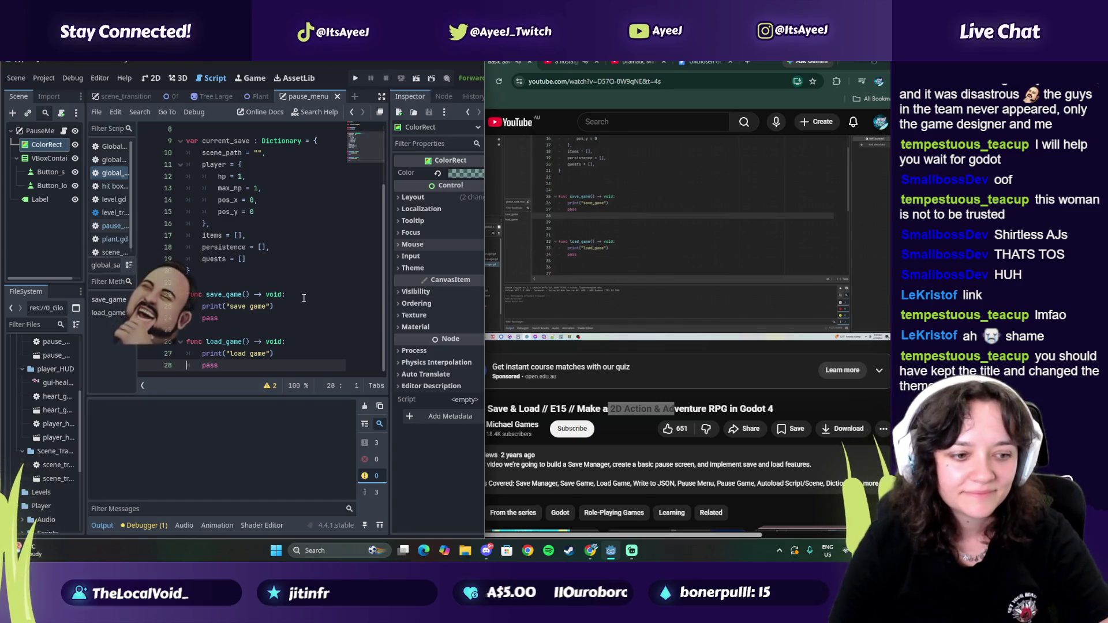
left_click(610, 247)
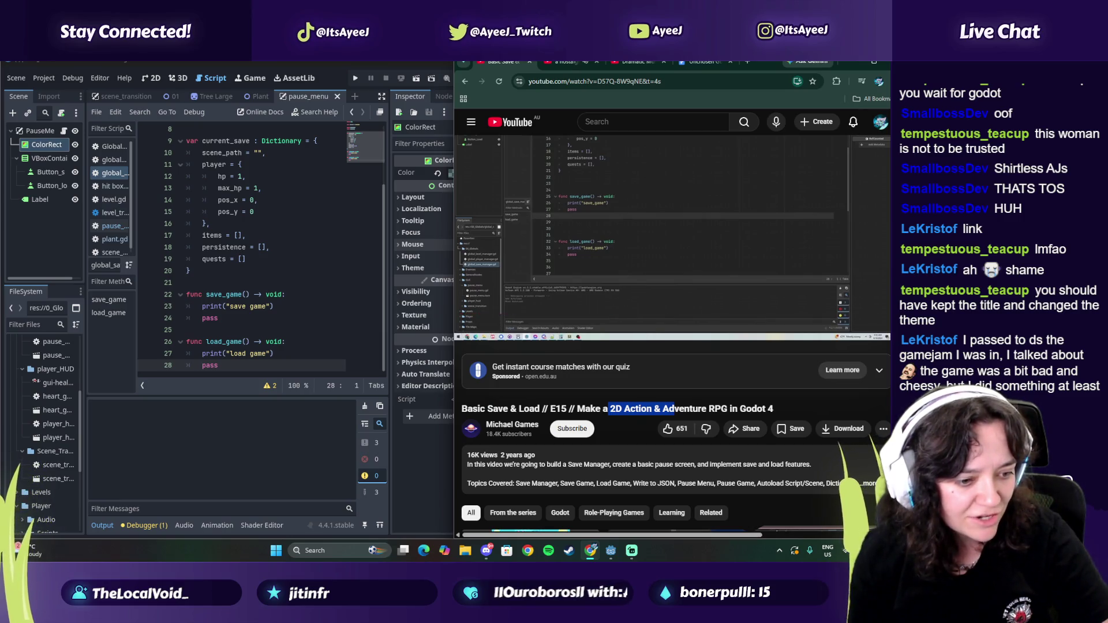
left_click(640, 150)
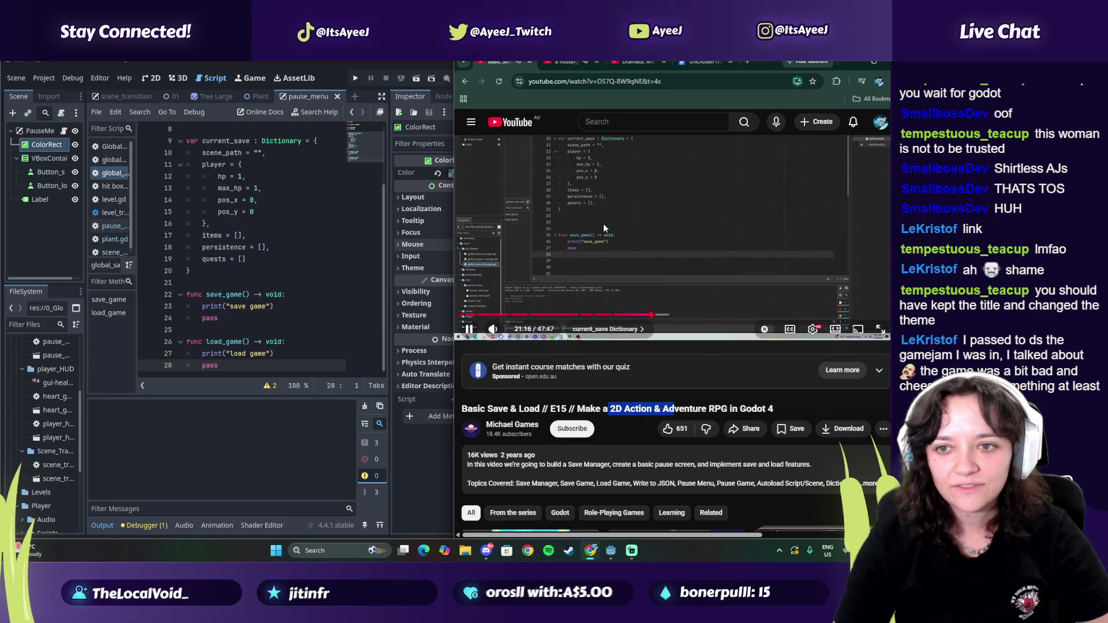
left_click(604, 223)
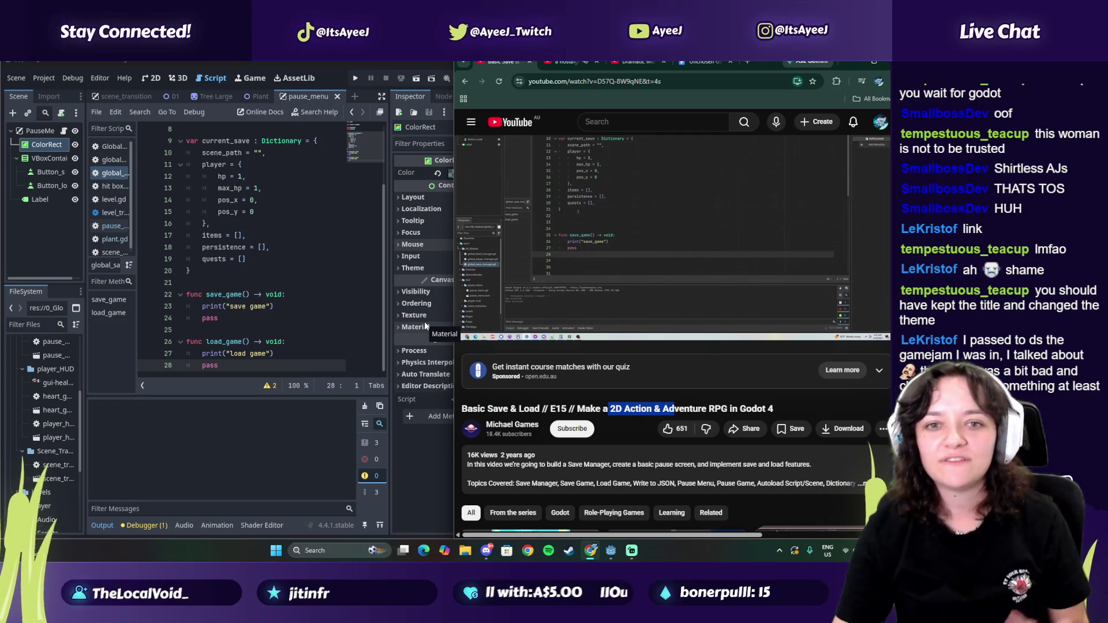
Step: Add blank lines after line 21 while the tutorial plays, then bring the browser forward
left_click(425, 326)
left_click(562, 255)
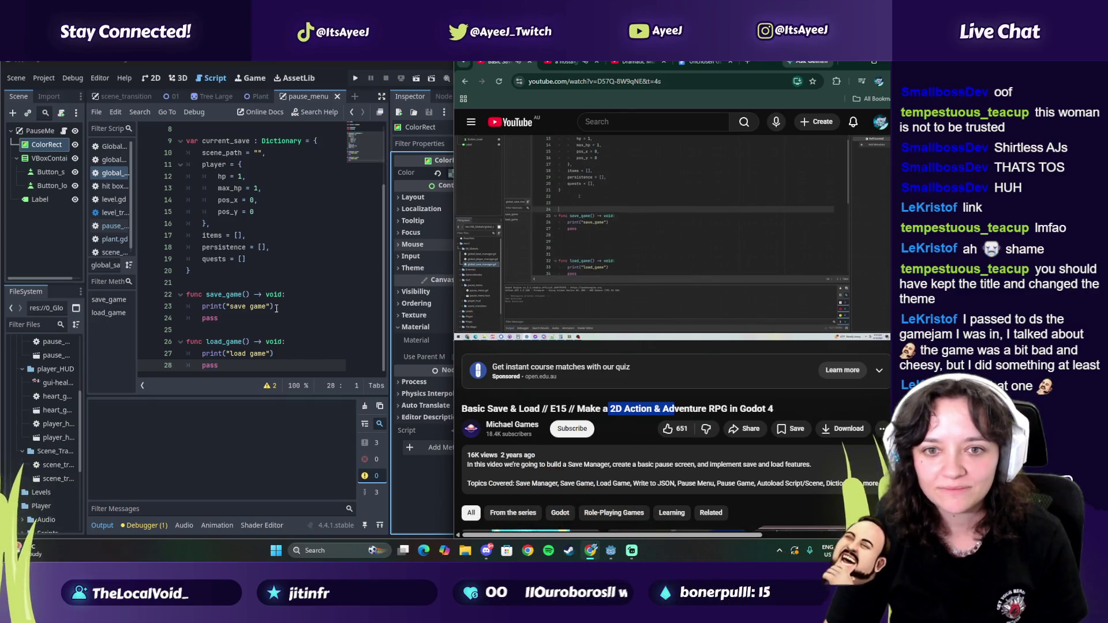
left_click(232, 283)
key("Return")
key("Return")
left_click(232, 294)
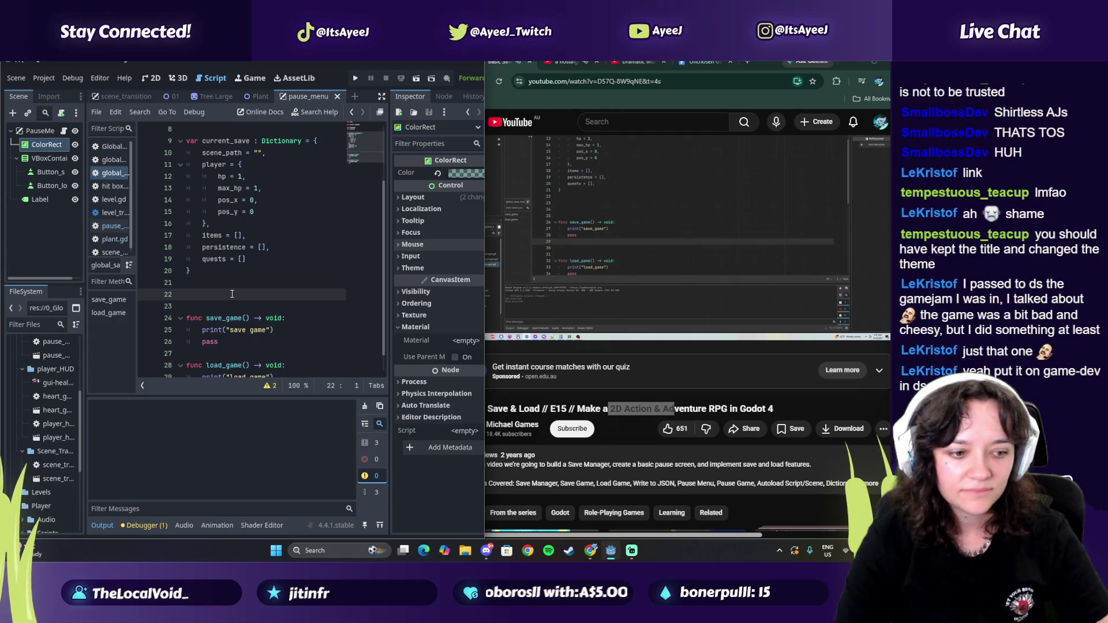
left_click(686, 250)
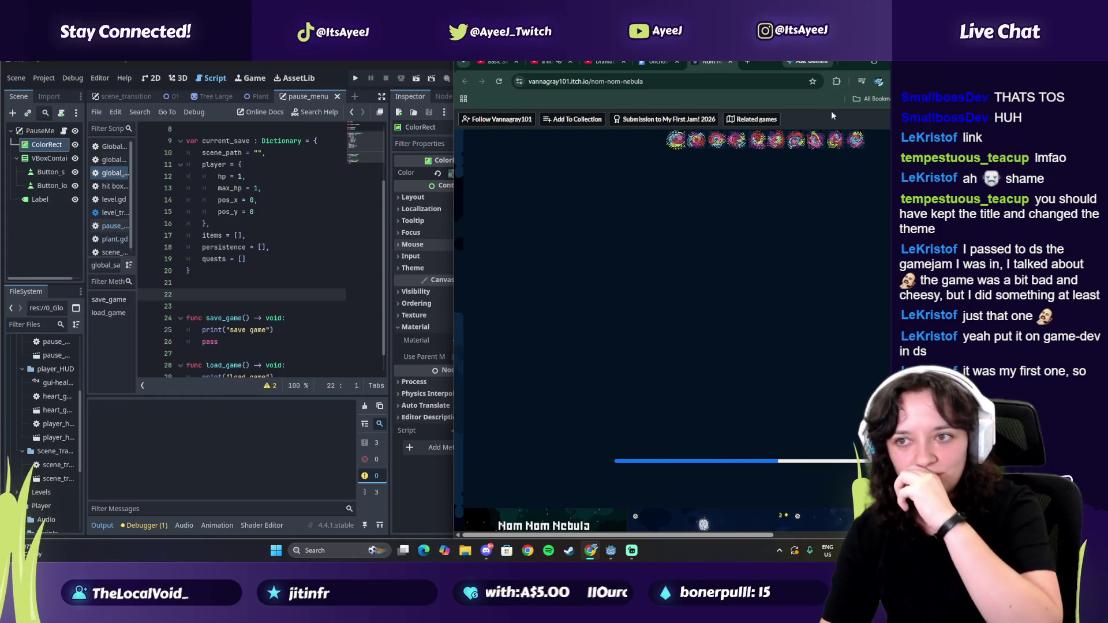
Step: Maximize the browser on the Nom Nom Nebula page and launch the game full screen
left_click(874, 61)
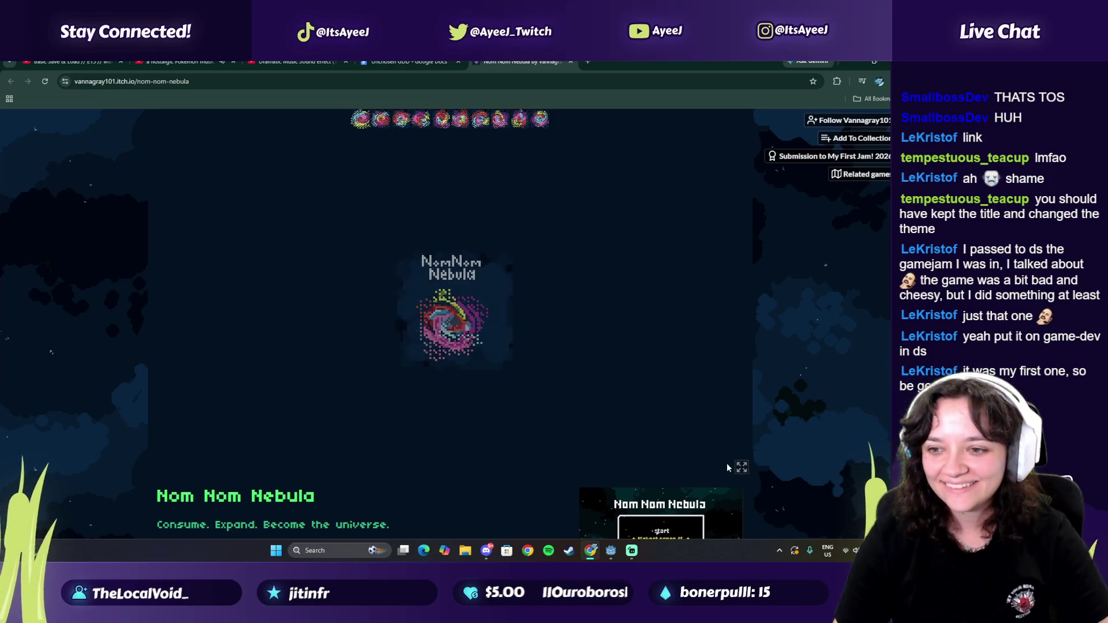
left_click(741, 468)
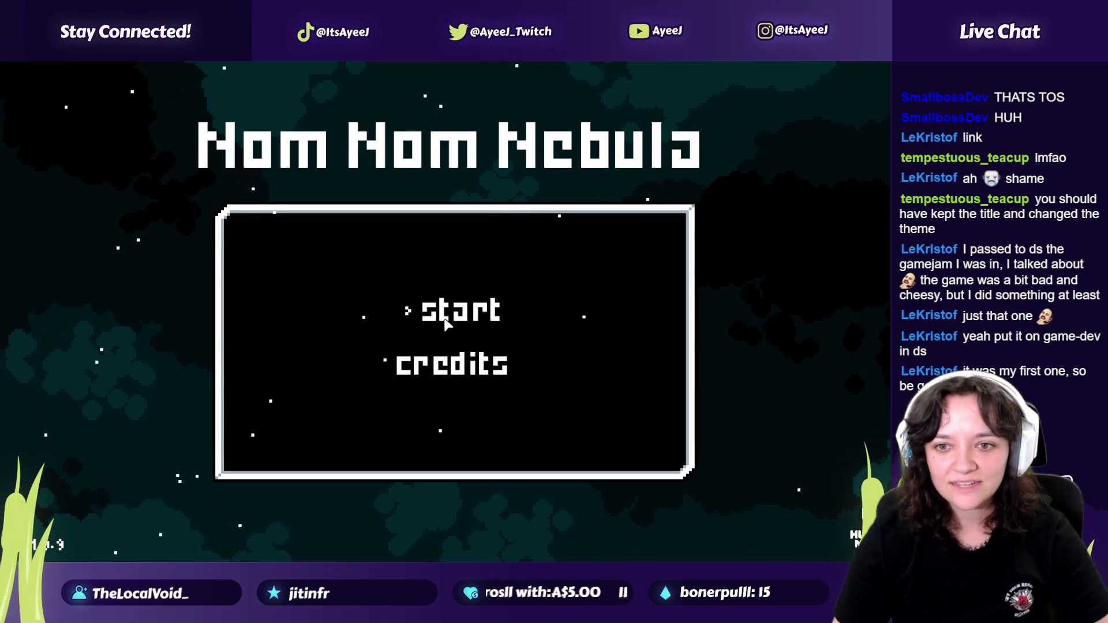
Step: Start a Nom Nom Nebula round, dismiss the controls tutorial and move the galaxy through space
left_click(485, 323)
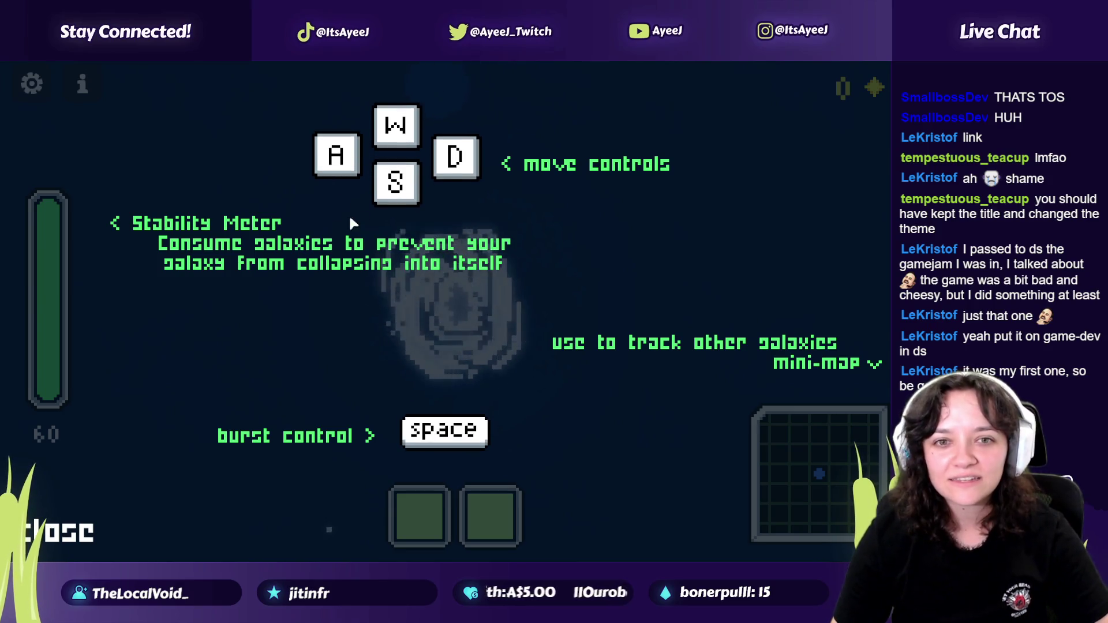
left_click(339, 244)
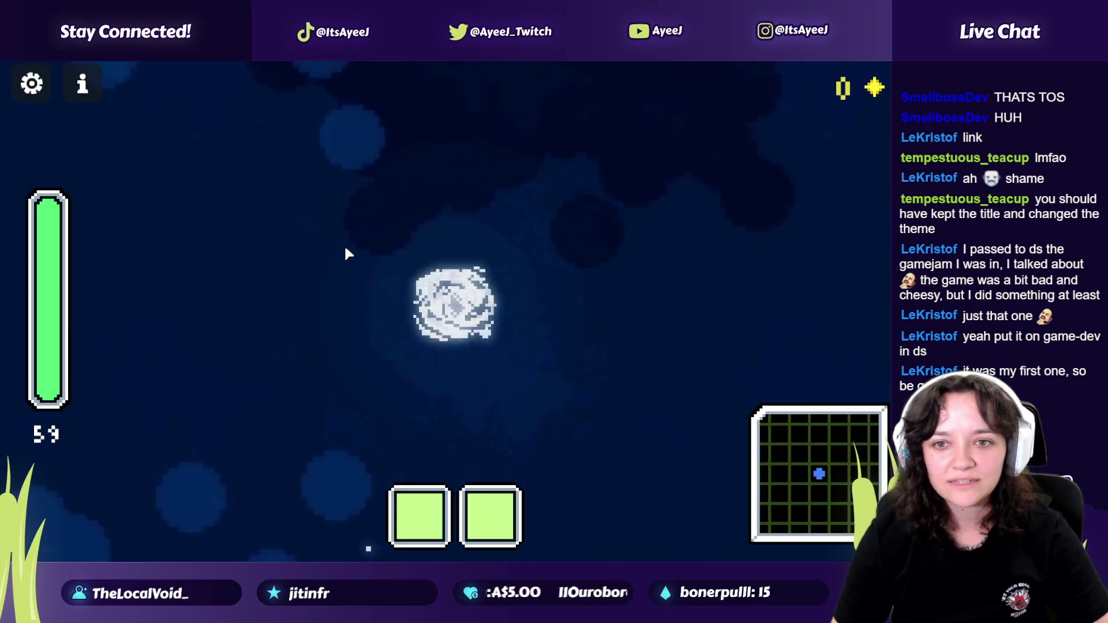
left_click(333, 299)
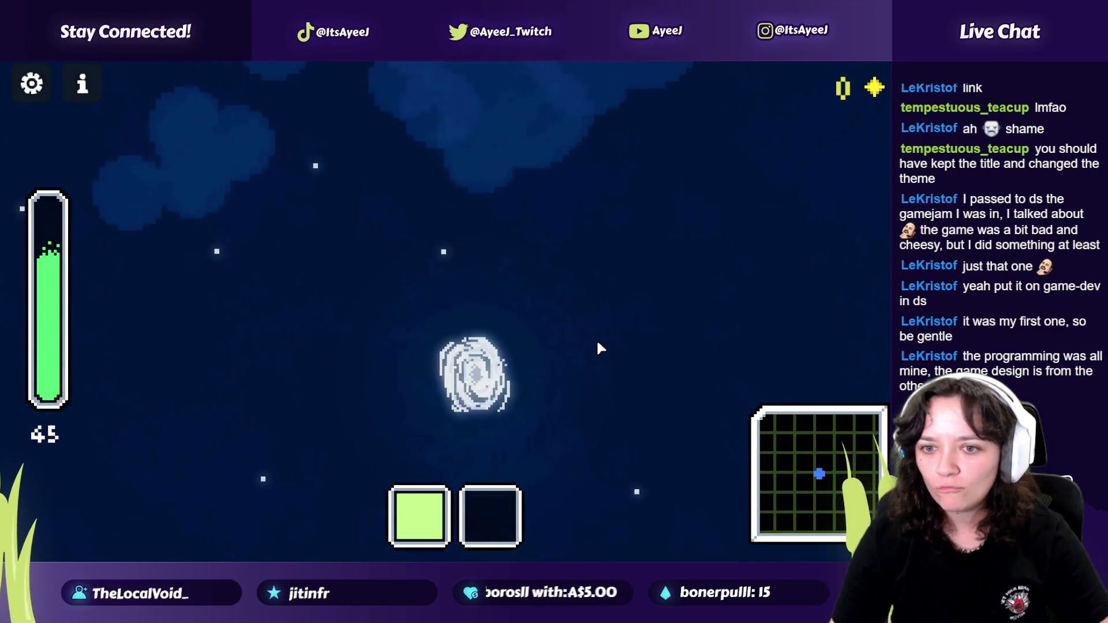
Step: Pause the round, exit to the title screen, and view then close the credits
left_click(33, 85)
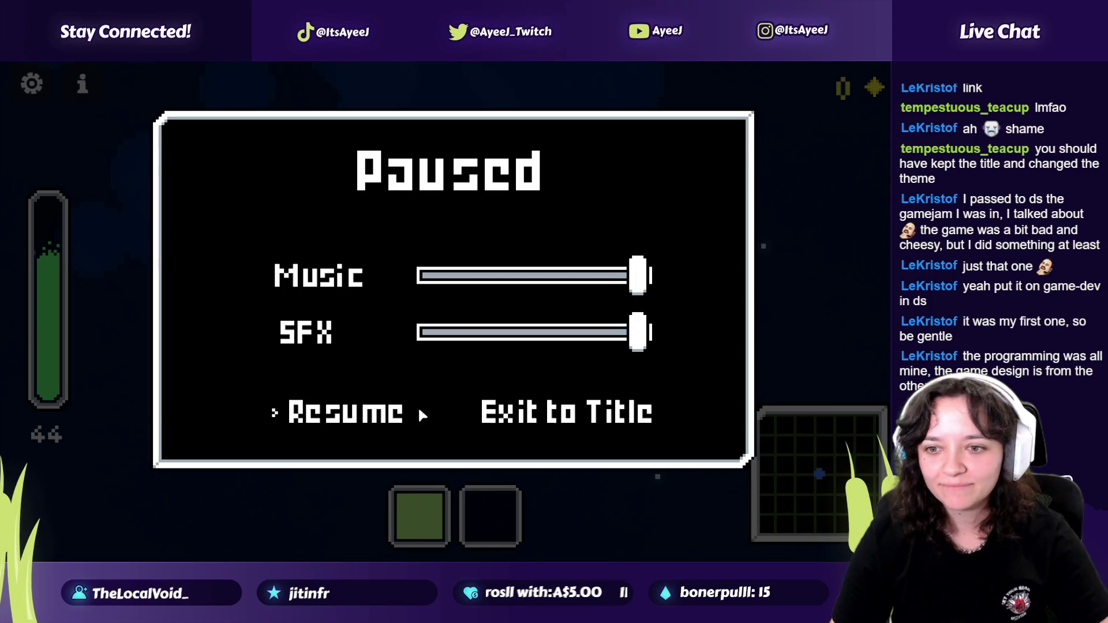
left_click(566, 412)
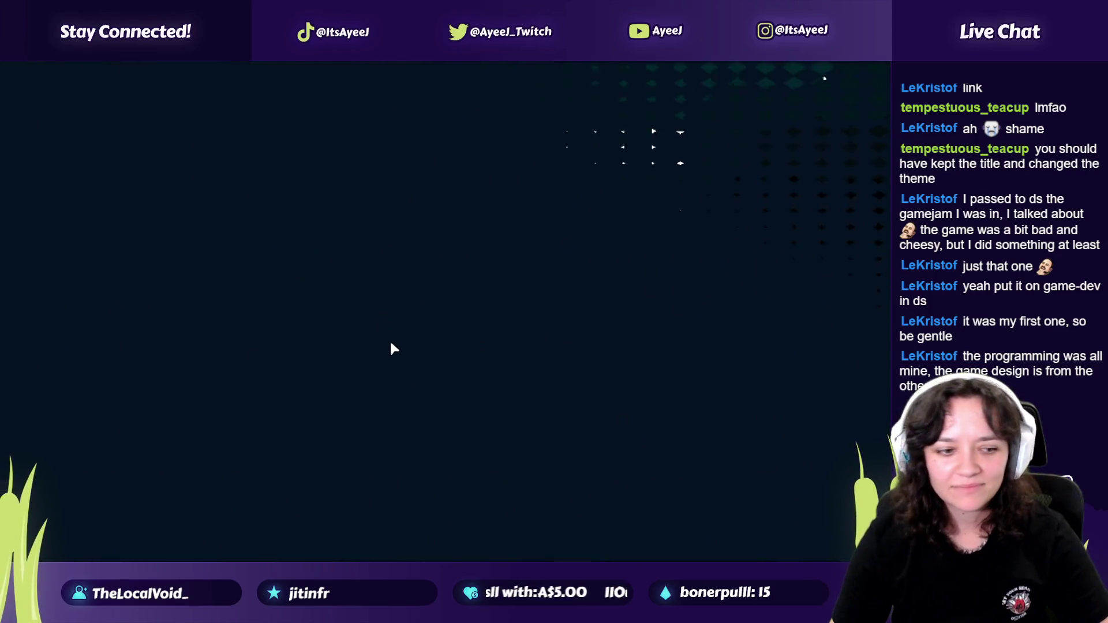
left_click(447, 365)
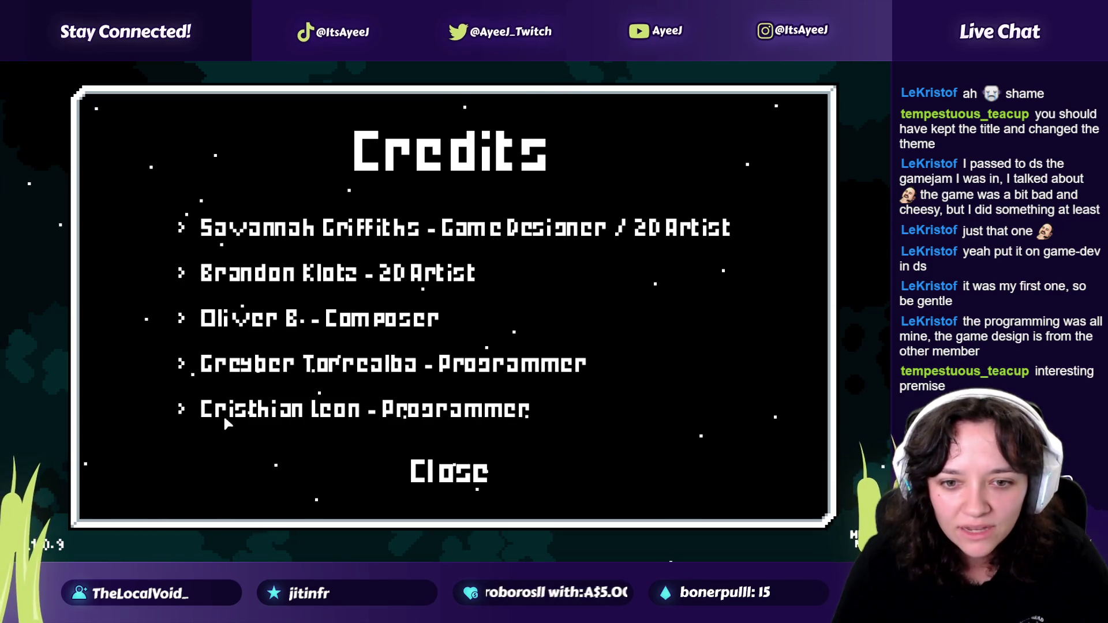
left_click(458, 469)
Step: Start a new game, view the controls help overlay, then close it to resume play
left_click(414, 333)
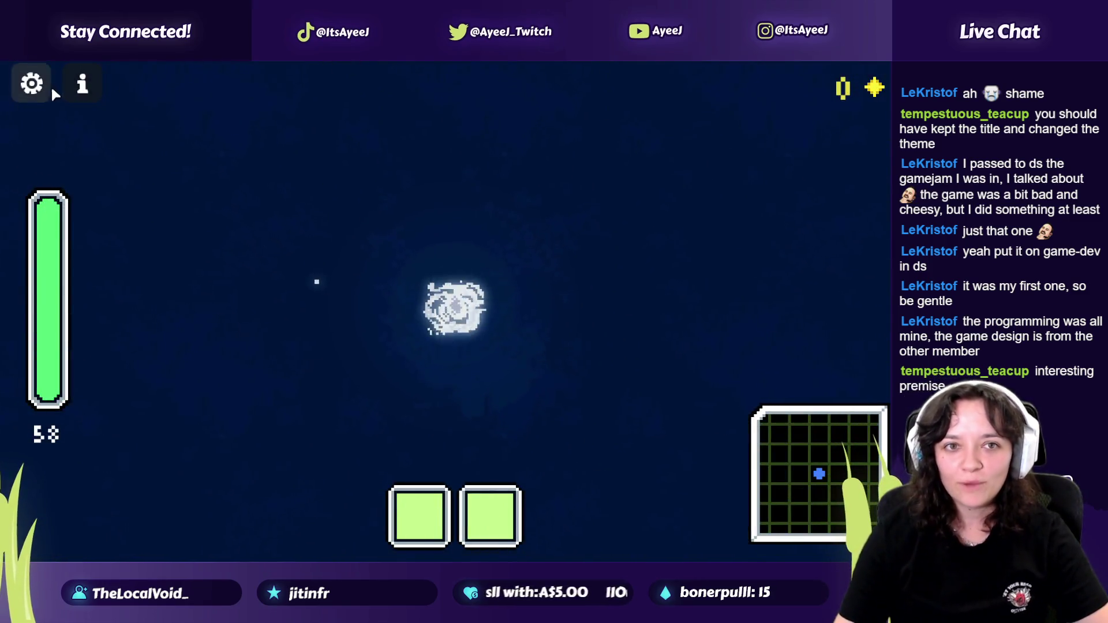
left_click(82, 83)
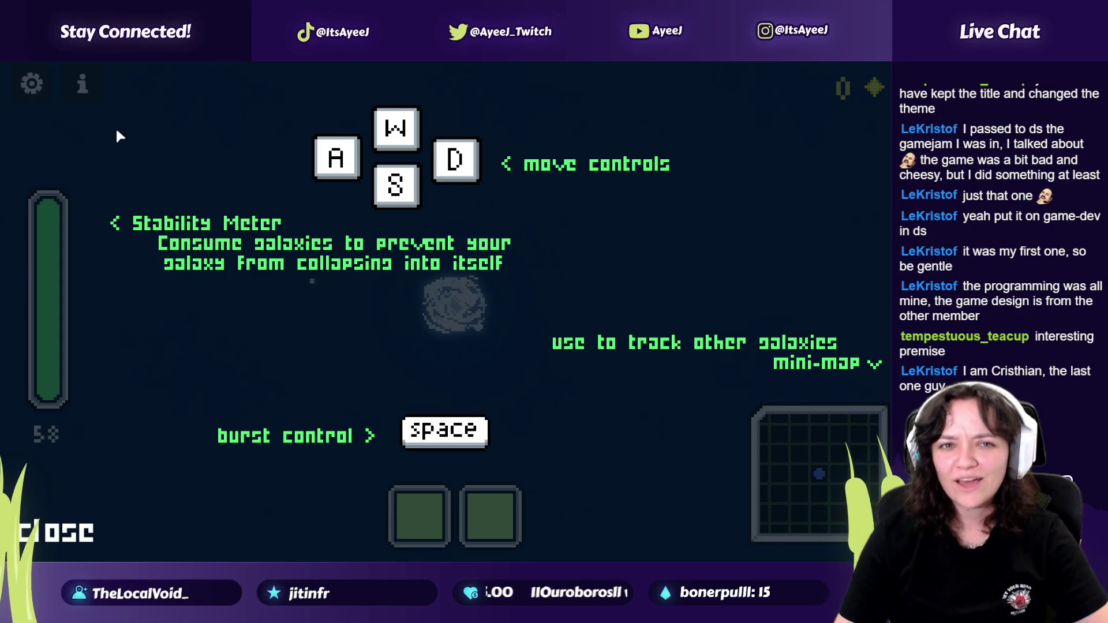
left_click(79, 540)
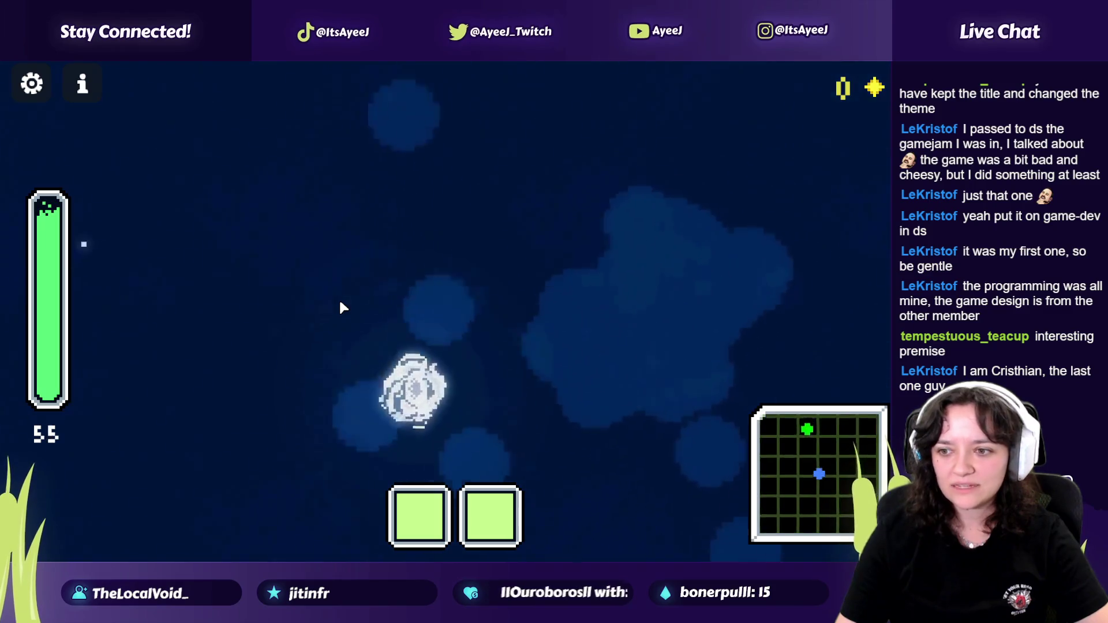
Step: Burst the galaxy toward others until the score hits 6 with a +20% radius upgrade
key("2")
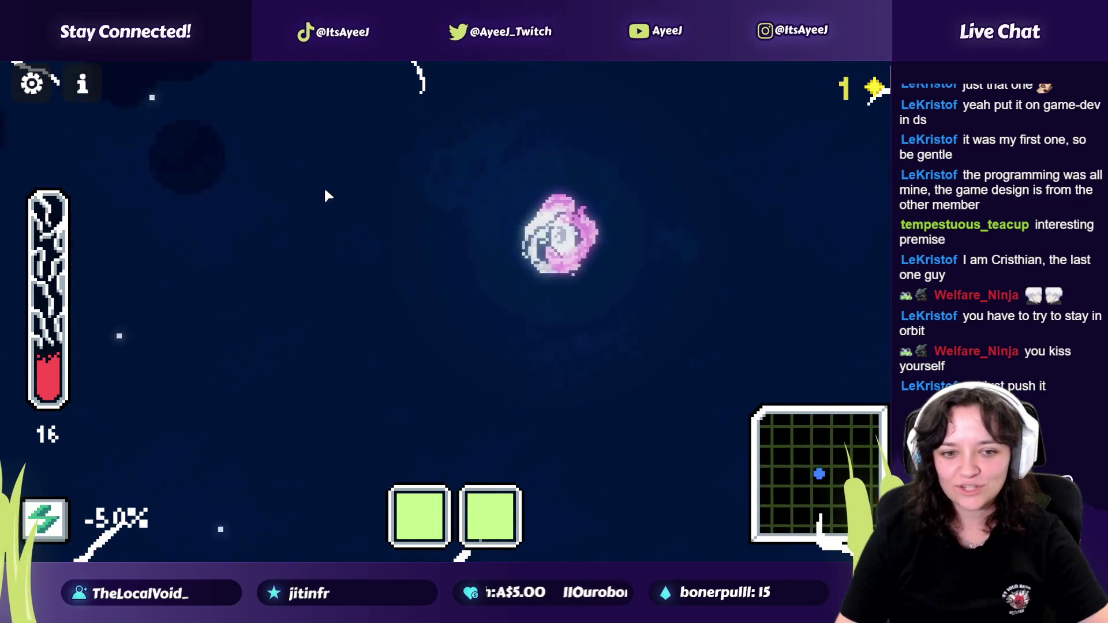
mouse_move(42, 522)
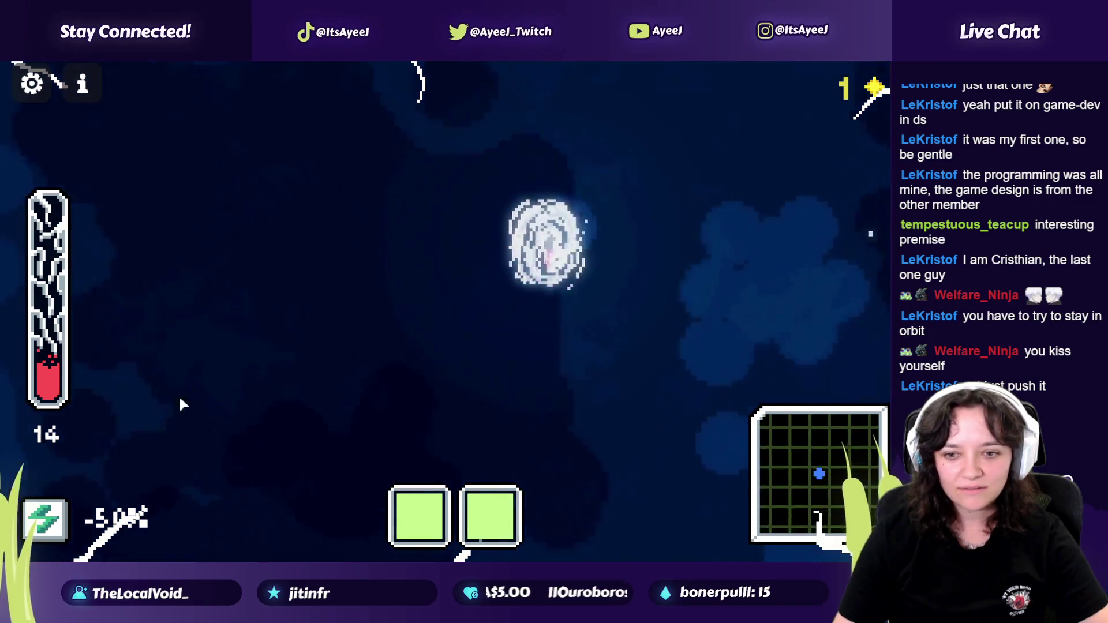
left_click(312, 273)
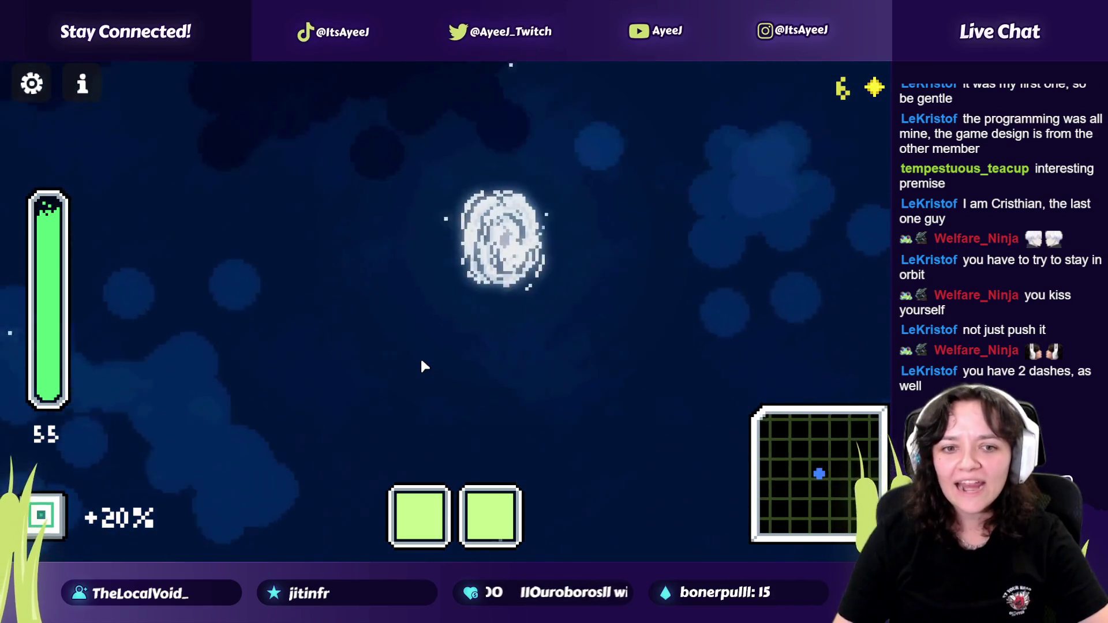
mouse_move(56, 524)
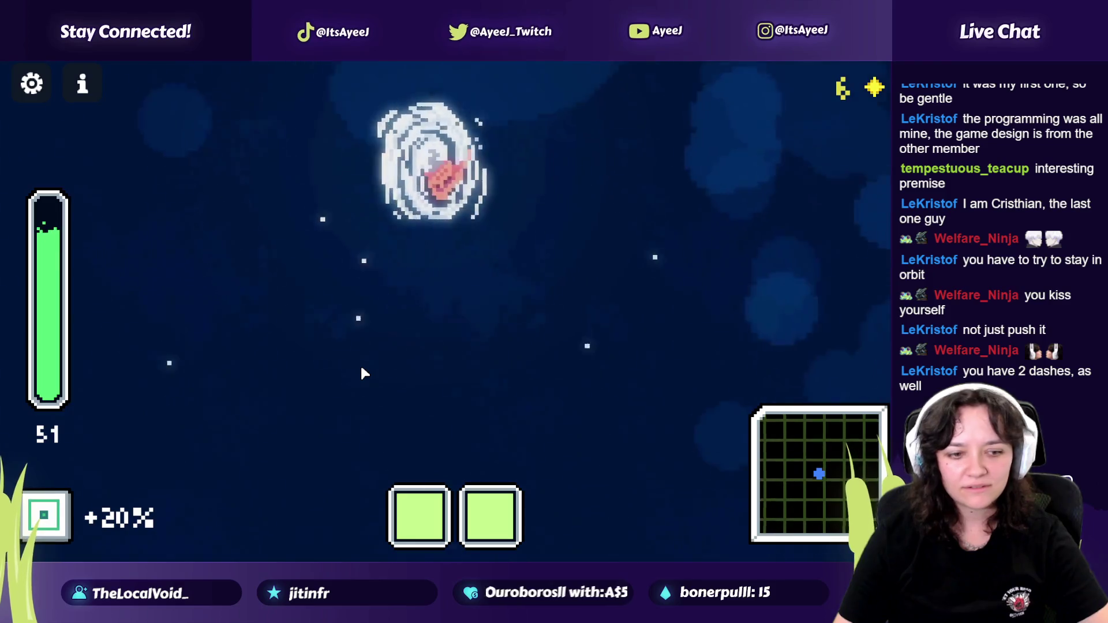
Step: Dash away from black holes with Space until game over at a high score of 12
left_click(363, 373)
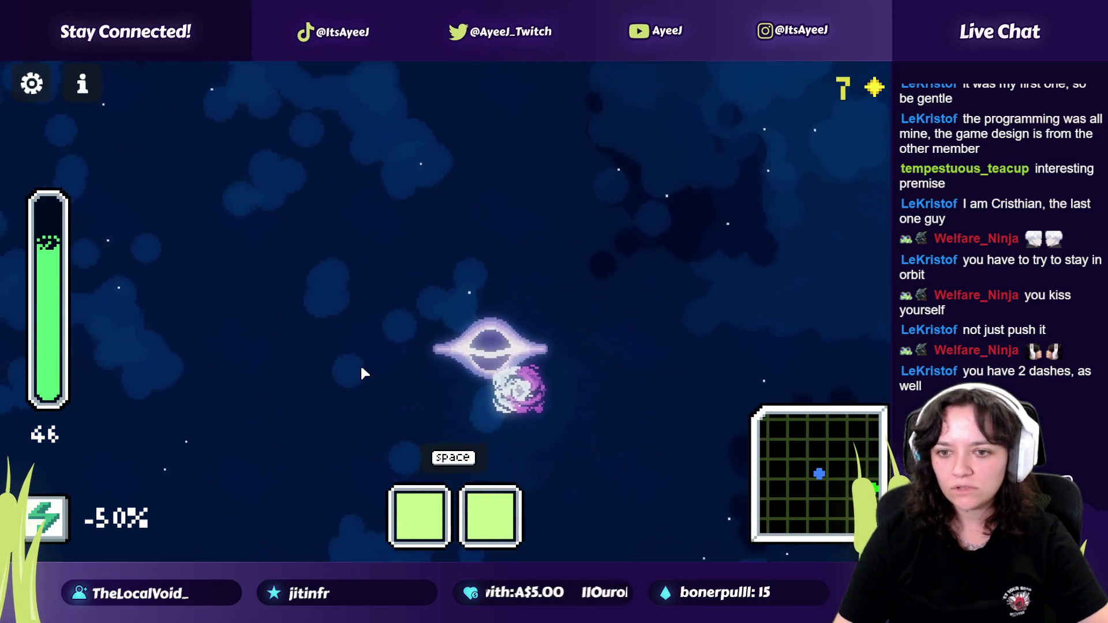
key("space")
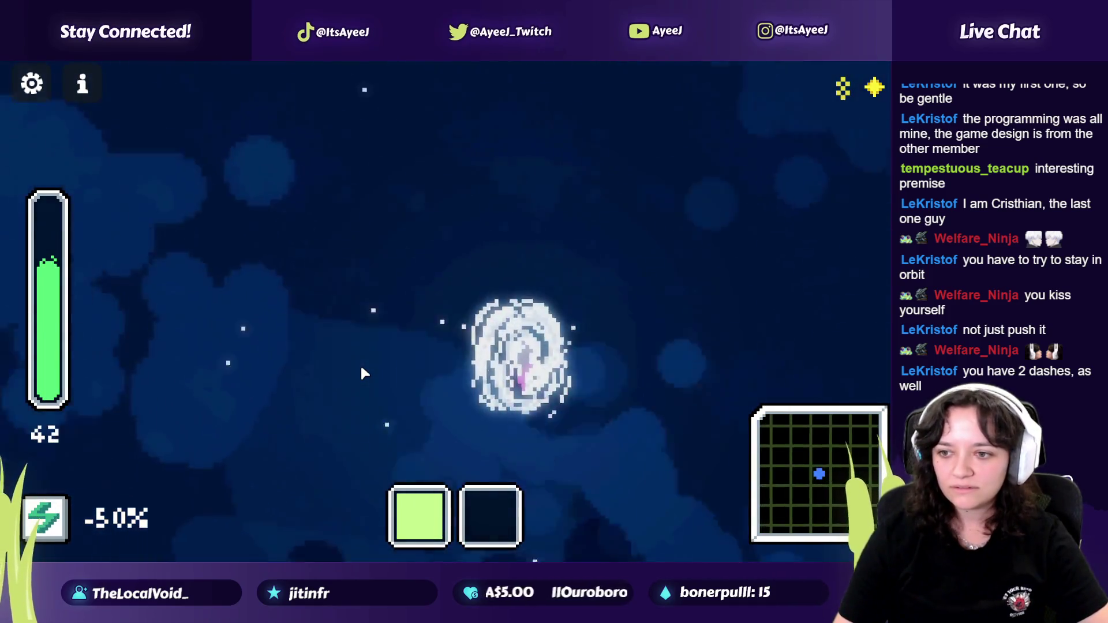
key("space")
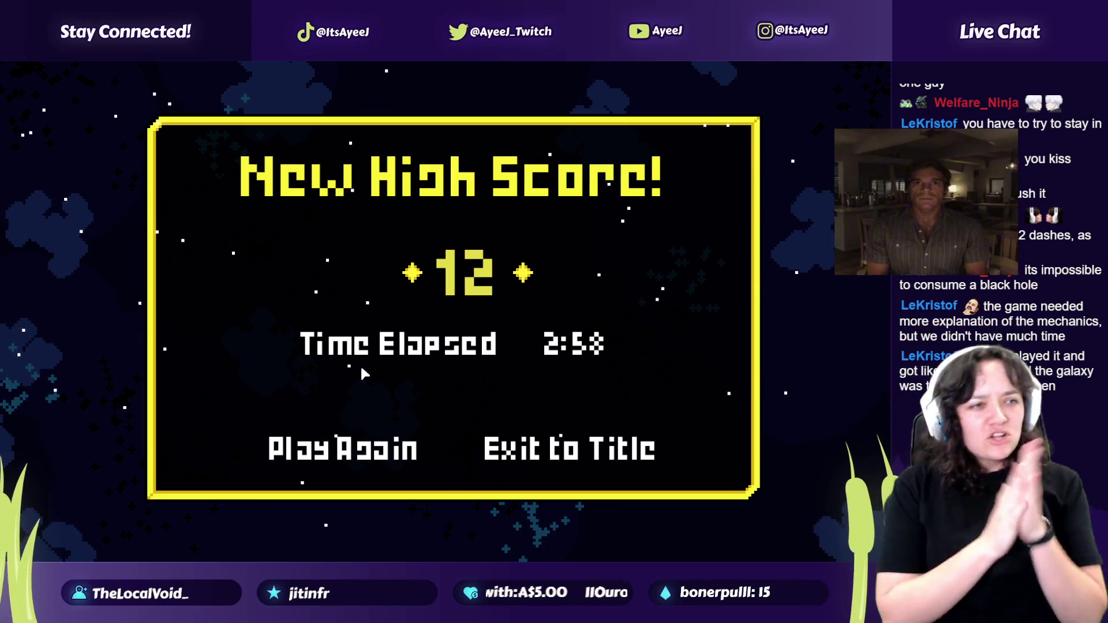
left_click(549, 452)
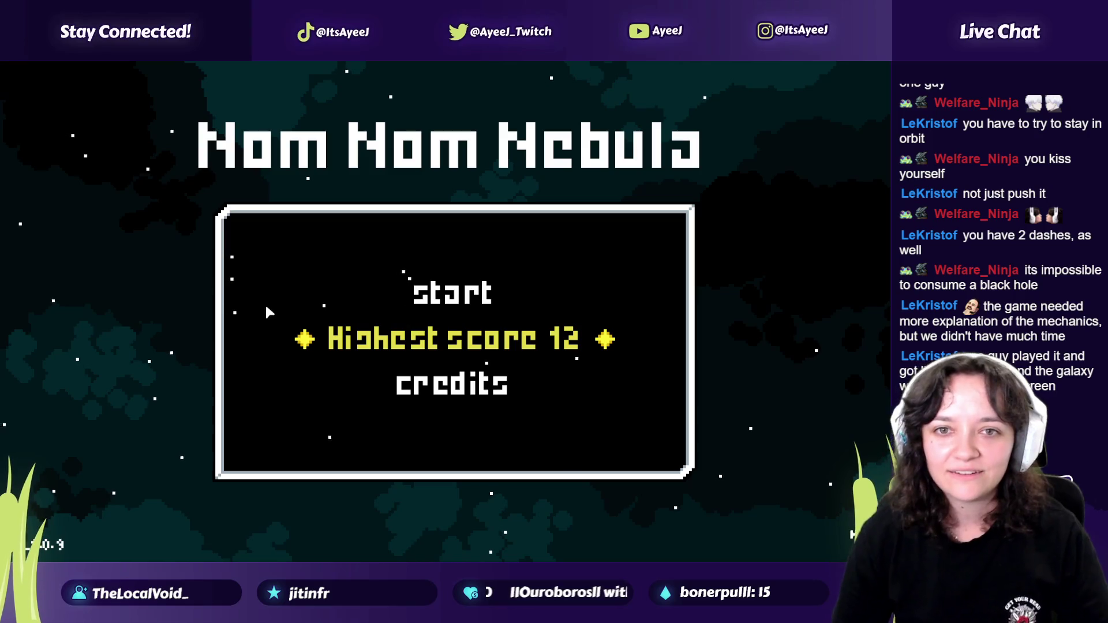
Step: Exit full screen and scroll down the Nom Nom Nebula itch.io page
key("Escape")
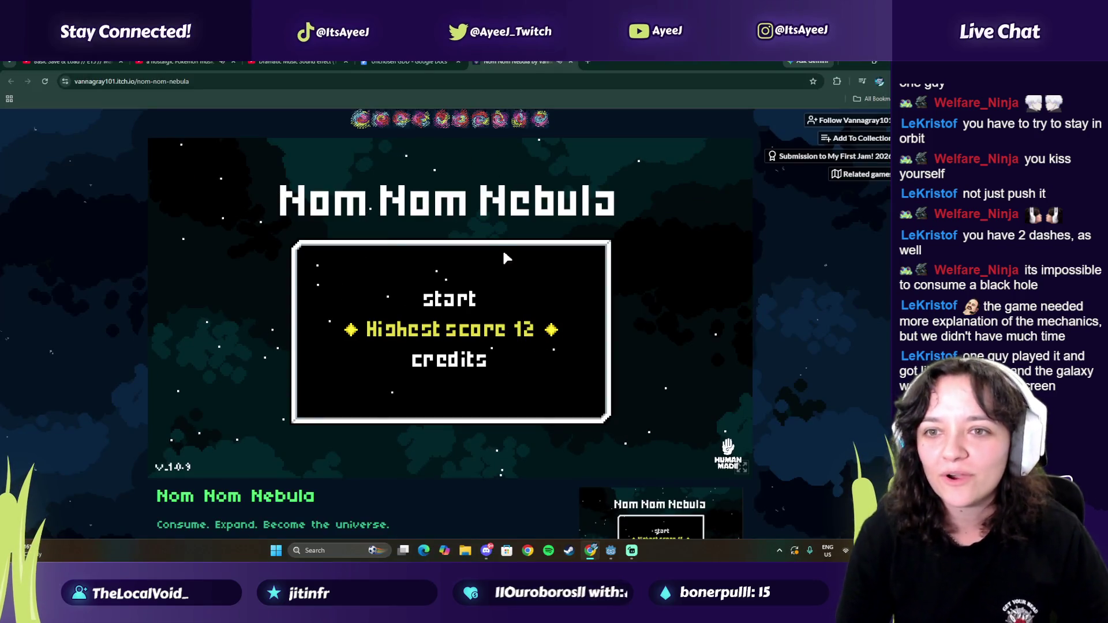
scroll(129, 420, "down", 2)
scroll(128, 414, "down", 3)
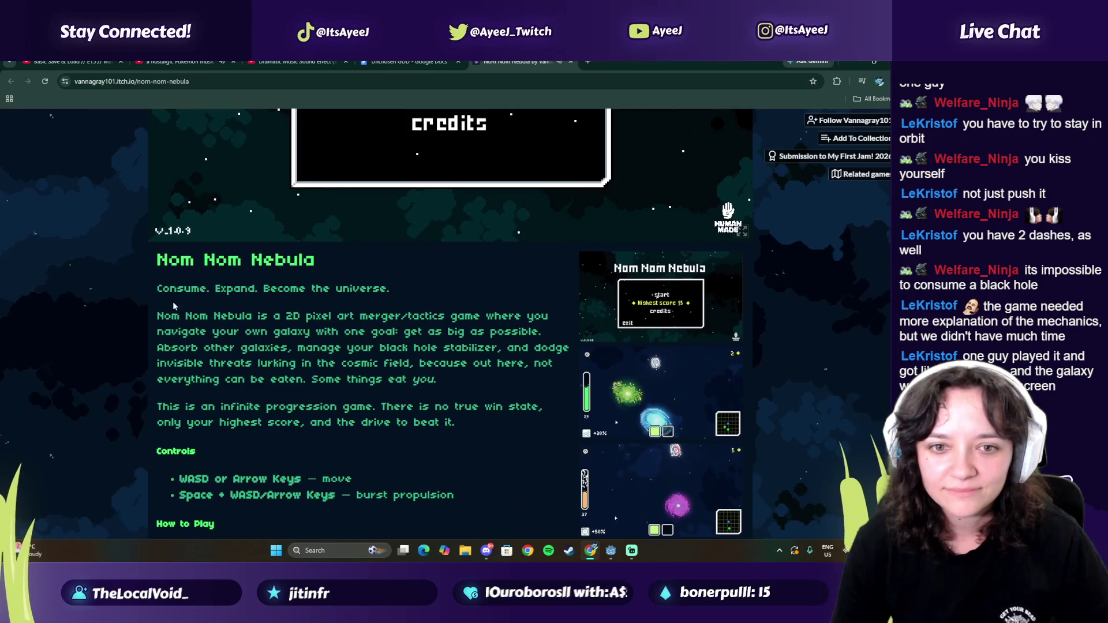
right_click(130, 82)
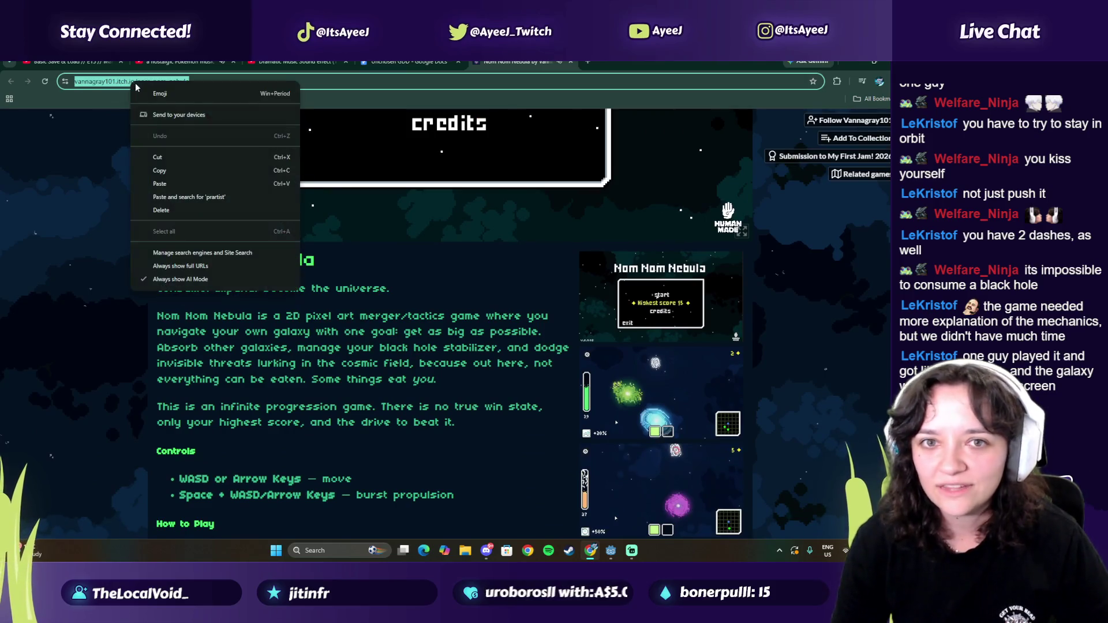
left_click(91, 198)
Step: Read the rest of the description, scroll back up, and close the game page
scroll(172, 376, "down", 6)
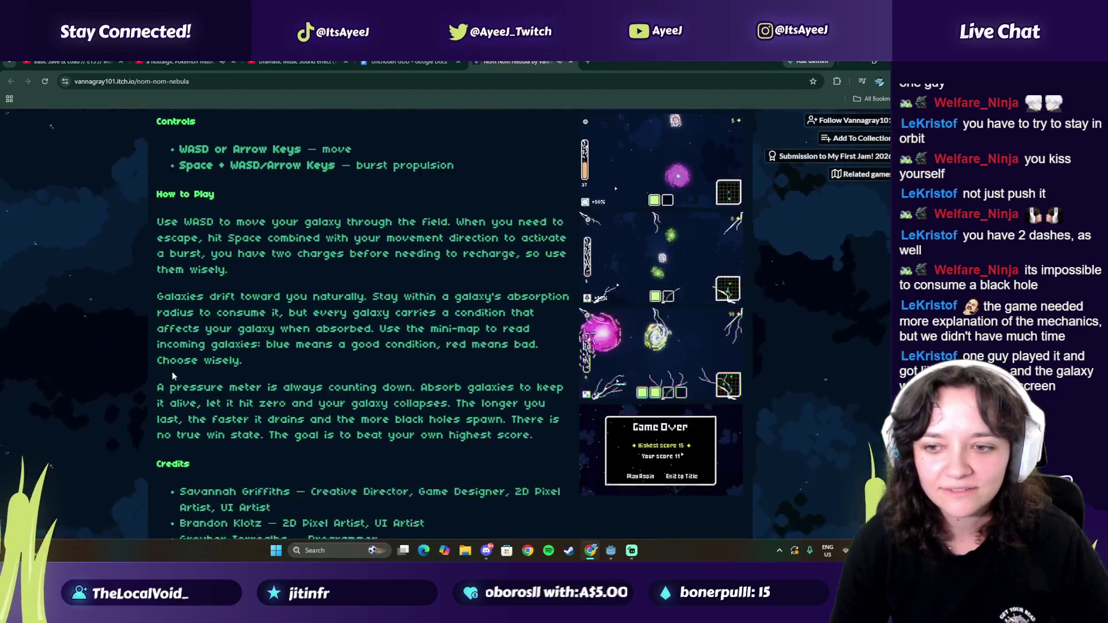
scroll(266, 365, "down", 3)
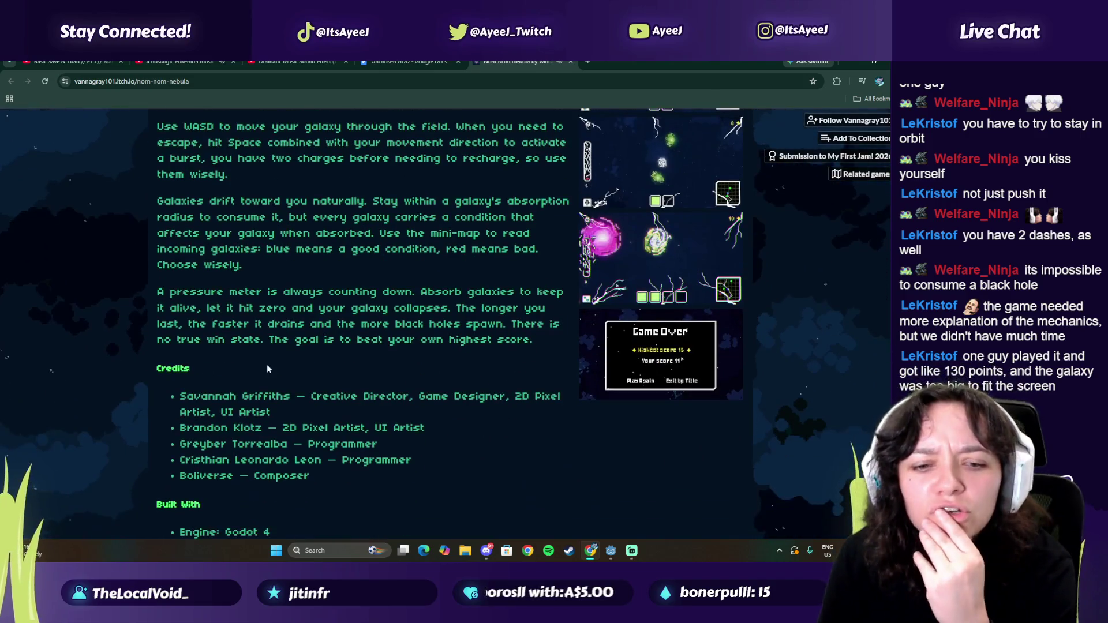
left_click_drag(209, 381, 219, 382)
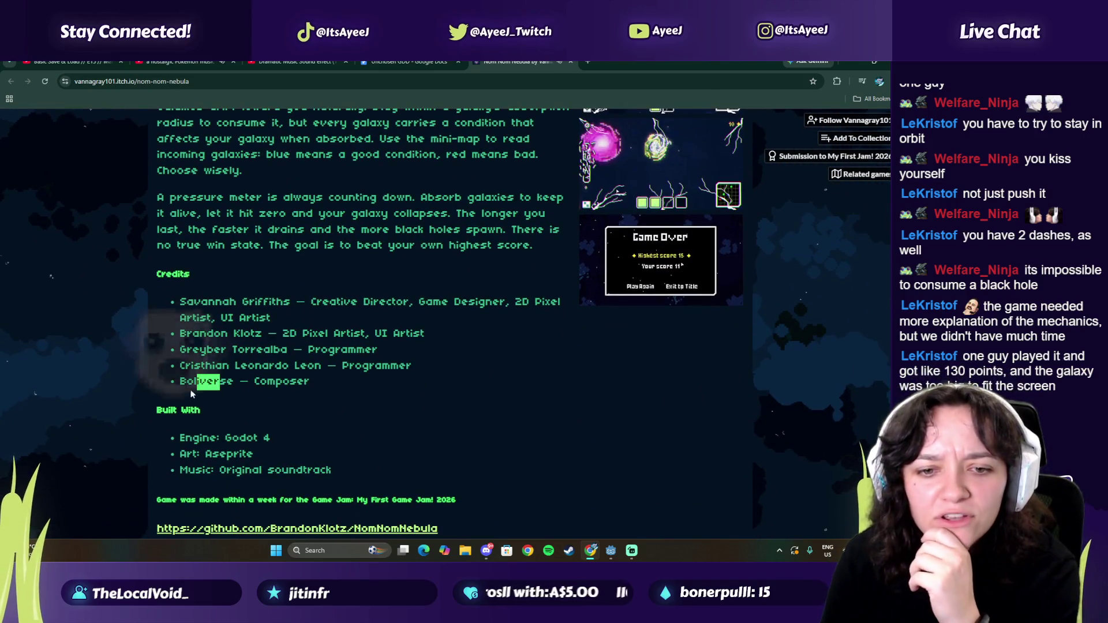
scroll(191, 390, "down", 3)
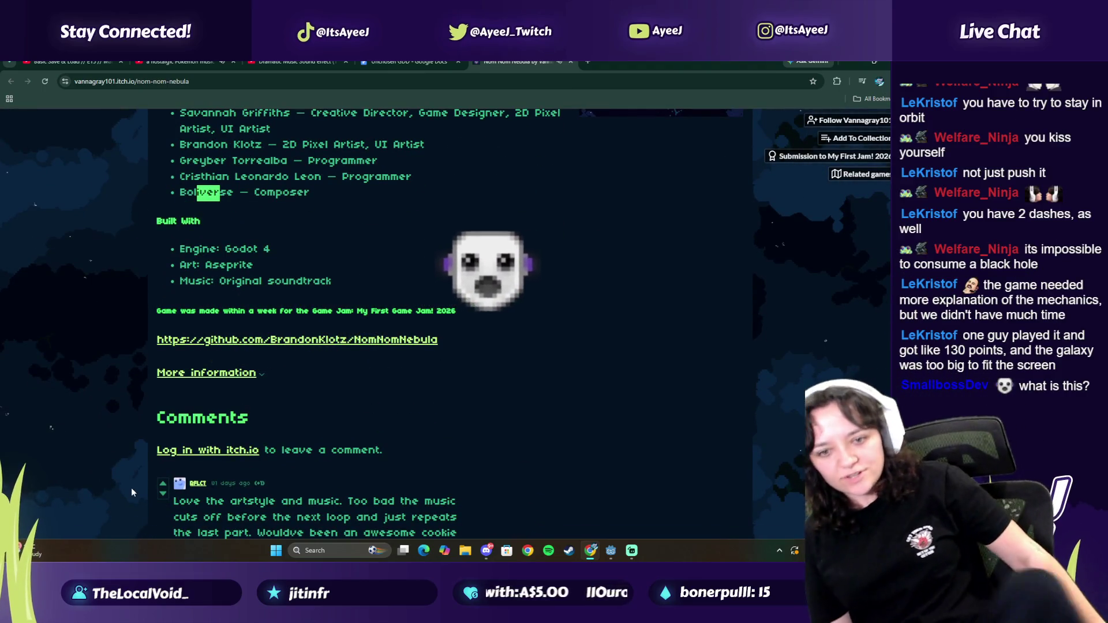
scroll(326, 281, "down", 1)
scroll(326, 285, "up", 10)
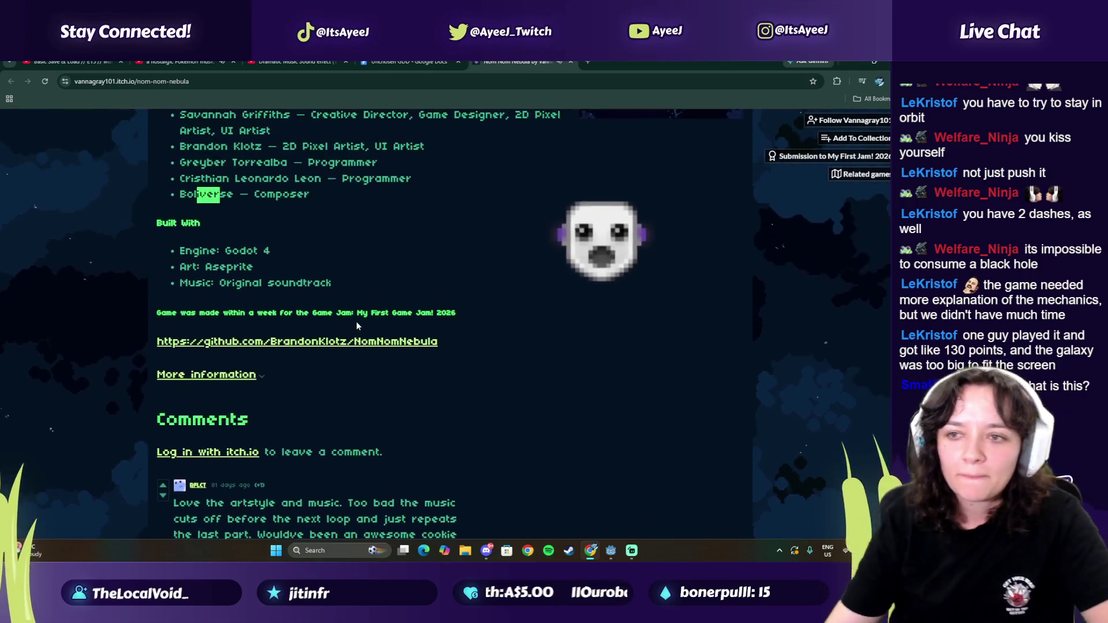
scroll(375, 260, "up", 5)
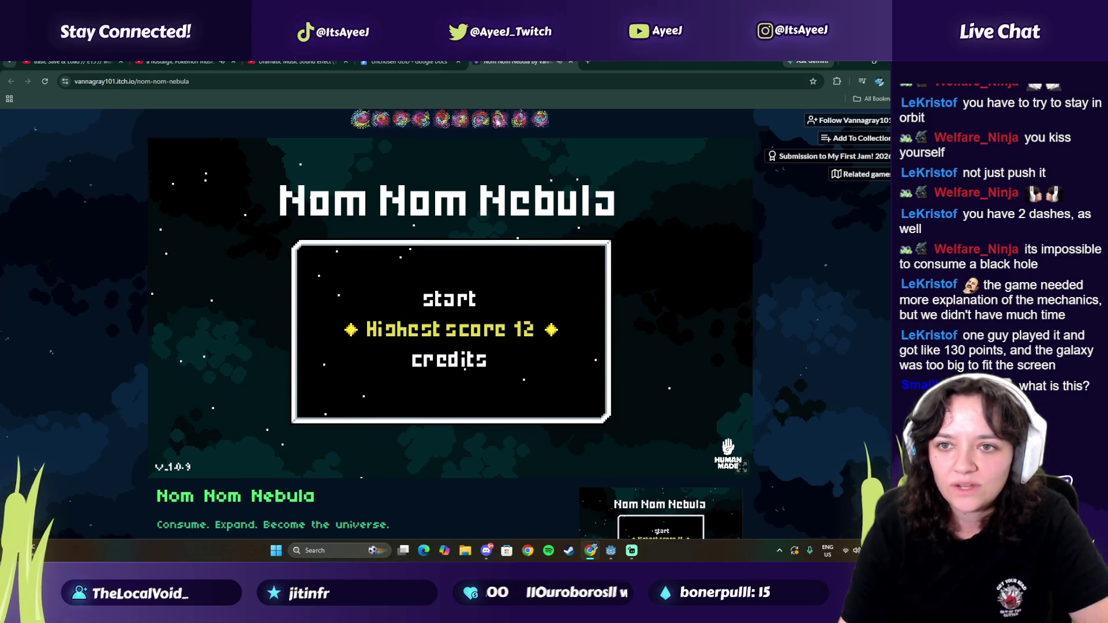
left_click(569, 61)
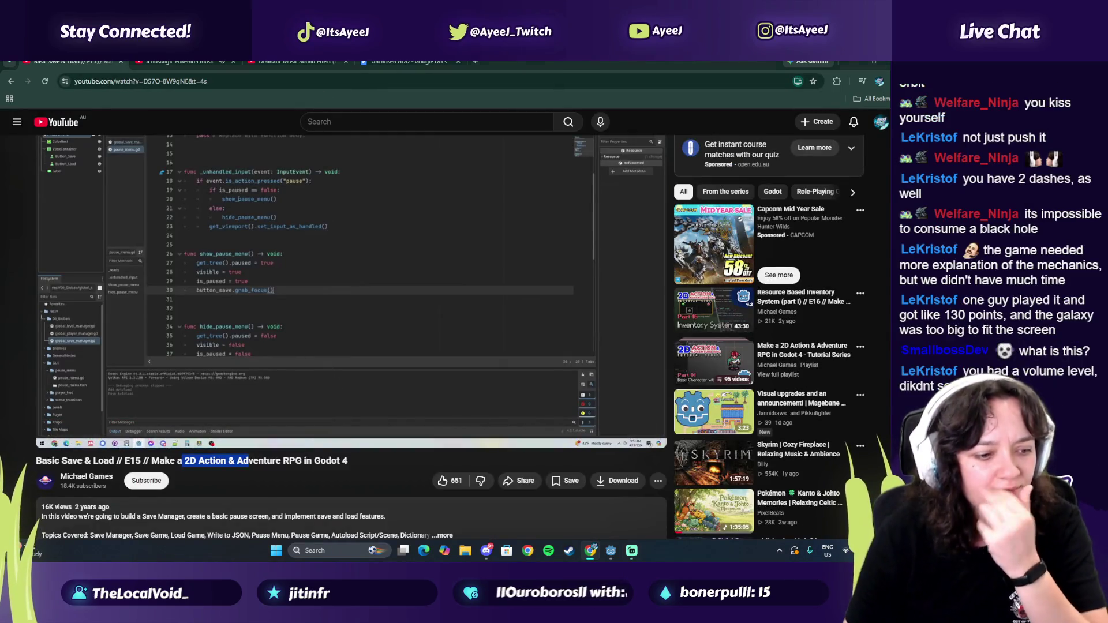
Step: Resume the Save & Load tutorial, pausing briefly to read the code
mouse_move(437, 271)
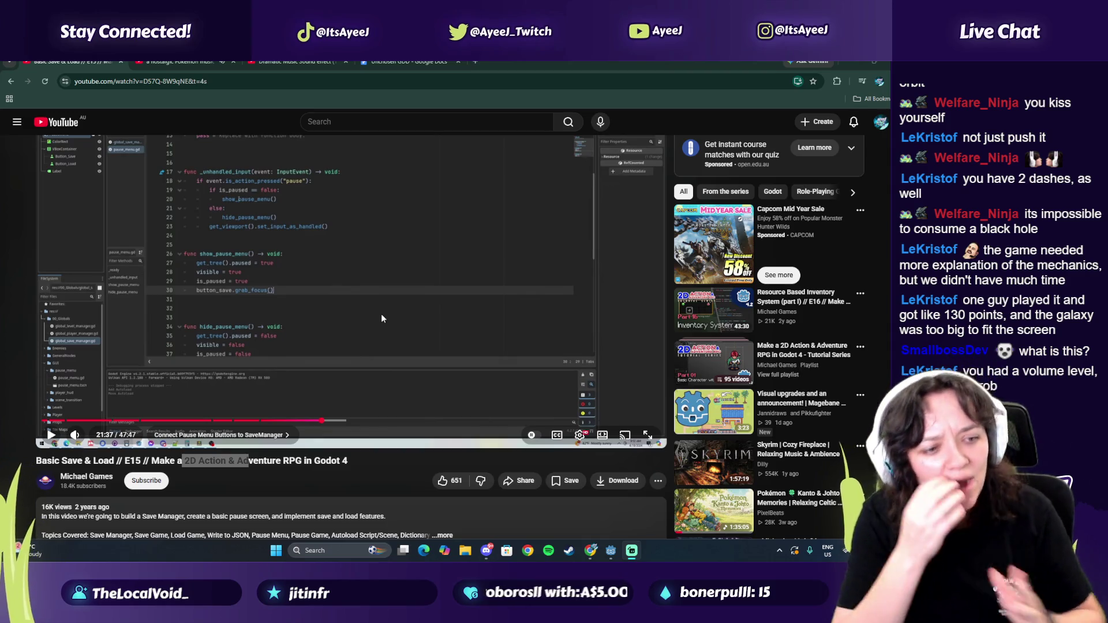
left_click(105, 403)
left_click(218, 277)
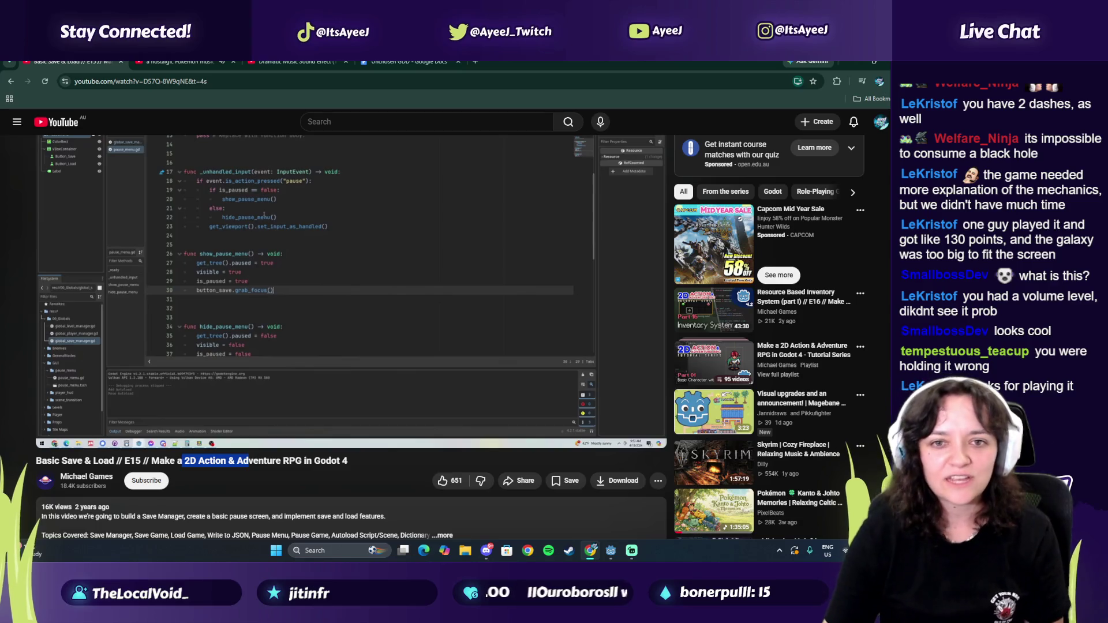
mouse_move(274, 270)
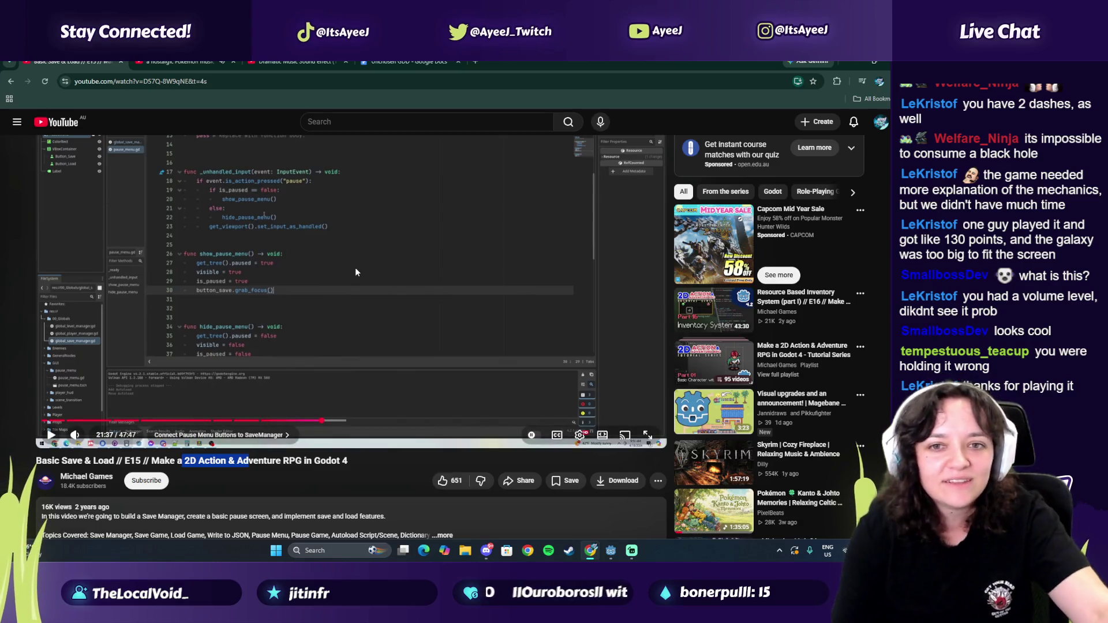
left_click(387, 315)
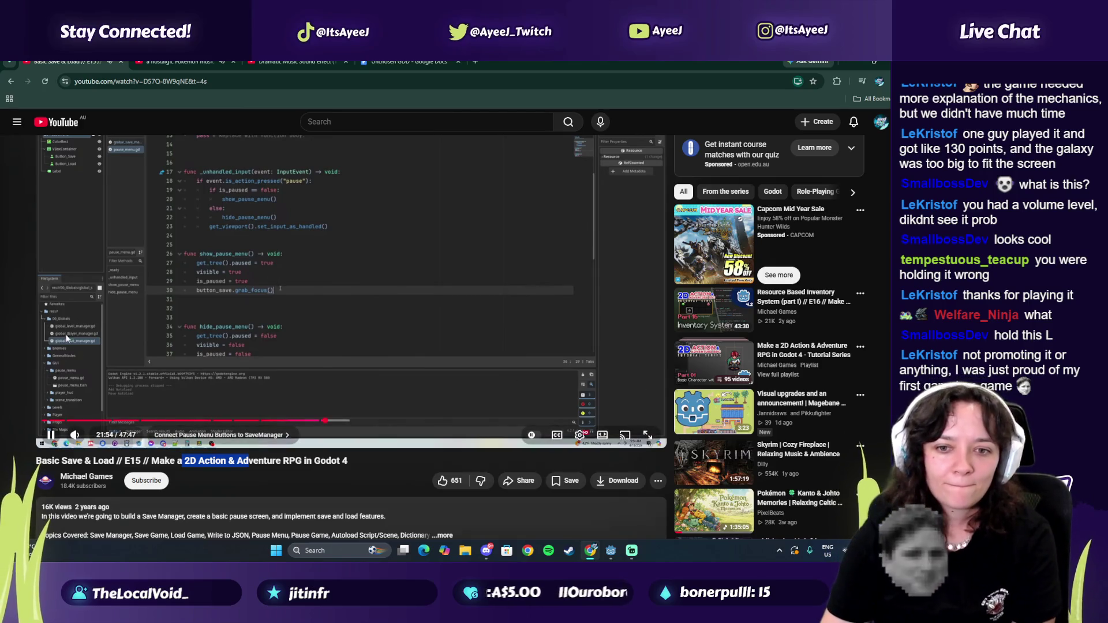
Step: Play the tutorial on past 22:04 and snap the browser to the right half of the screen
left_click(295, 333)
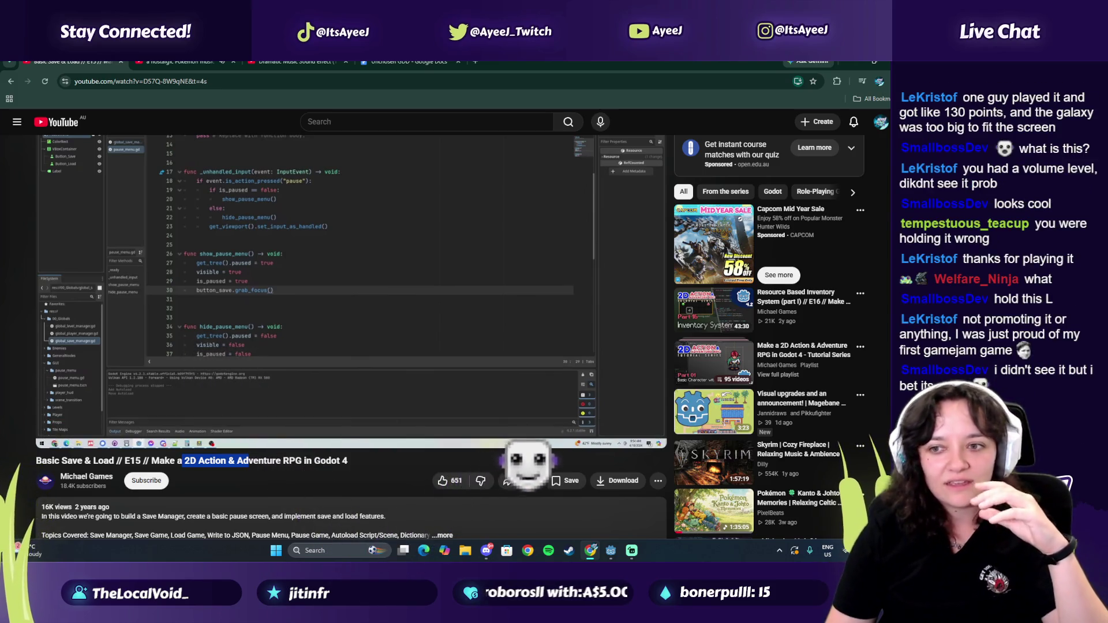
left_click(278, 172)
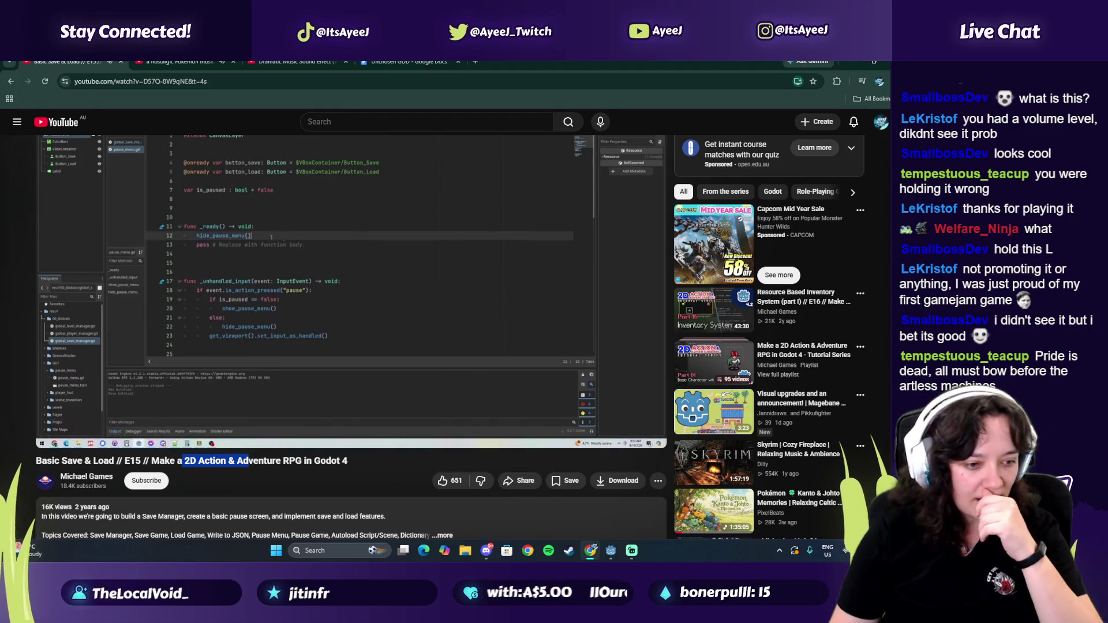
left_click(334, 285)
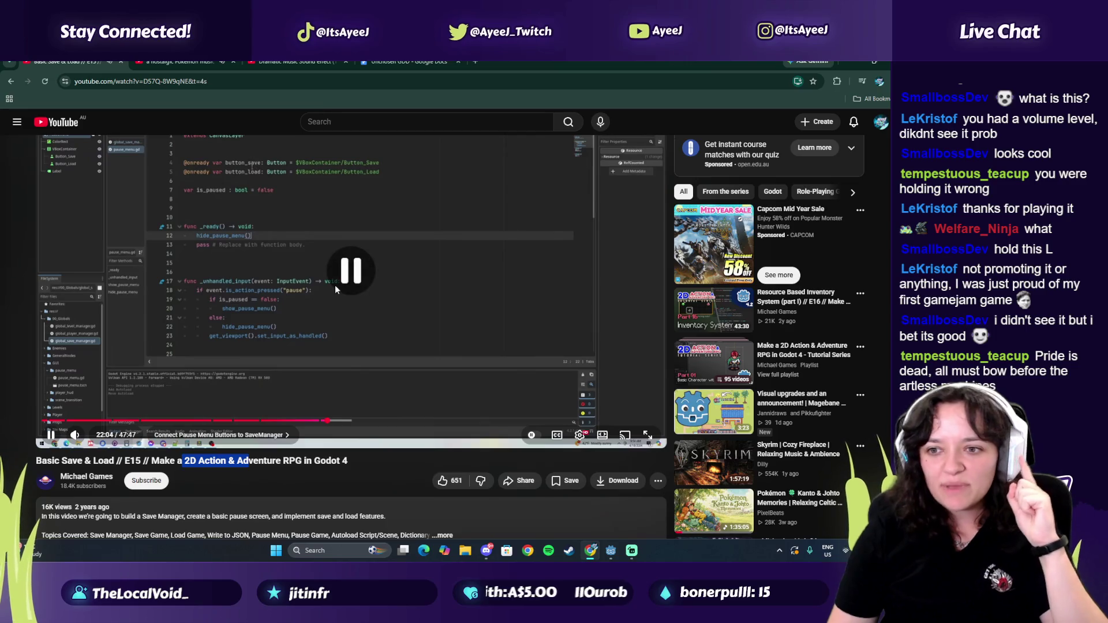
left_click(335, 285)
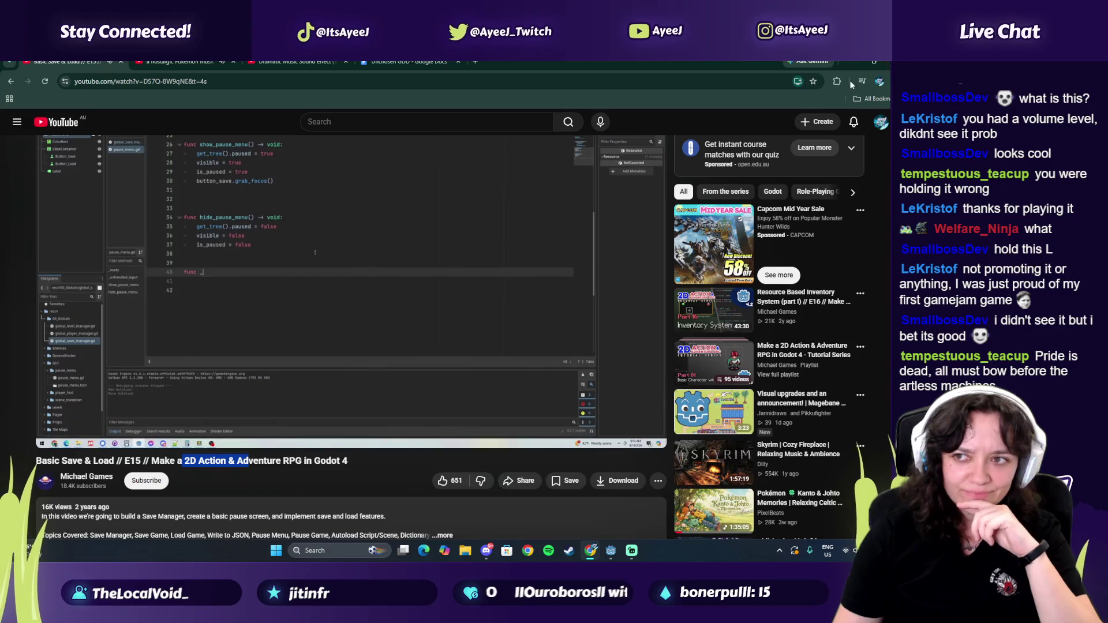
key("super+Right")
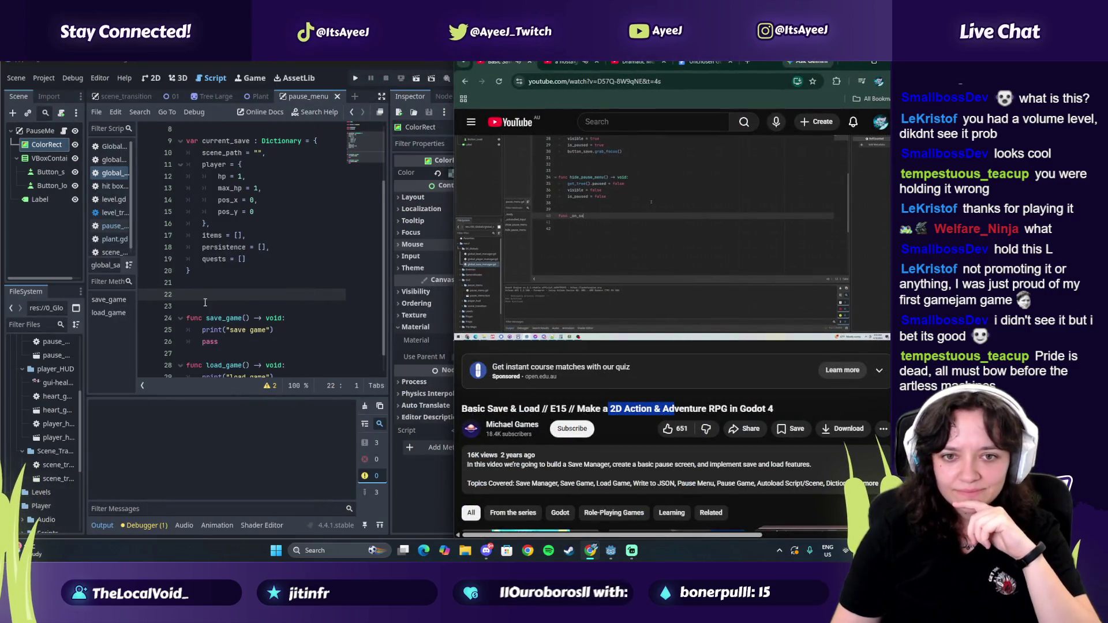
Step: Arrange Godot beside the paused tutorial and widen Godot's script list panel
left_click(202, 329)
scroll(202, 335, "down", 1)
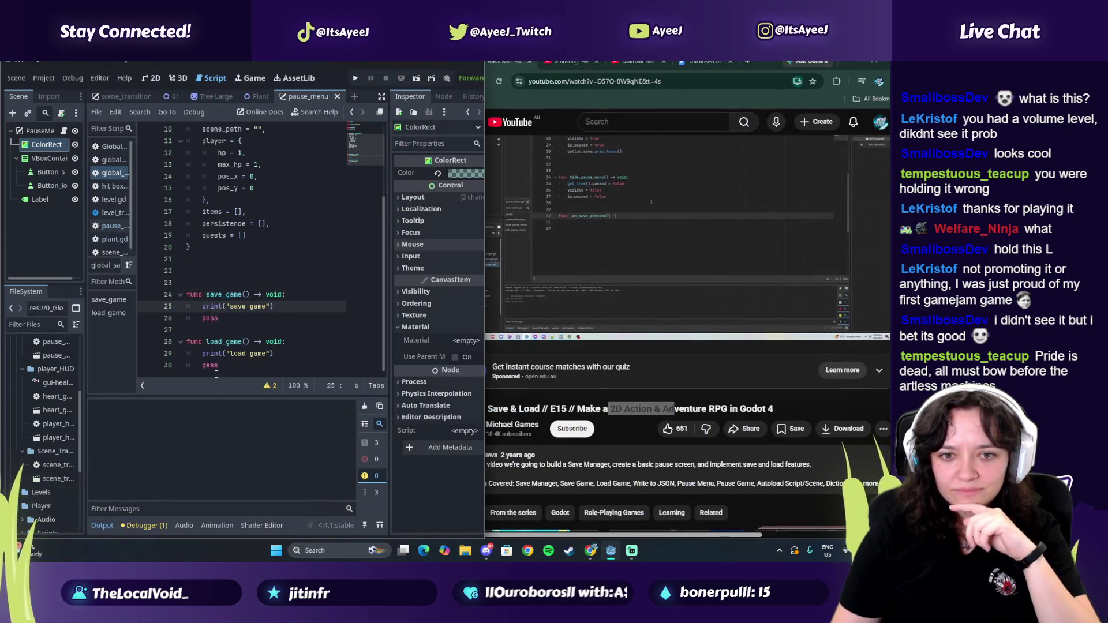
left_click(677, 217)
left_click(664, 225)
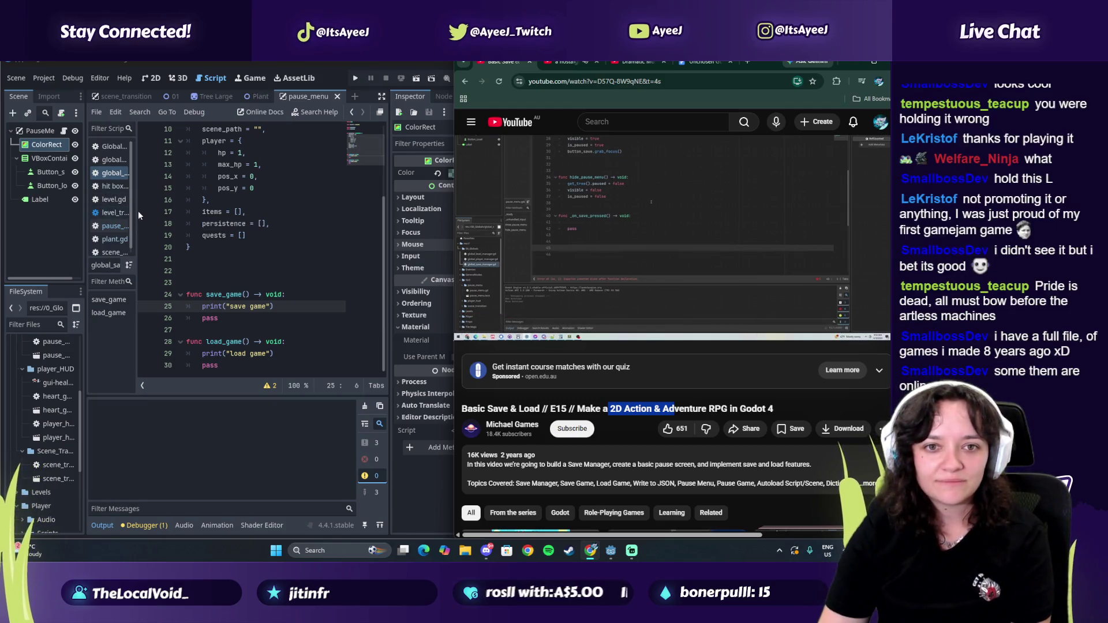
left_click_drag(137, 210, 156, 210)
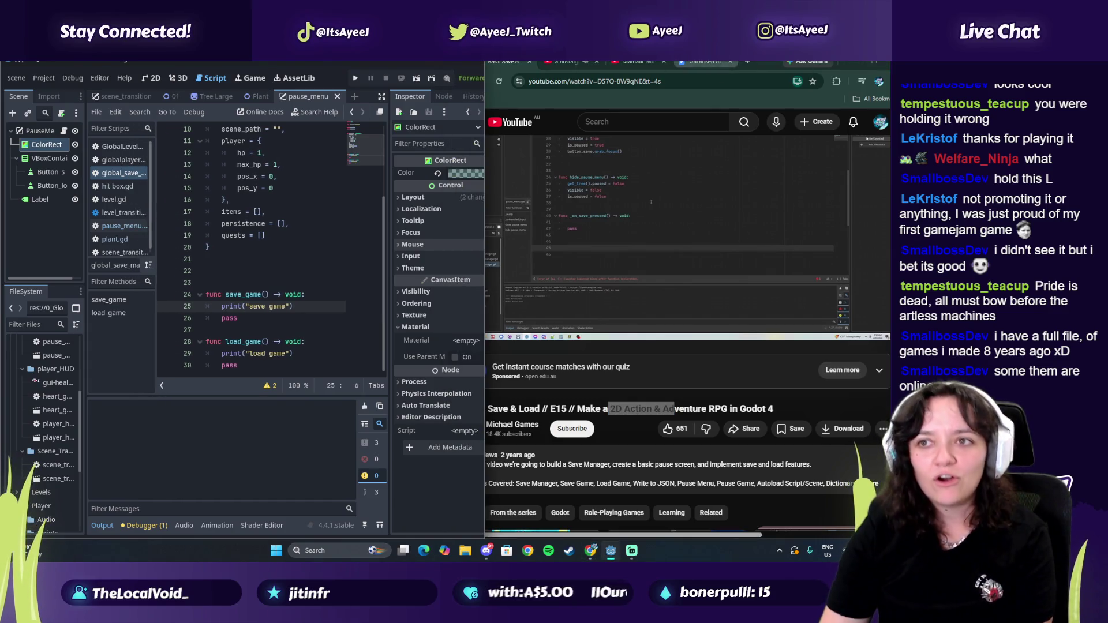
left_click(748, 62)
middle_click(711, 60)
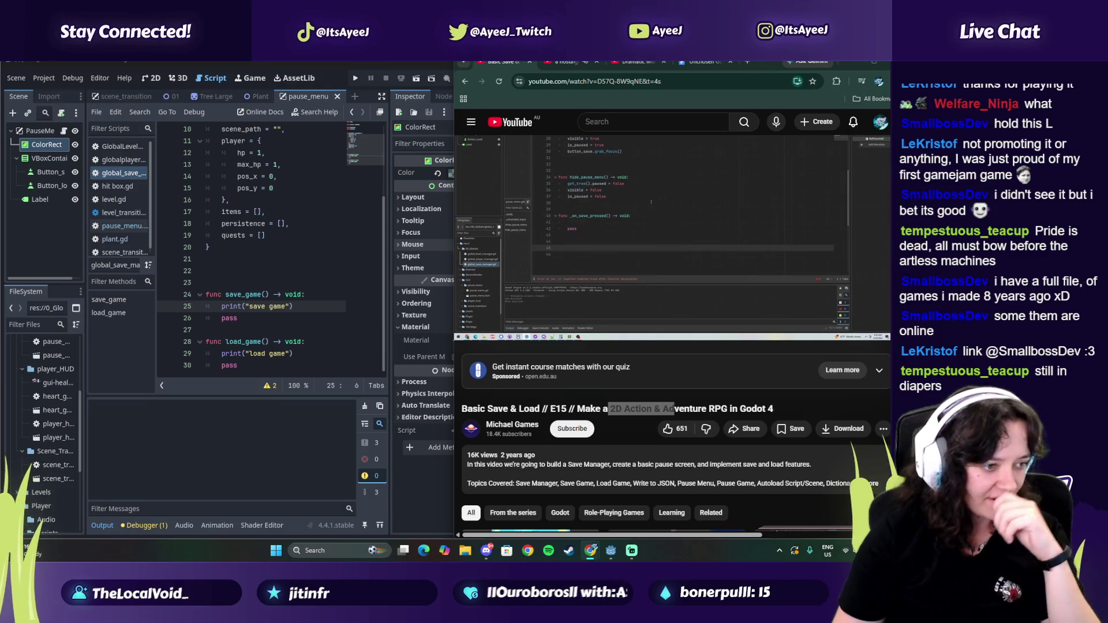
Step: Watch a bit more of the tutorial, then open pause_menu.gd in the script editor
key("alt+Tab")
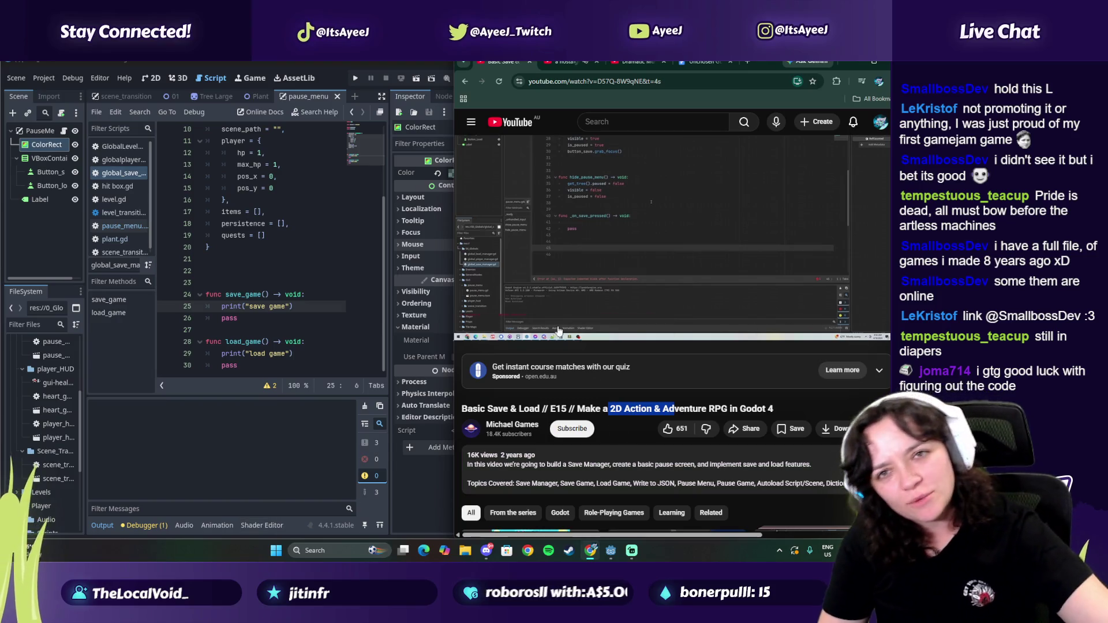
left_click(614, 168)
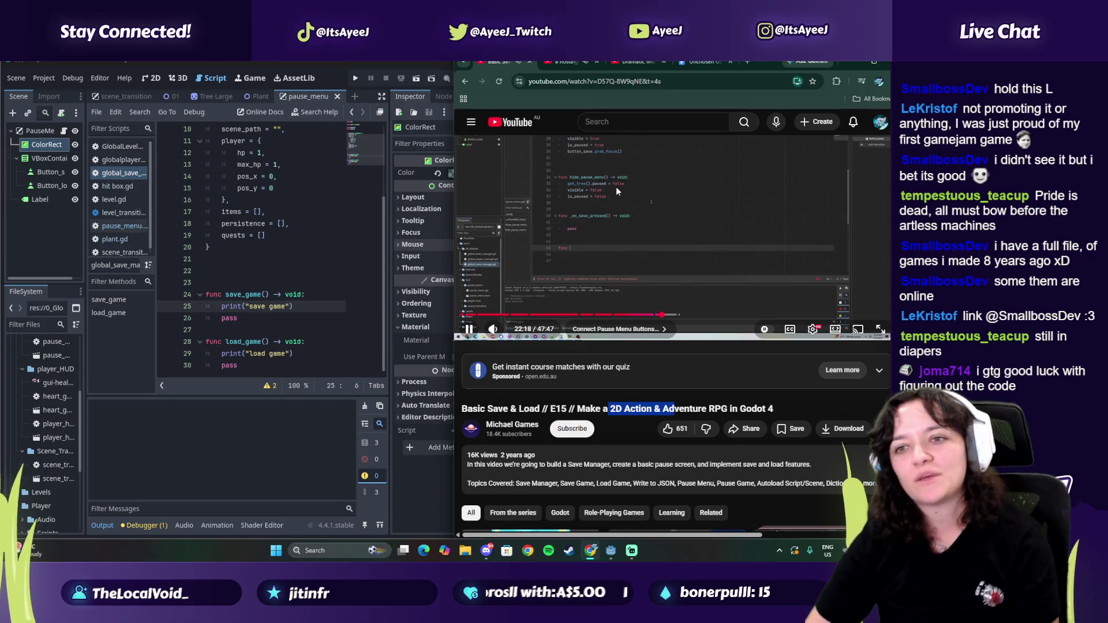
left_click(606, 251)
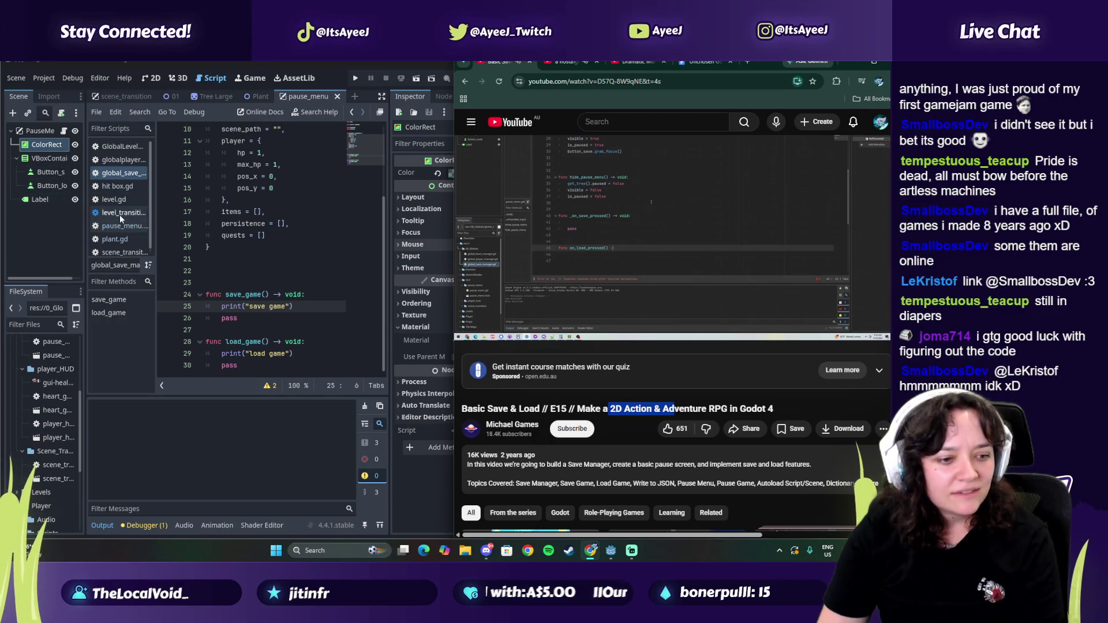
scroll(107, 219, "down", 1)
scroll(111, 243, "up", 1)
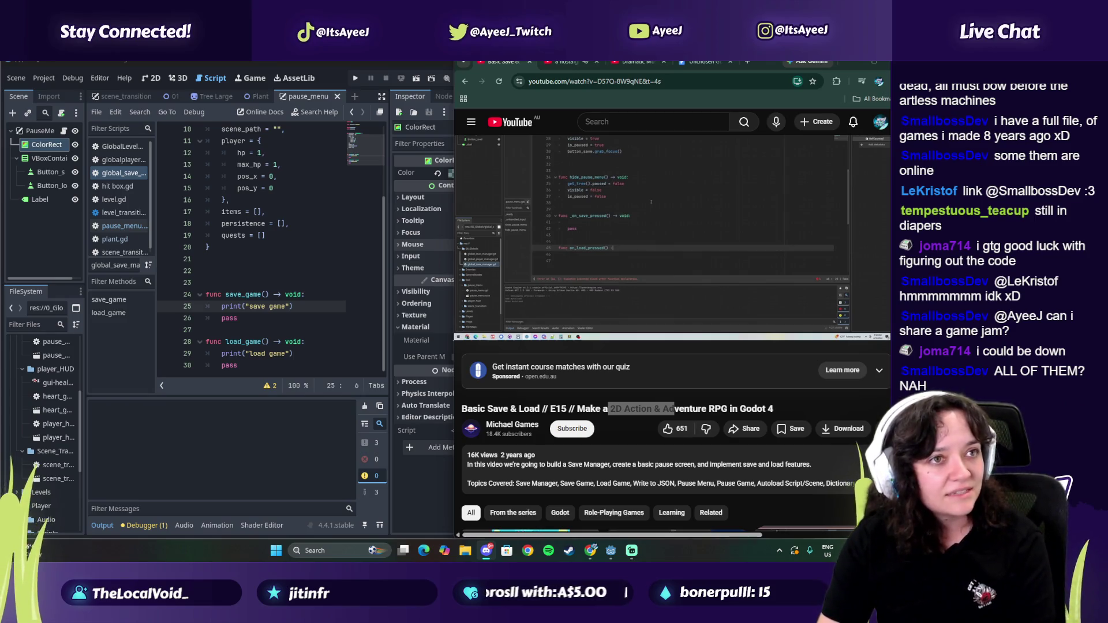
key("alt+Tab")
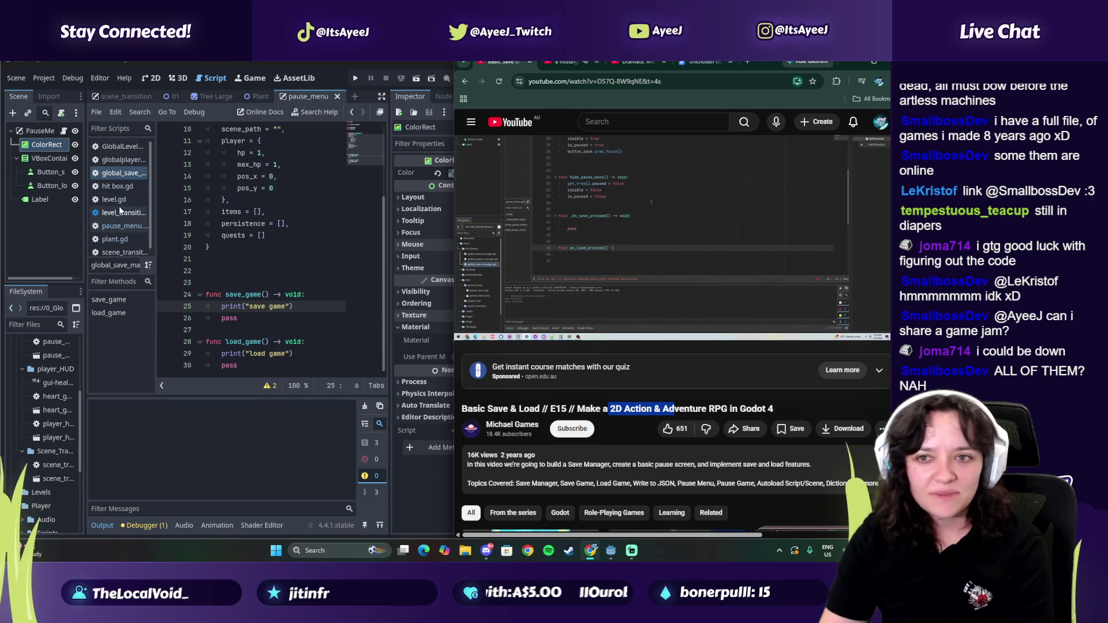
left_click(121, 226)
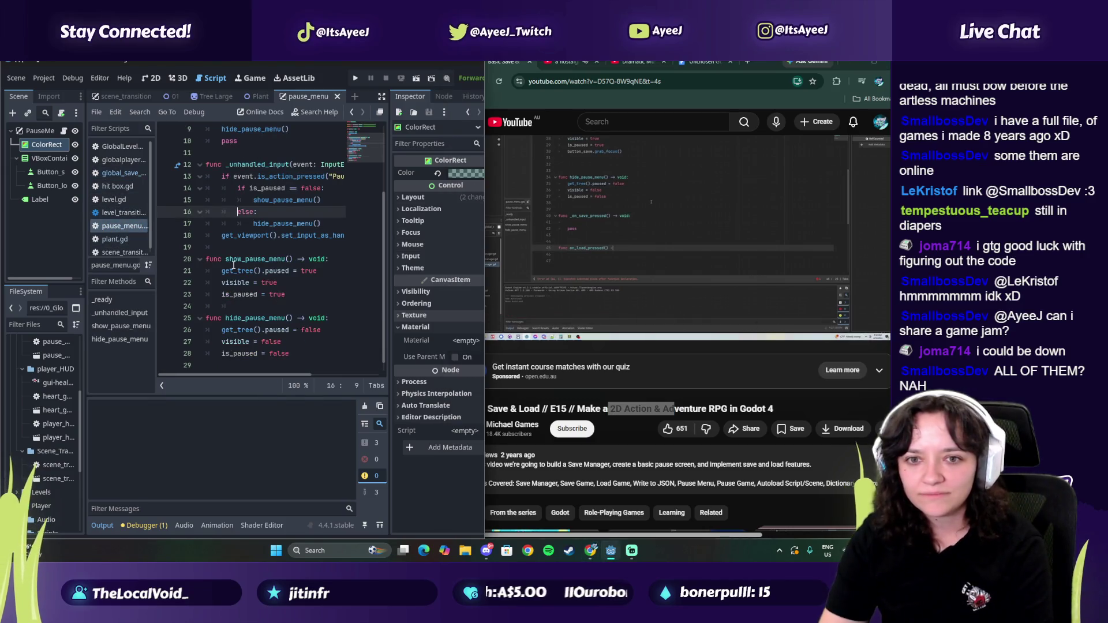
Step: Add func on_save_pressed() -> void: with a pass body after hide_pause_menu
scroll(220, 269, "down", 1)
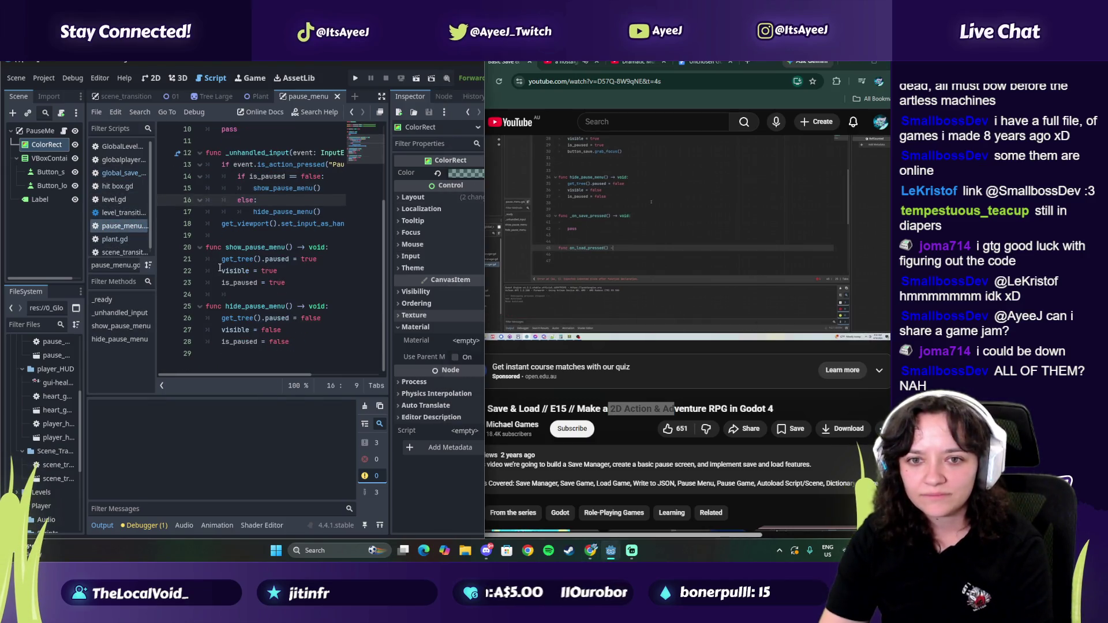
left_click(240, 363)
key("Return")
type("func")
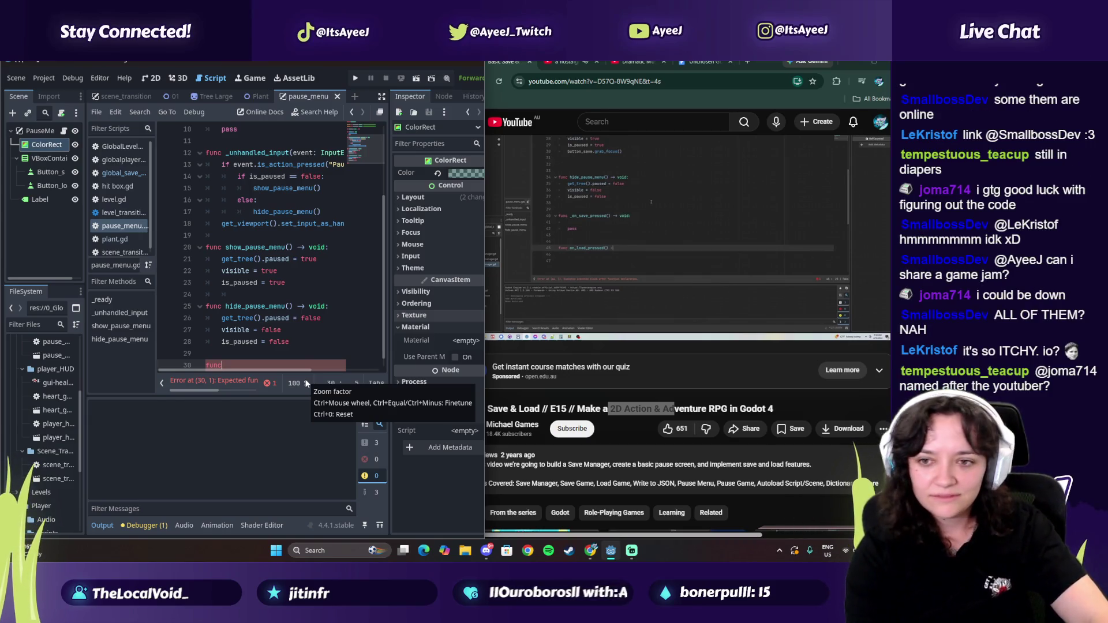
type(" on")
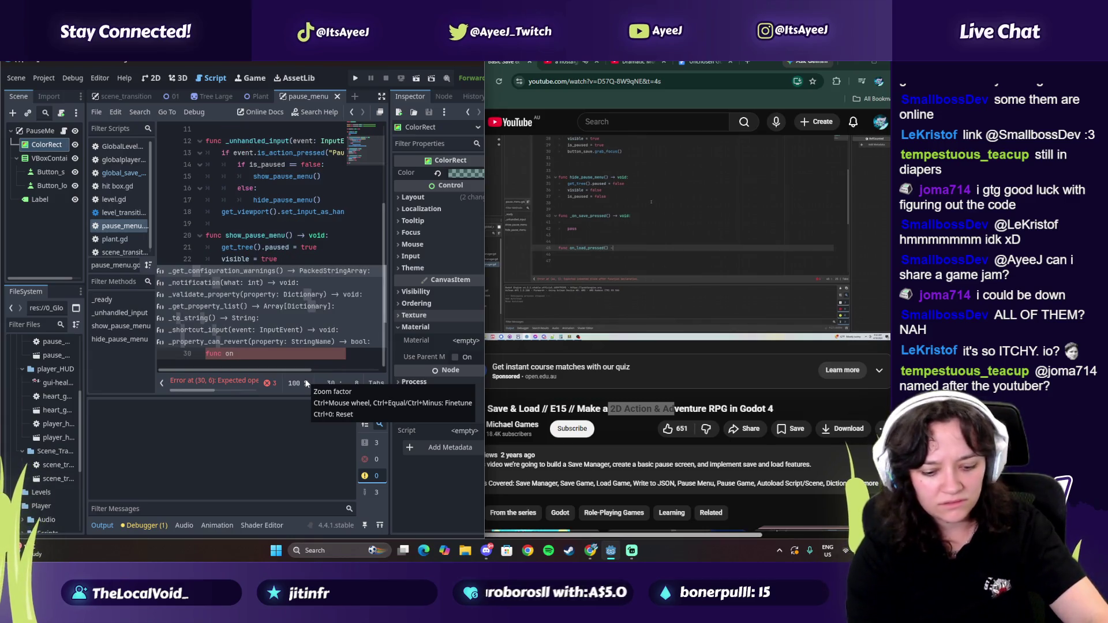
type("_save_pressed() ->")
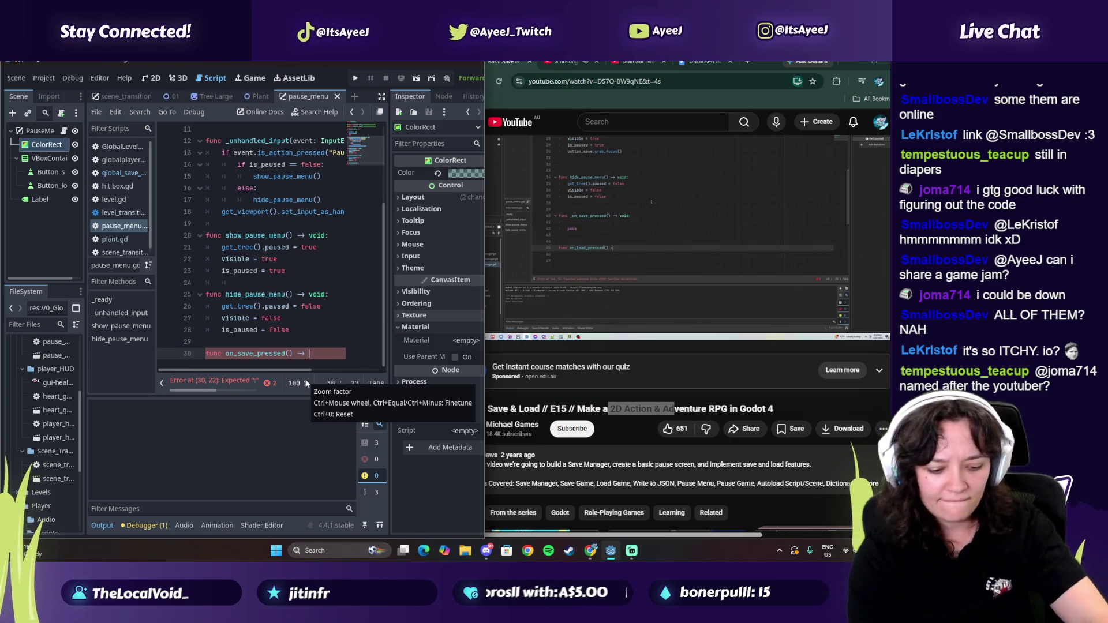
type(" :")
key("Return")
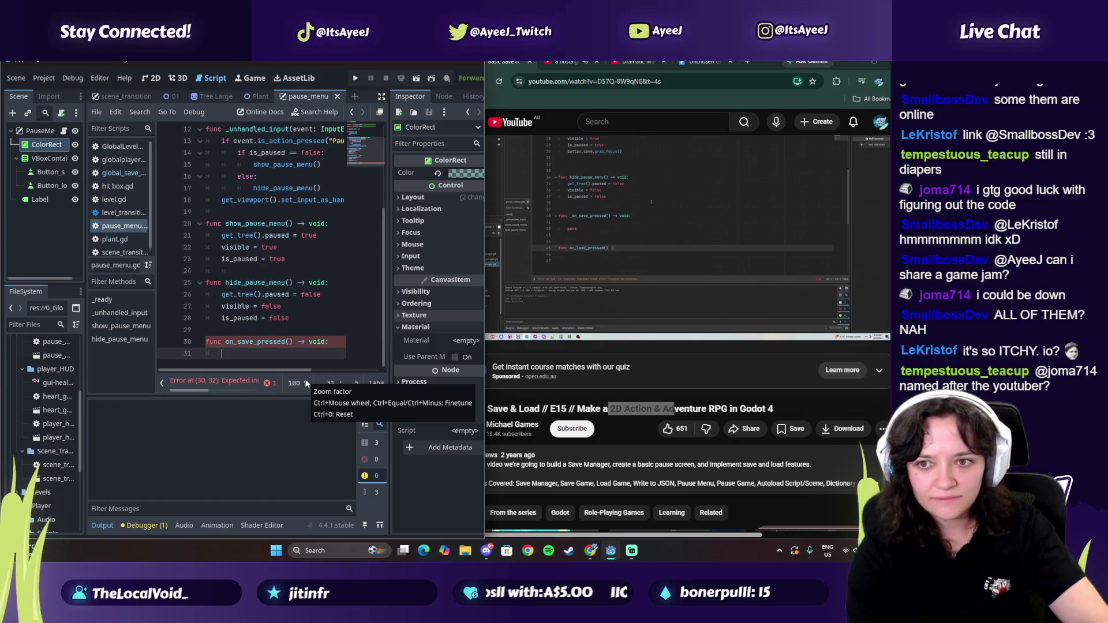
key("Return")
type("pass")
key("Return")
key("Return")
type("func o")
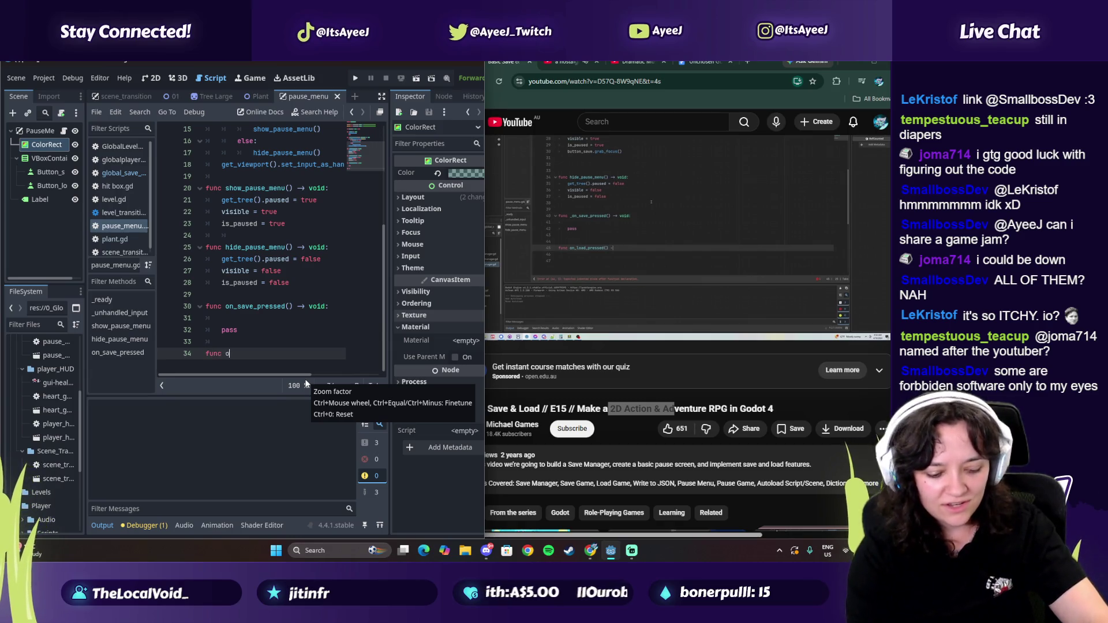
Step: Add func on_load_pressed() -> void: beneath it, beginning its pass body
type("n_")
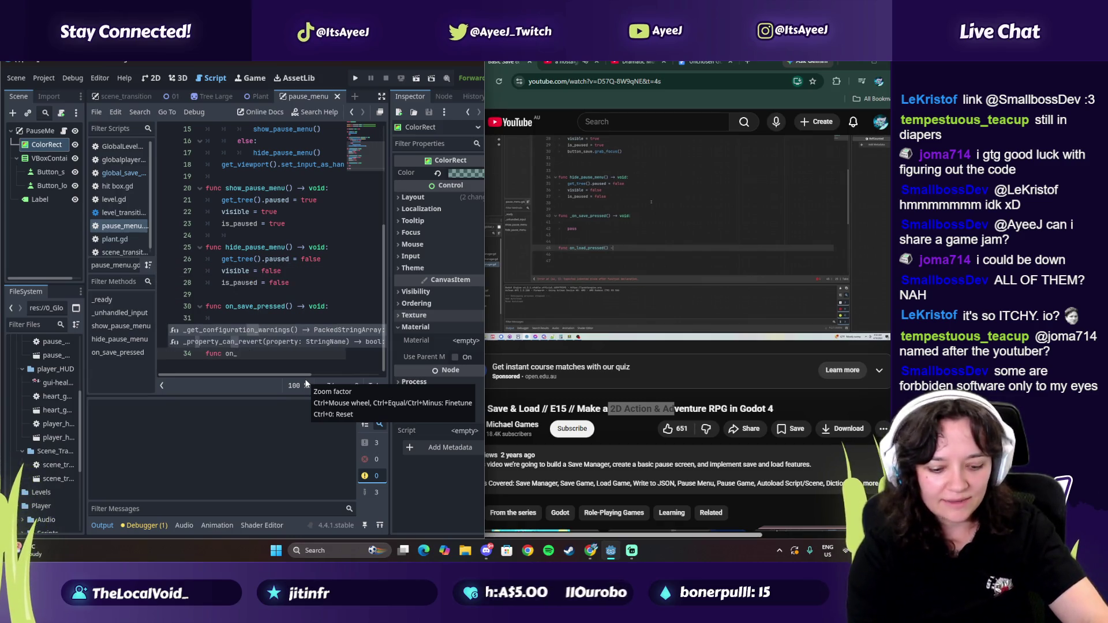
type("load_press")
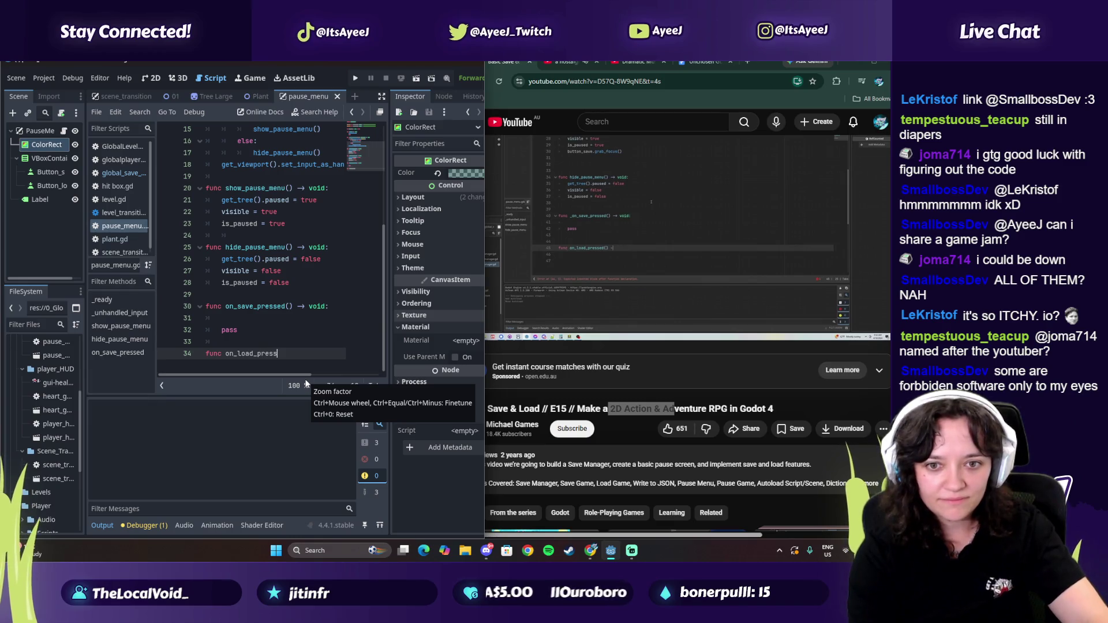
type("ed() → void:")
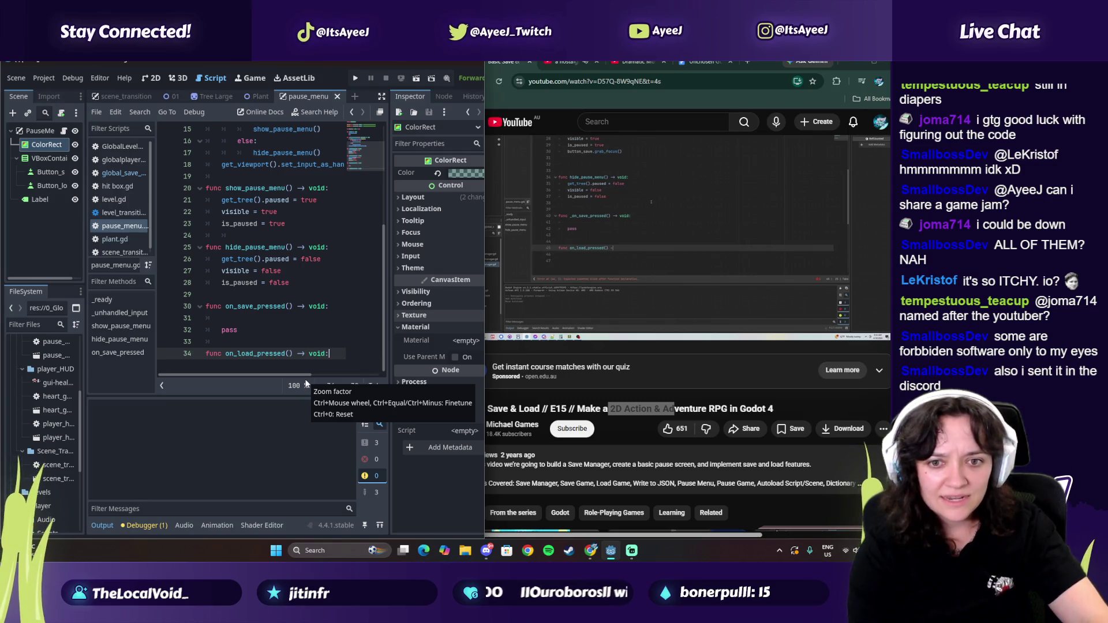
key("Return")
key("Return")
type("pass")
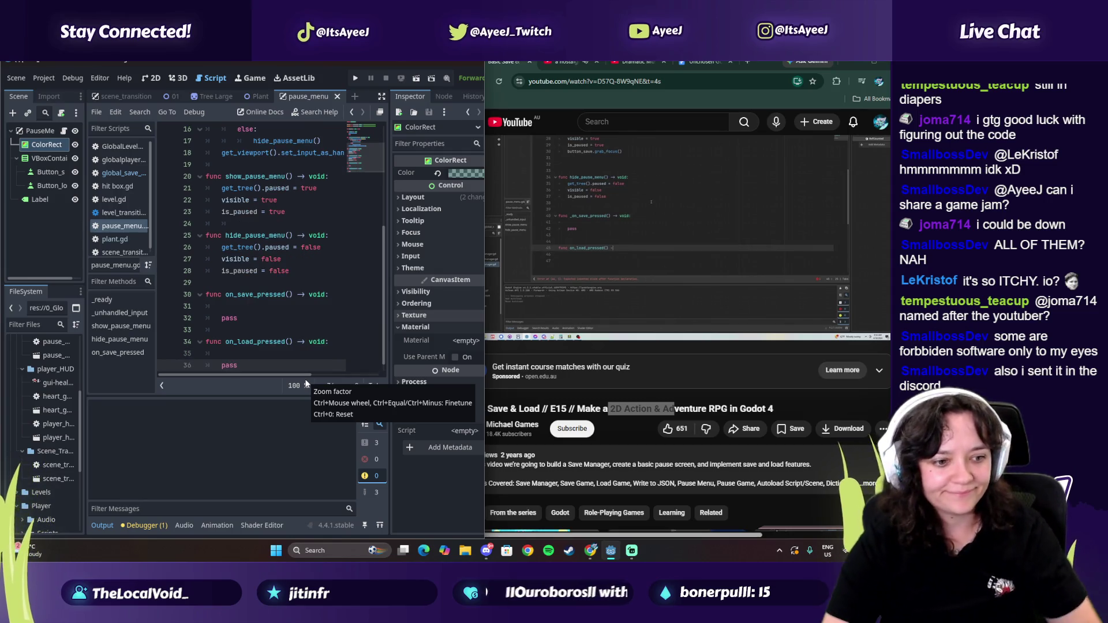
key("Up")
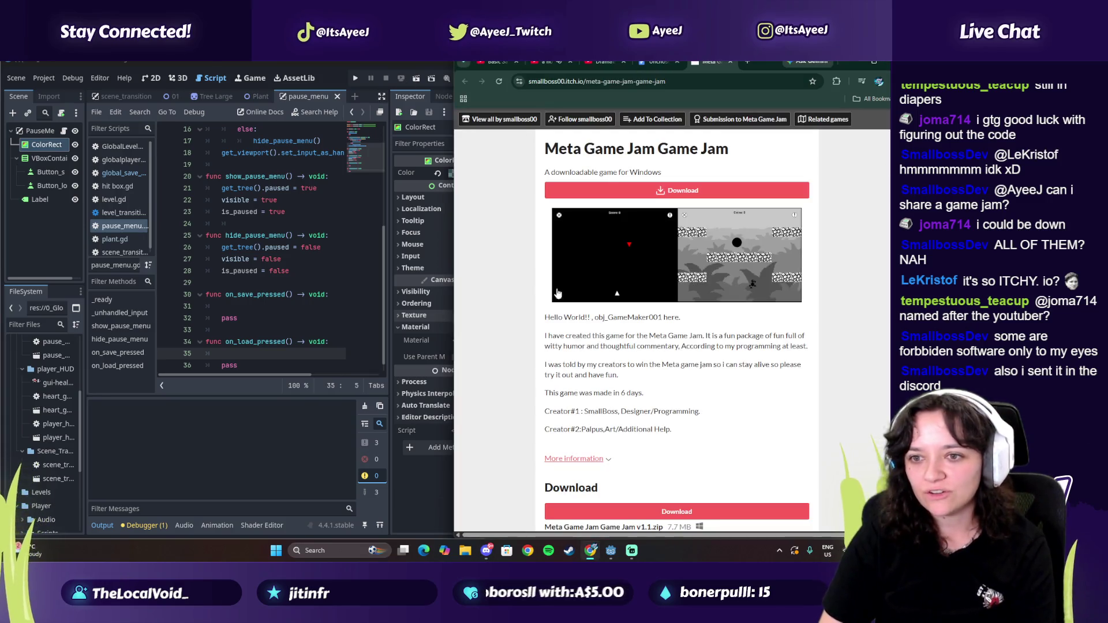
Step: Maximize the browser and highlight passages of the game description and intro paragraph
left_click(873, 61)
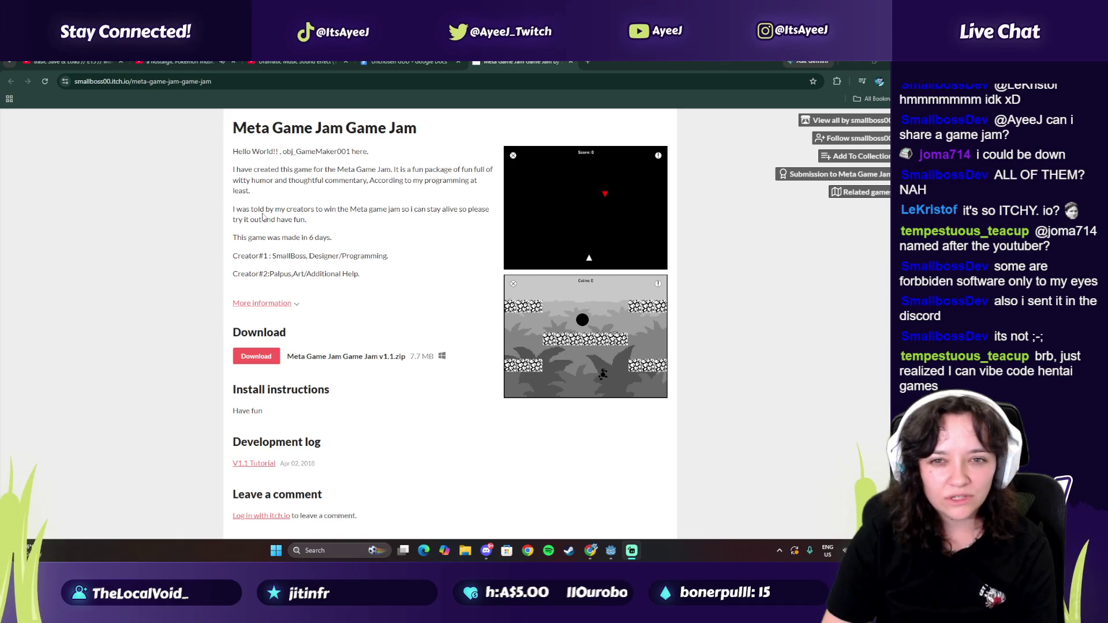
left_click_drag(250, 207, 310, 256)
left_click(344, 283)
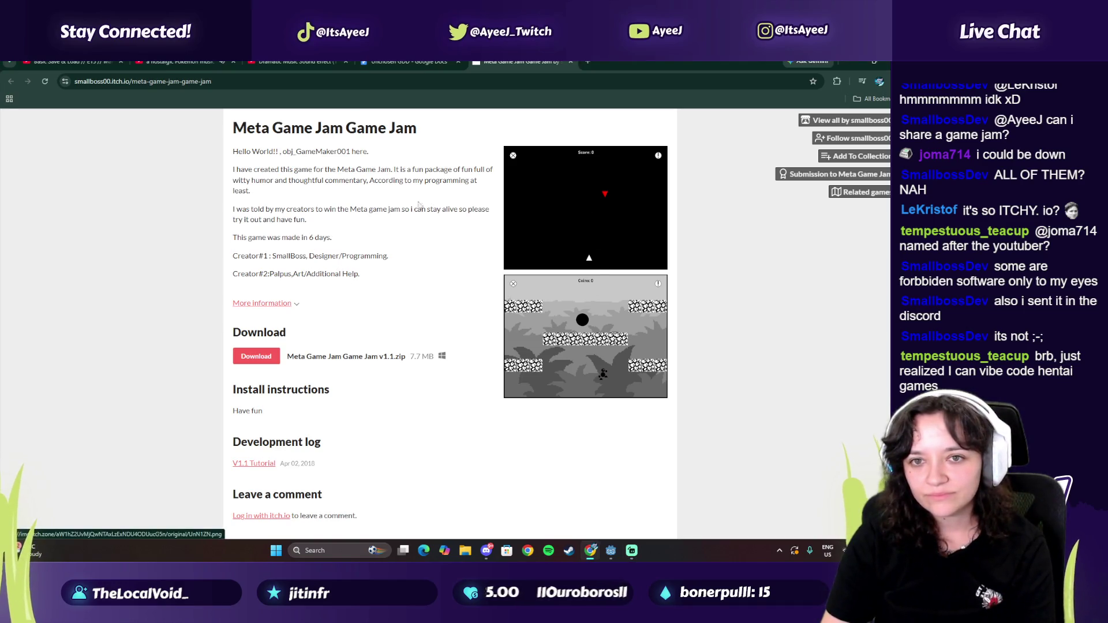
left_click_drag(269, 169, 311, 181)
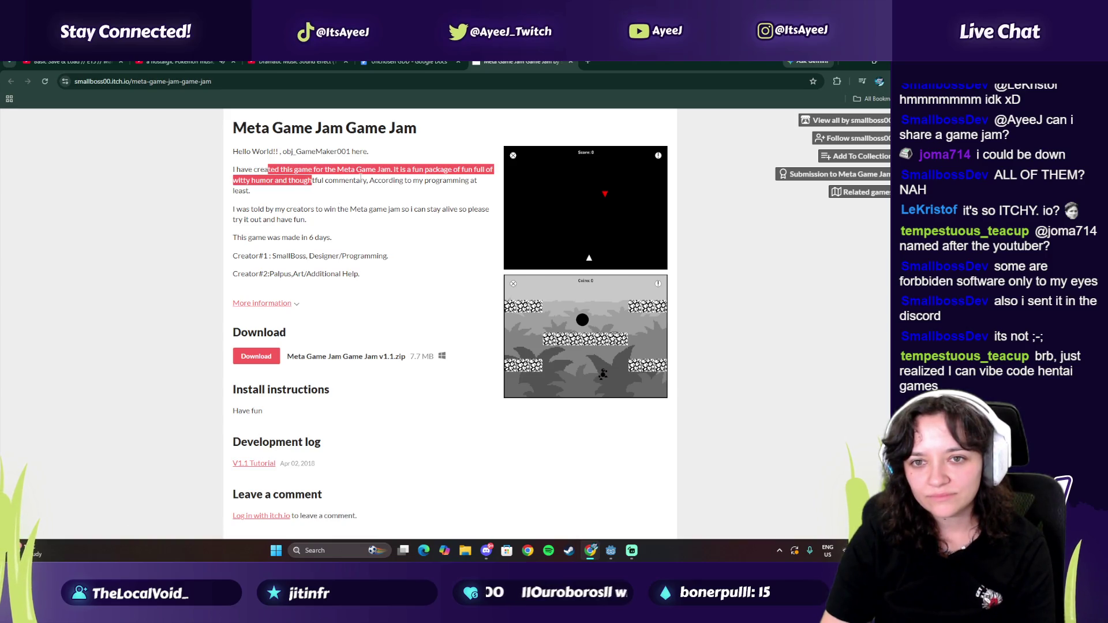
left_click(360, 178)
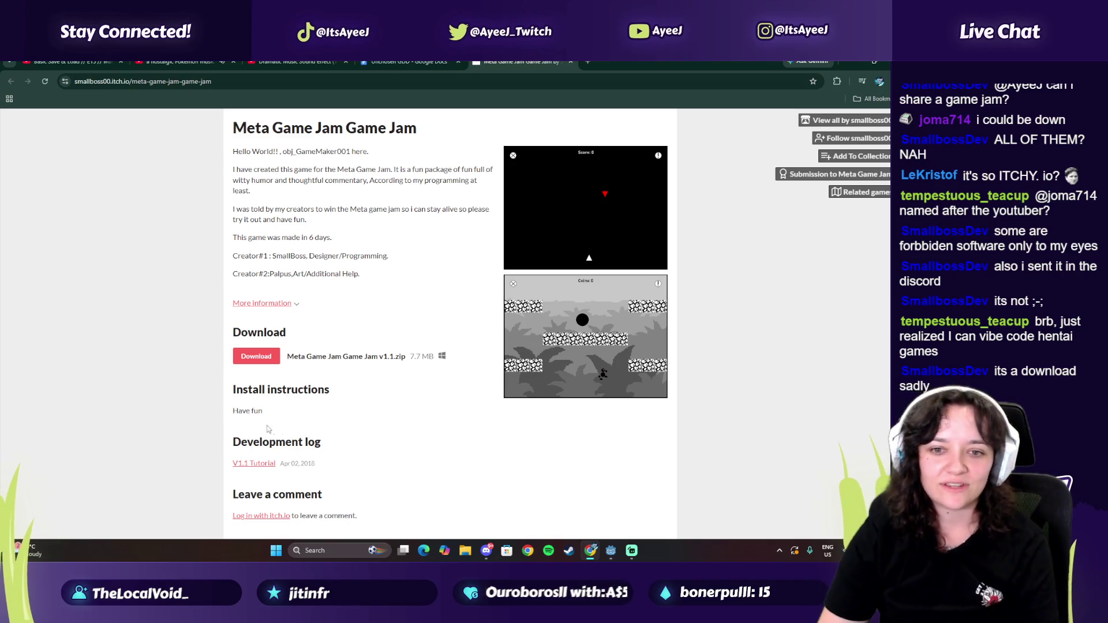
Step: Scroll through the devlog and select its feedback sentence
scroll(261, 427, "down", 1)
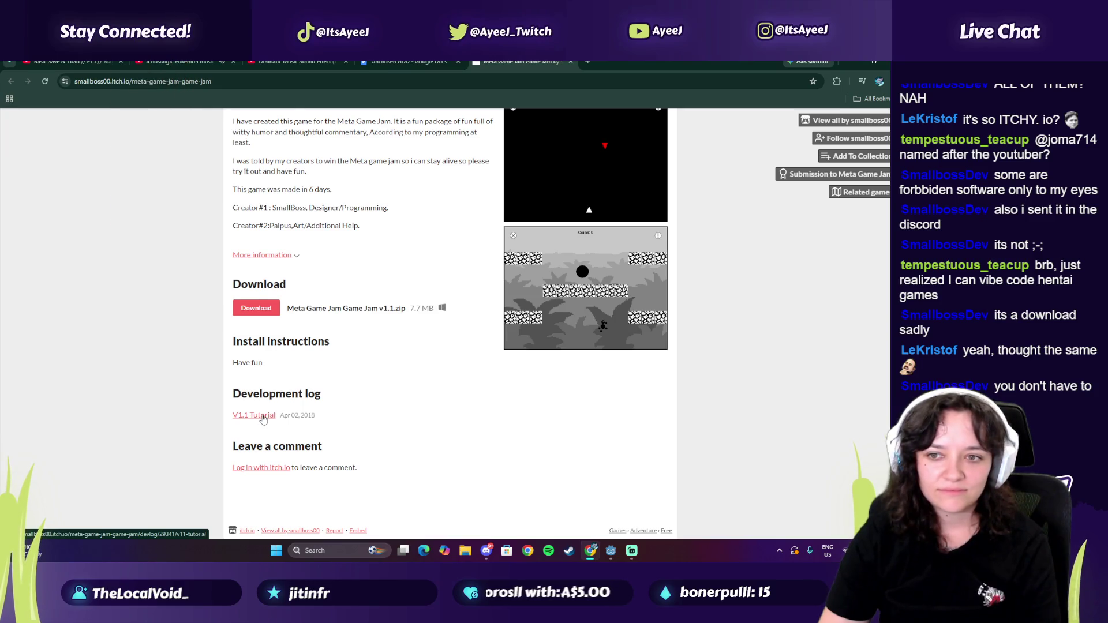
scroll(262, 420, "up", 1)
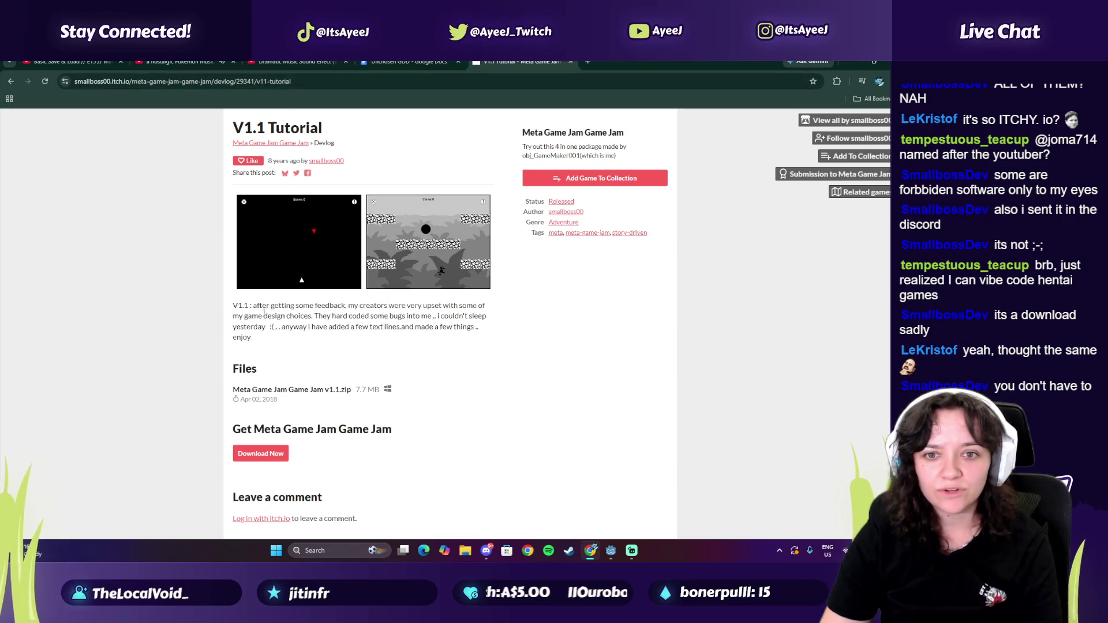
mouse_move(264, 306)
left_mouse_down()
mouse_move(404, 305)
mouse_move(309, 316)
mouse_move(391, 316)
mouse_move(274, 335)
mouse_move(307, 348)
left_mouse_up()
scroll(312, 128, "up", 1)
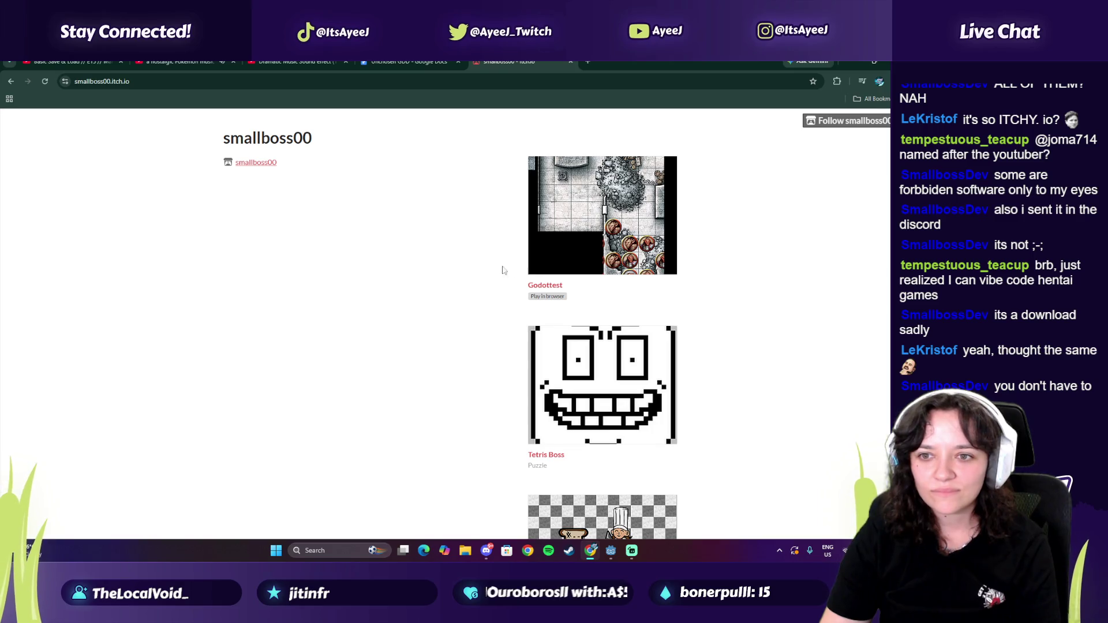
scroll(574, 281, "down", 3)
scroll(572, 293, "down", 3)
scroll(571, 296, "up", 5)
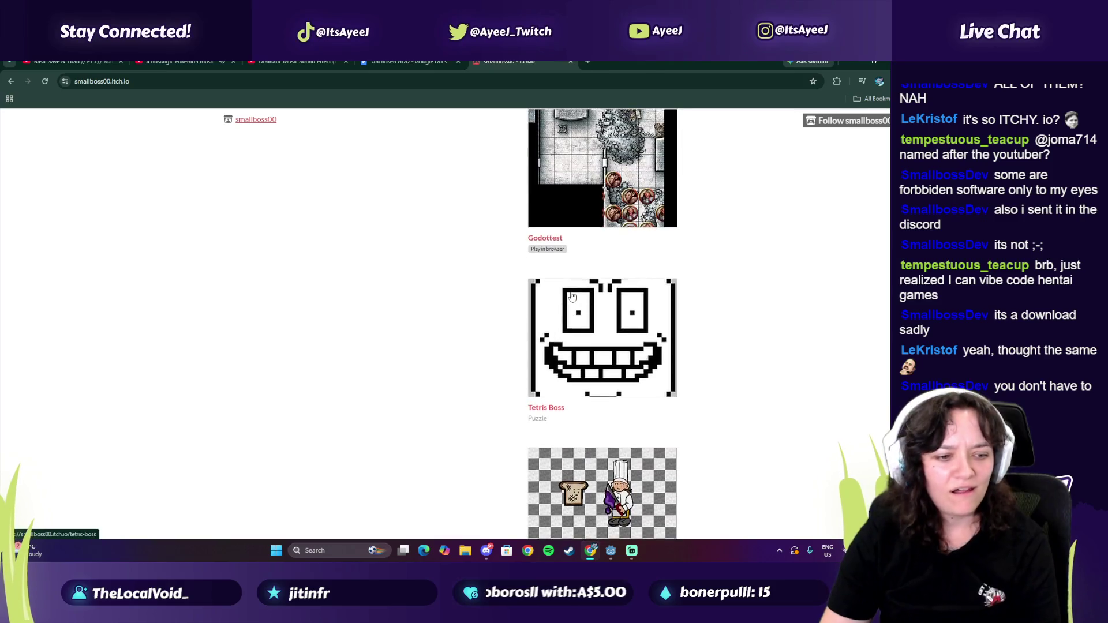
scroll(571, 296, "up", 1)
left_click(545, 285)
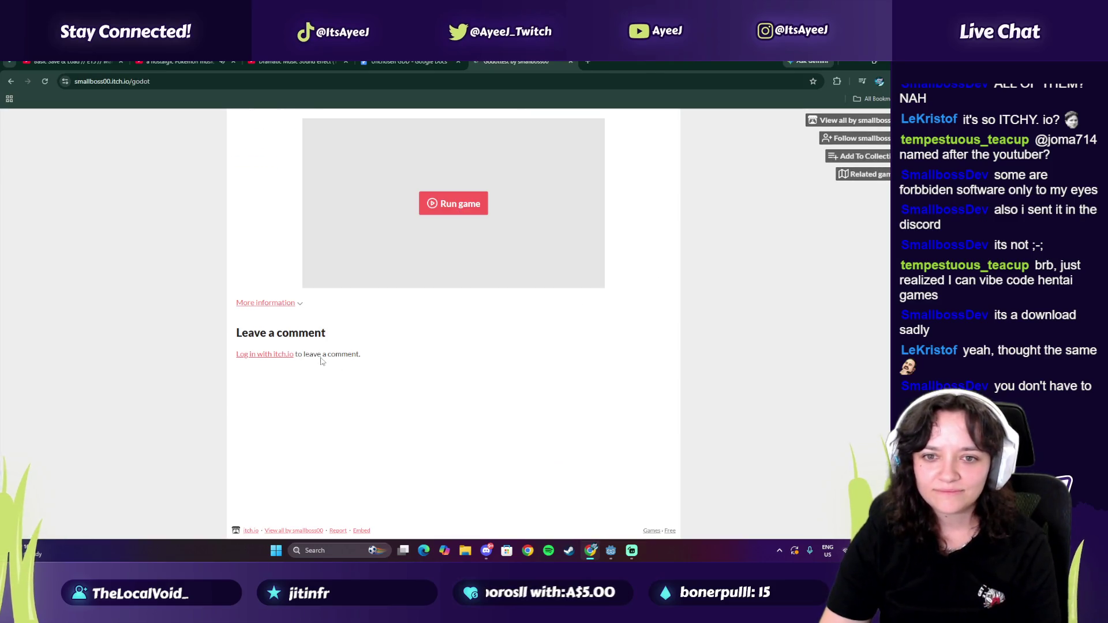
left_click(441, 209)
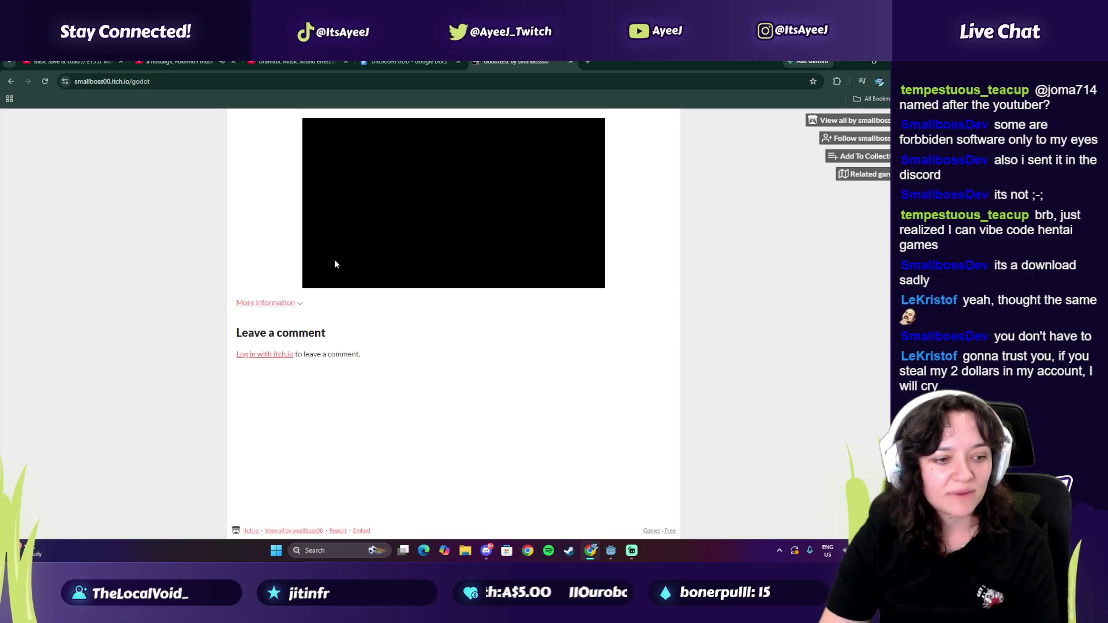
left_click(257, 306)
left_click(258, 304)
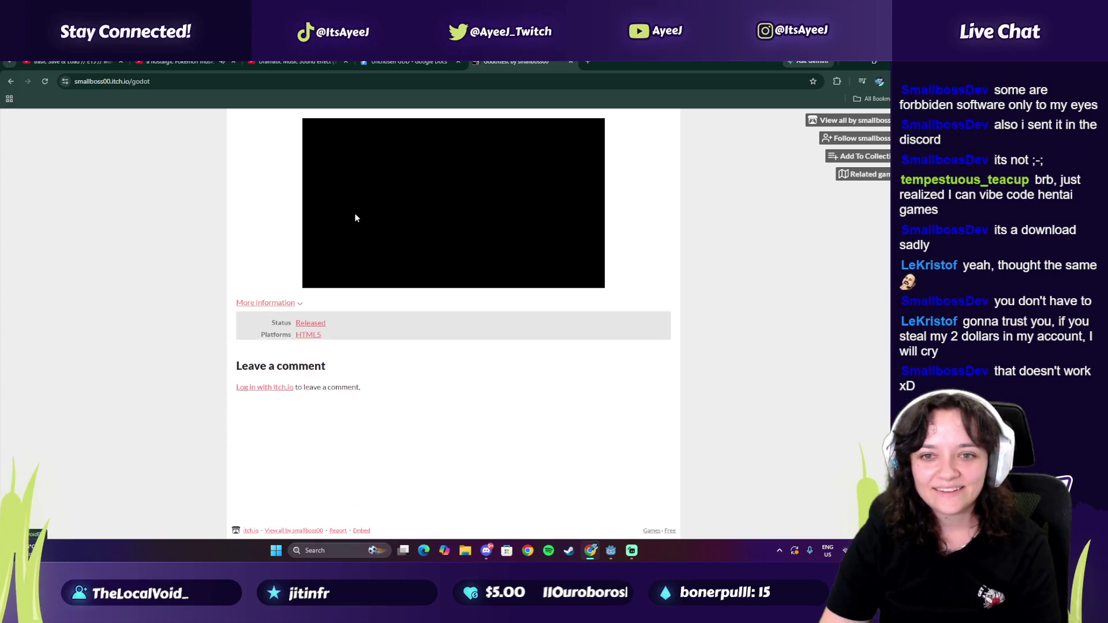
left_click(11, 82)
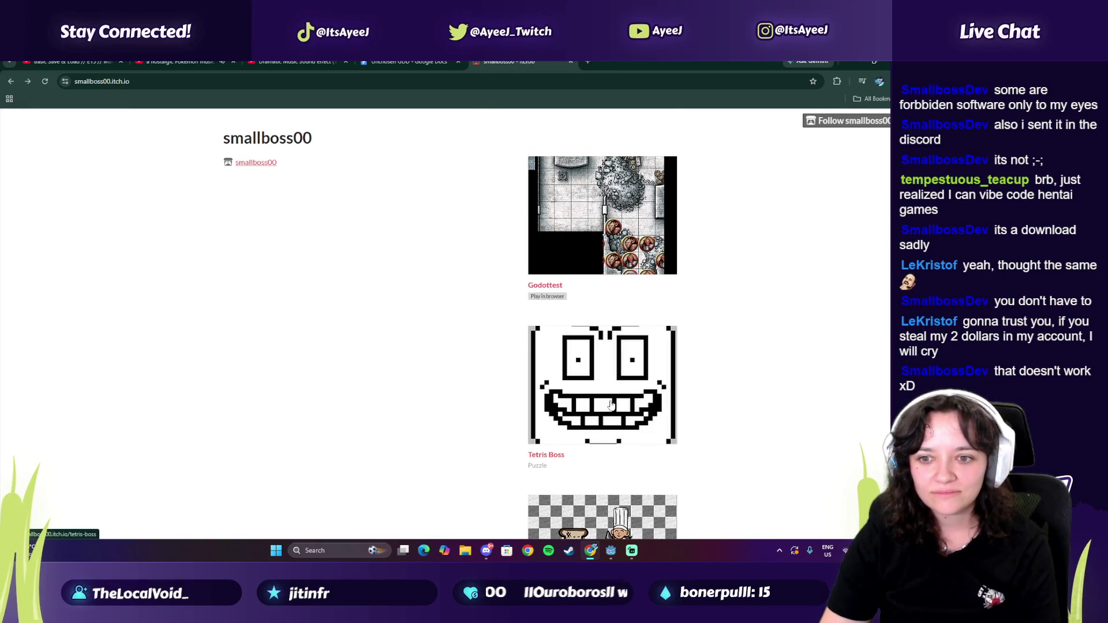
scroll(560, 384, "down", 3)
scroll(556, 375, "down", 3)
scroll(556, 375, "up", 5)
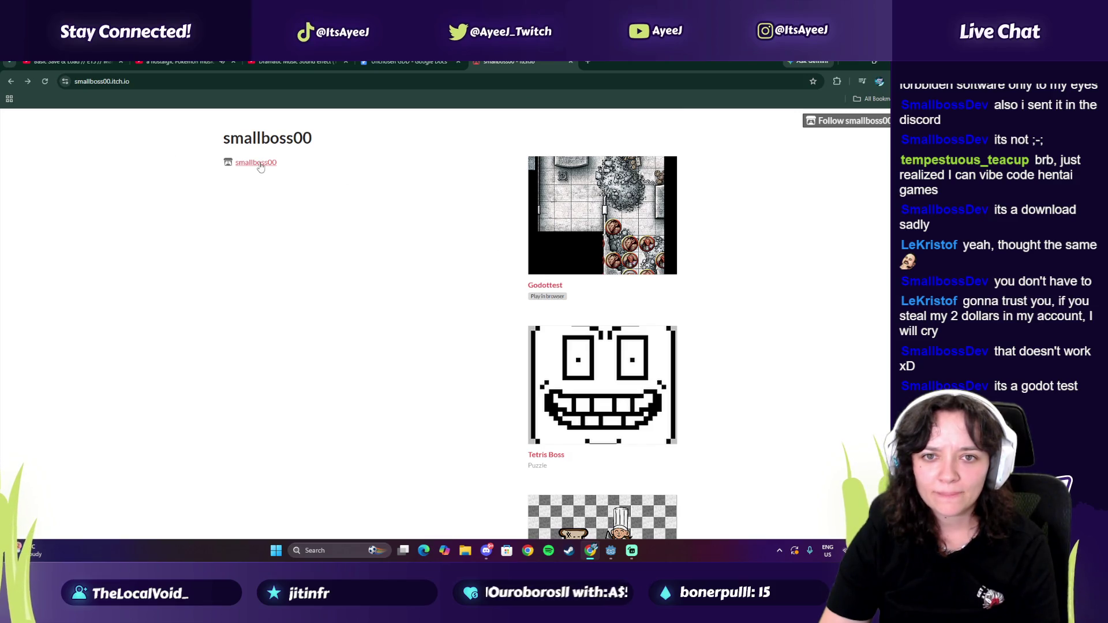
scroll(473, 320, "down", 5)
scroll(473, 321, "down", 5)
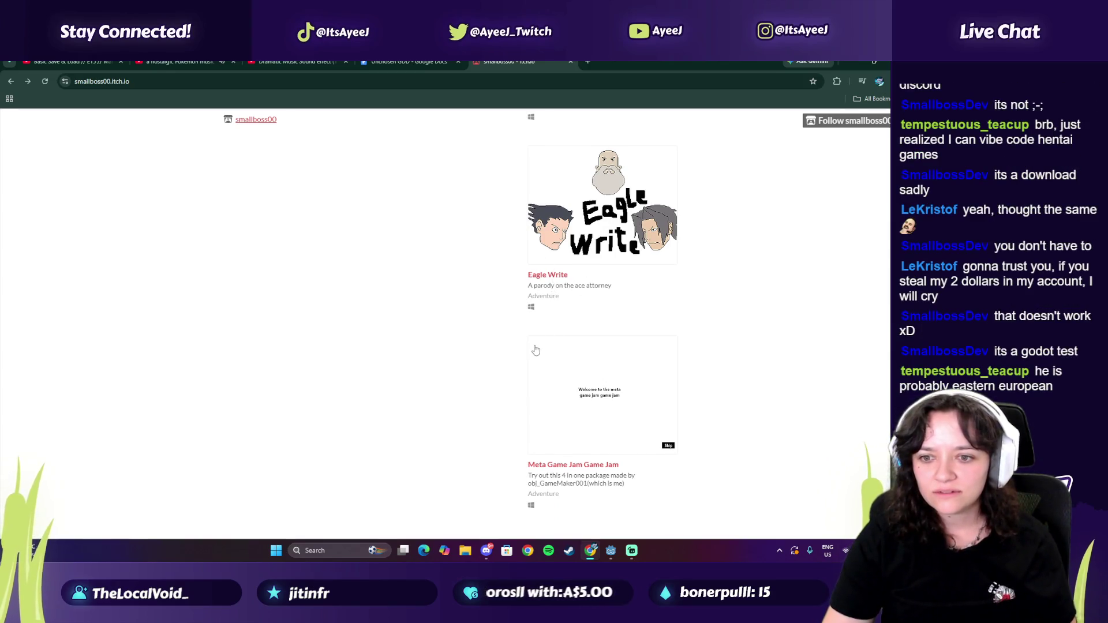
scroll(535, 349, "down", 1)
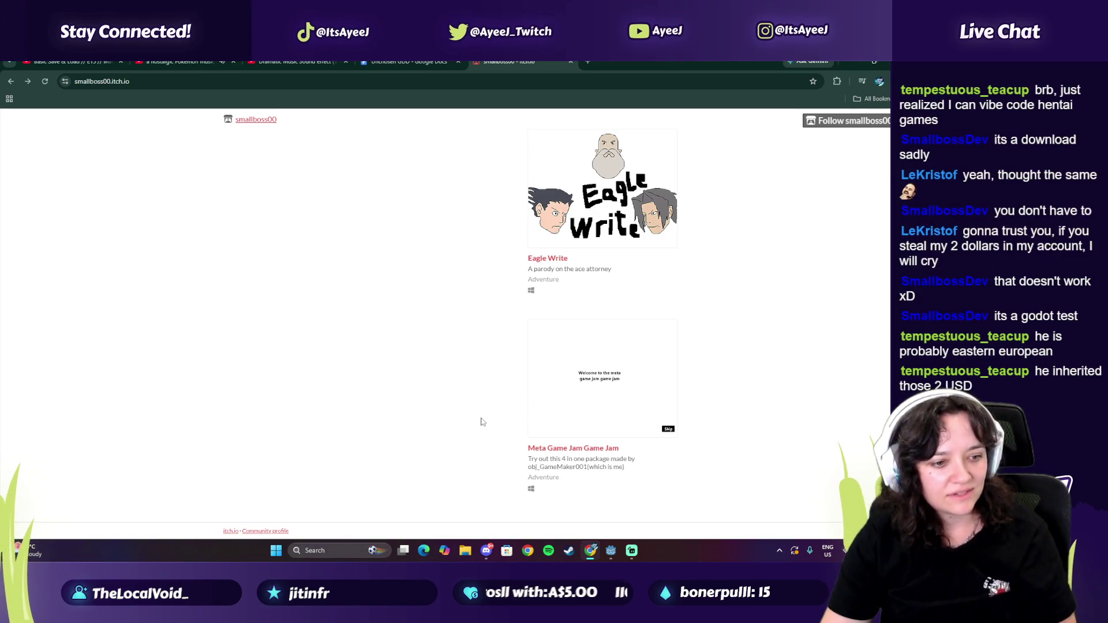
scroll(448, 402, "up", 8)
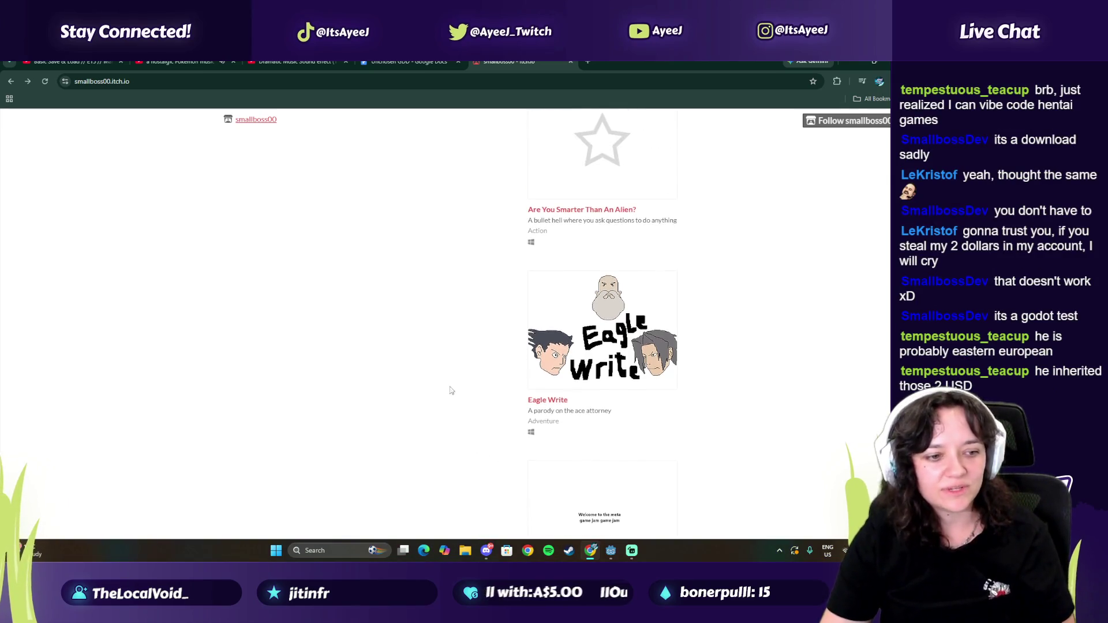
left_click(569, 63)
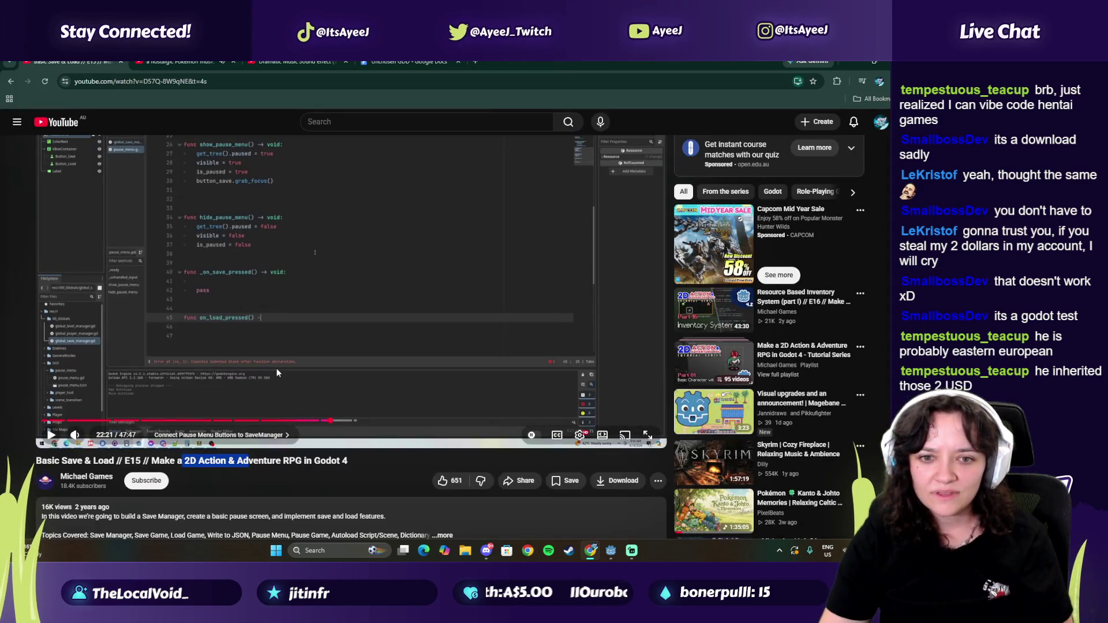
Step: Play the tutorial on to 22:25, pause it, and open a new browser tab
left_click(330, 288)
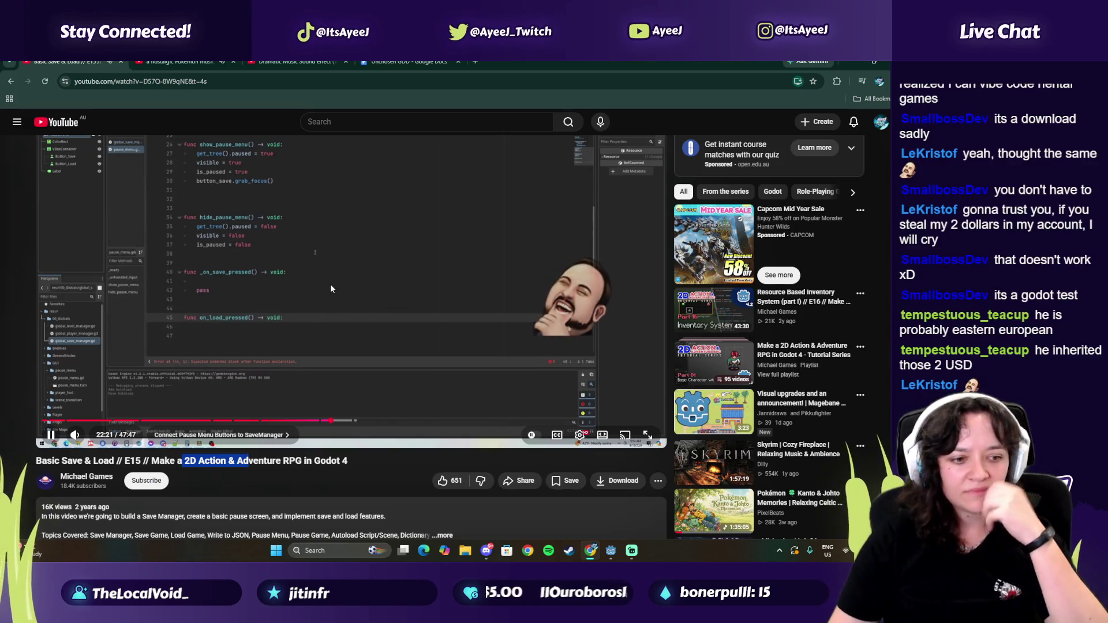
left_click(326, 372)
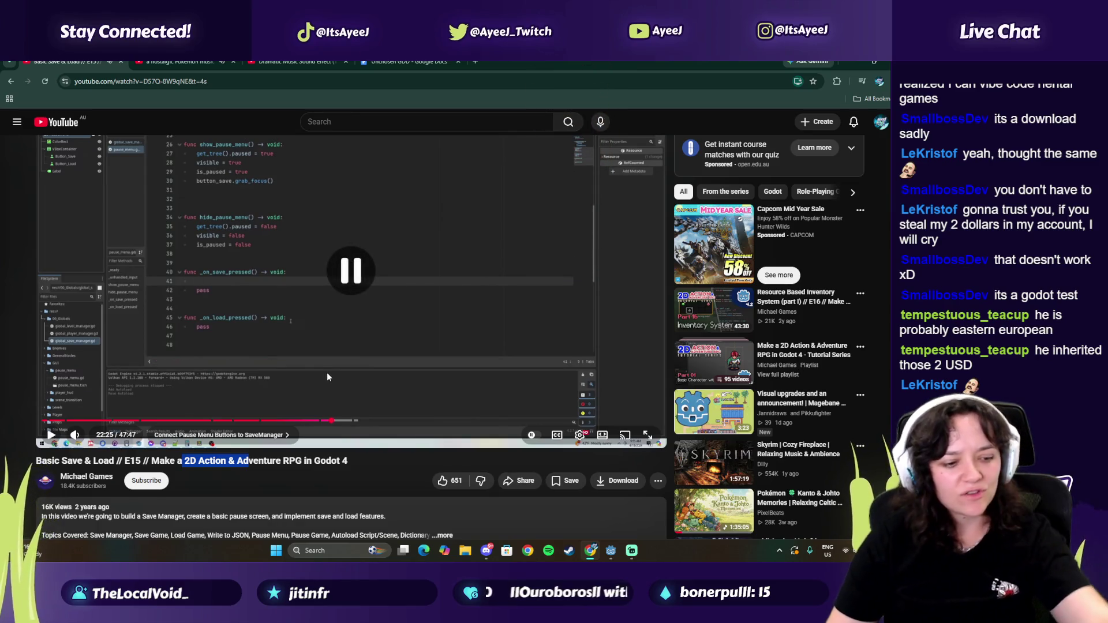
left_click(474, 62)
Step: Search Google for 'trillionare', scroll through the first-trillionaire news results, then close them
type("trillionare")
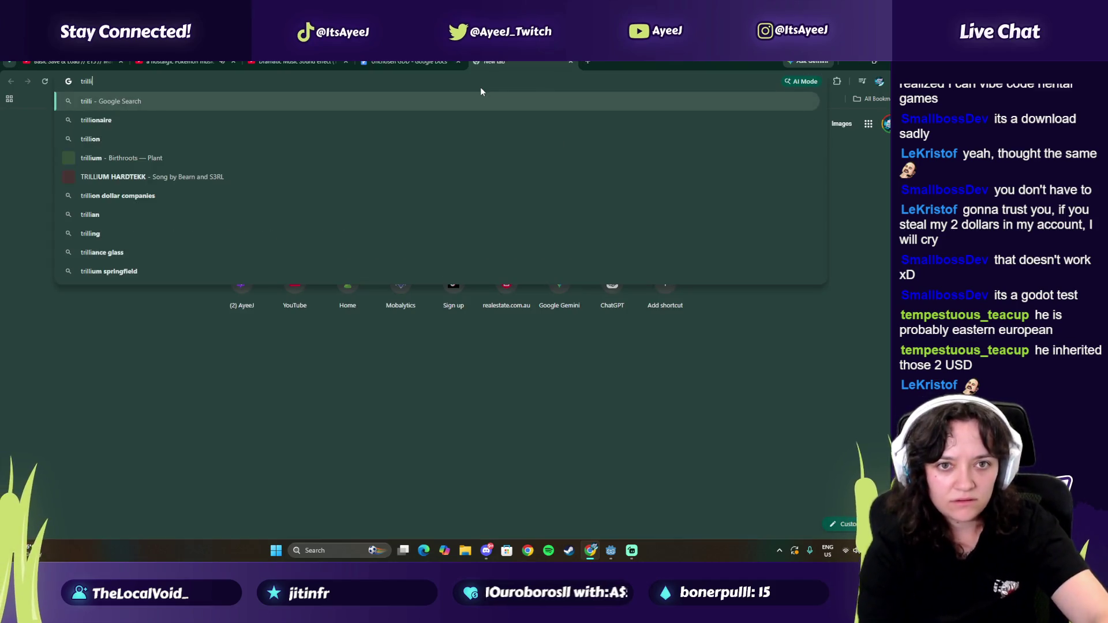
key("Return")
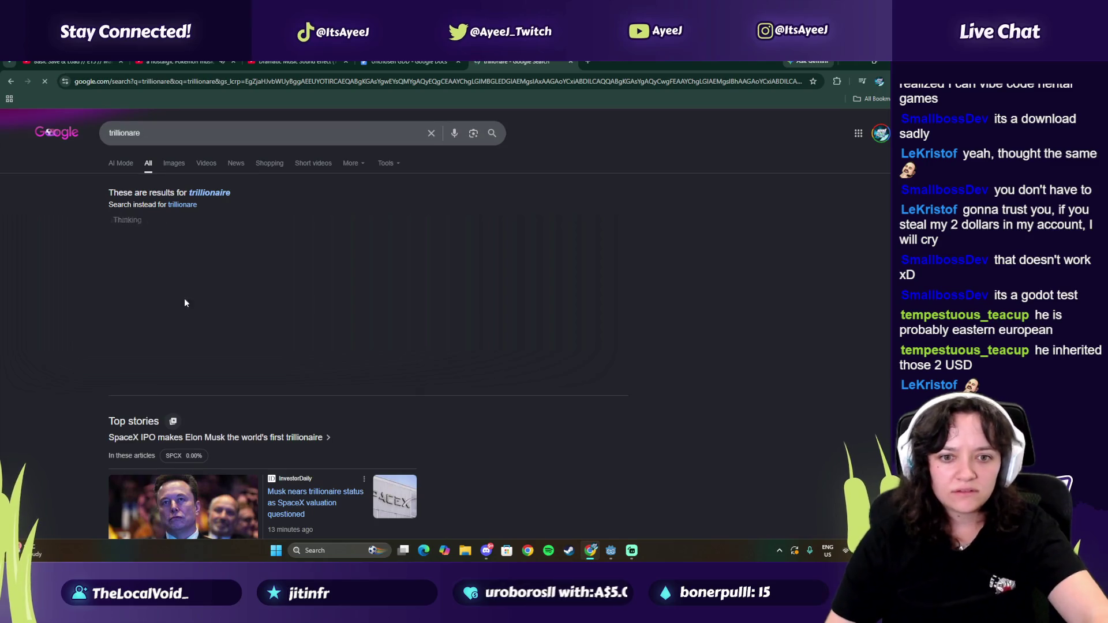
scroll(132, 305, "down", 5)
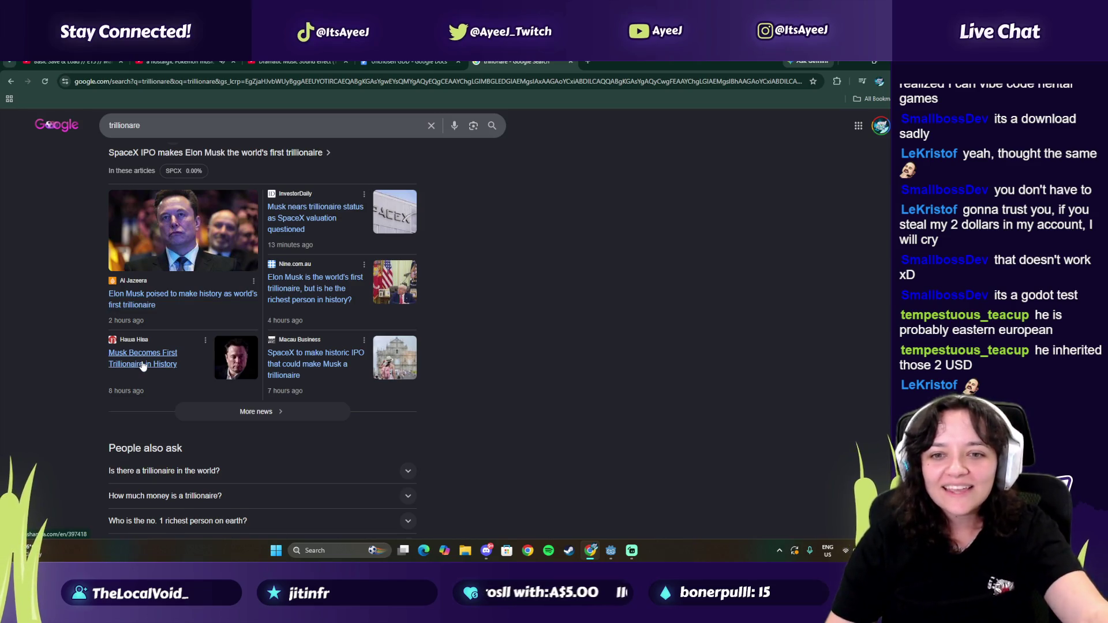
scroll(142, 367, "down", 1)
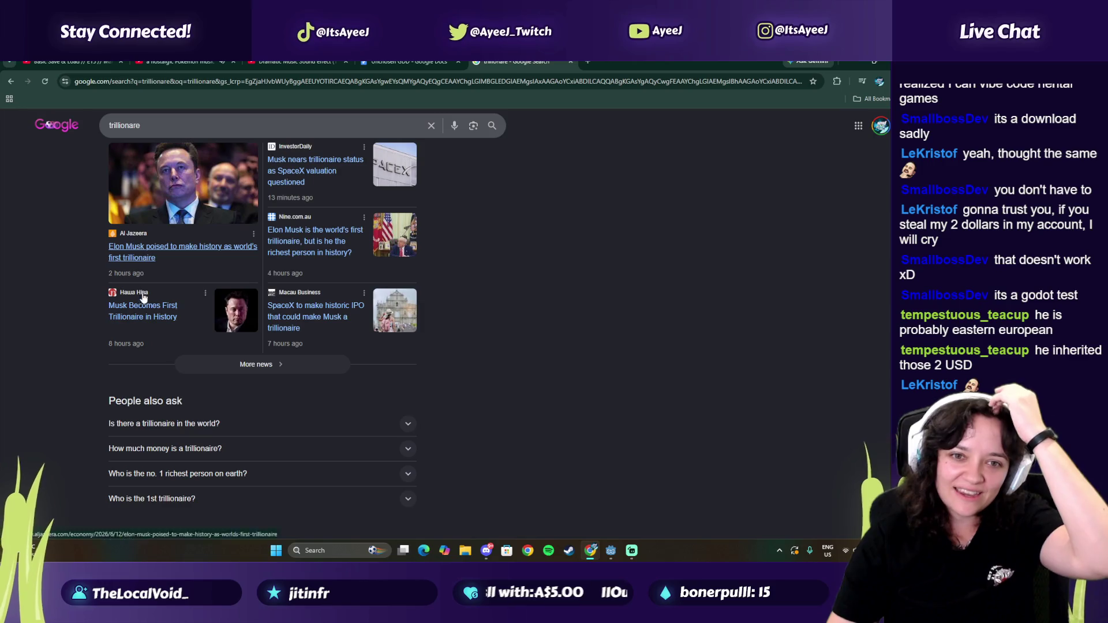
scroll(144, 293, "down", 5)
scroll(138, 323, "down", 1)
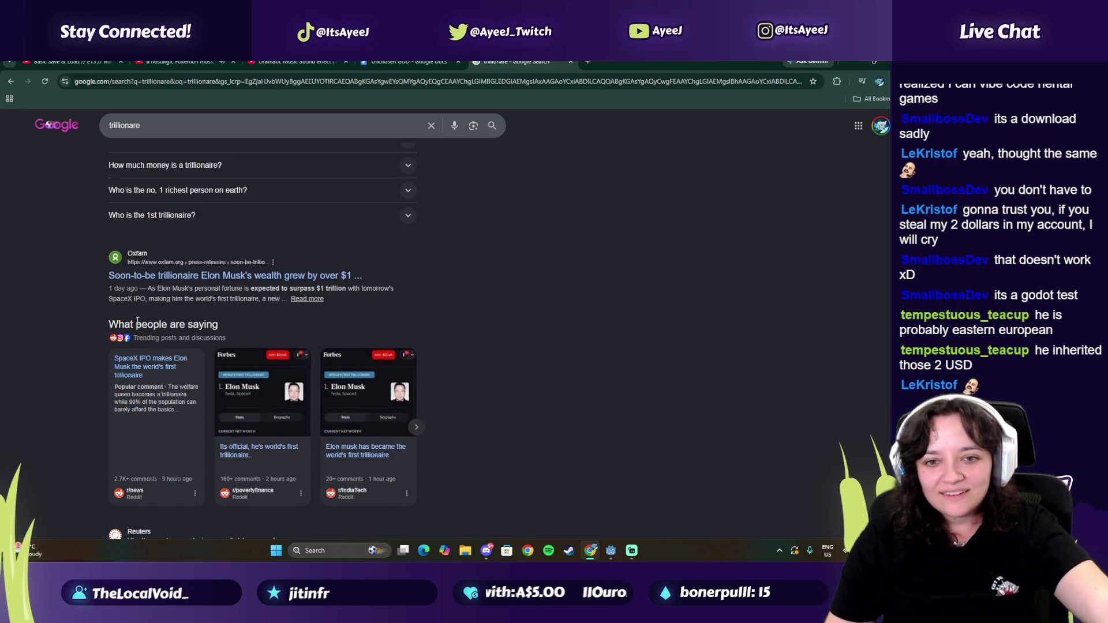
left_click(571, 62)
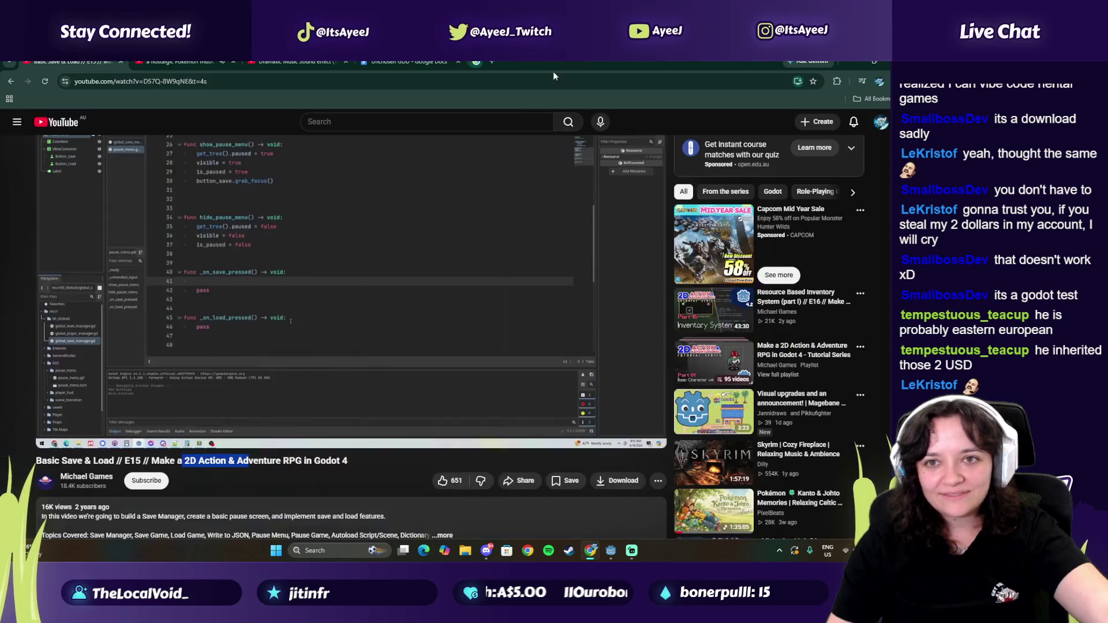
Step: Play the tutorial to 22:31 showing 'if is_paused' and snap the browser right
left_click(269, 290)
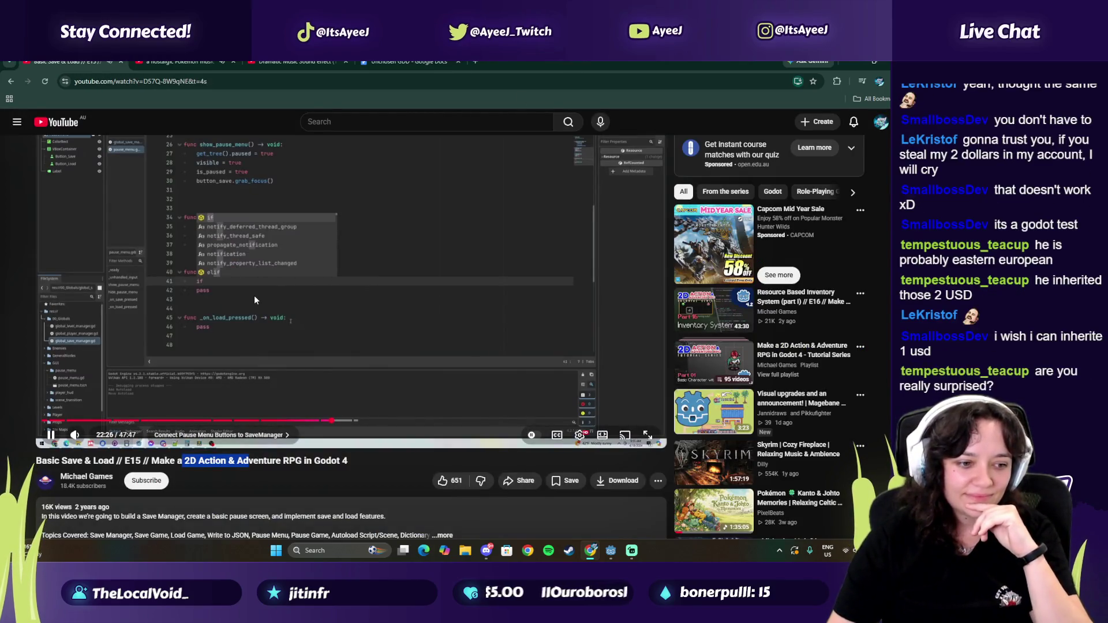
left_click(440, 342)
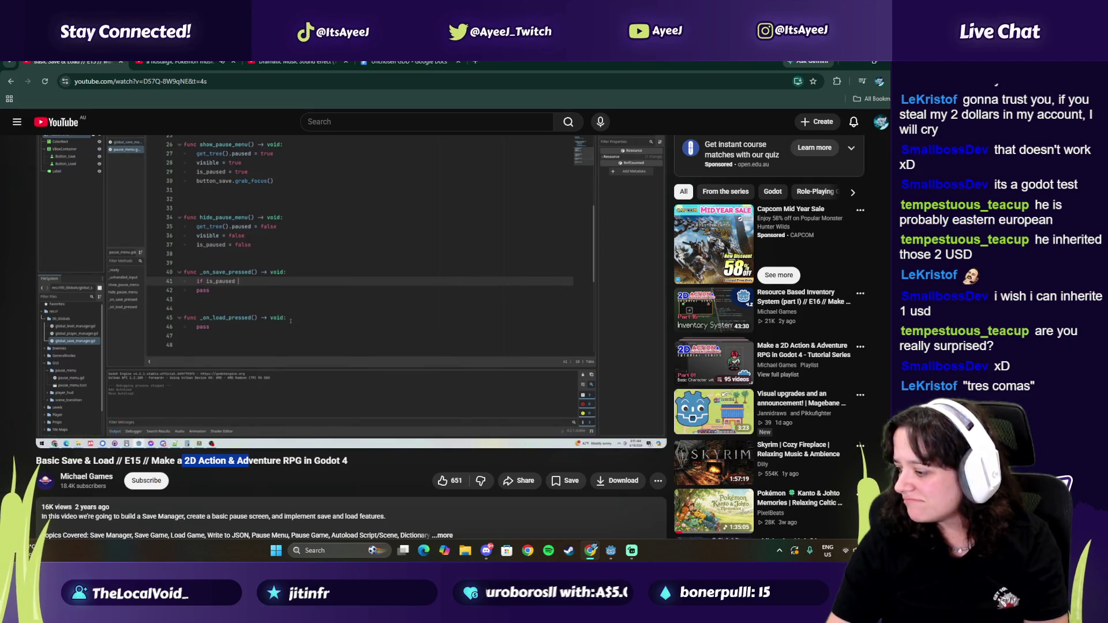
mouse_move(437, 340)
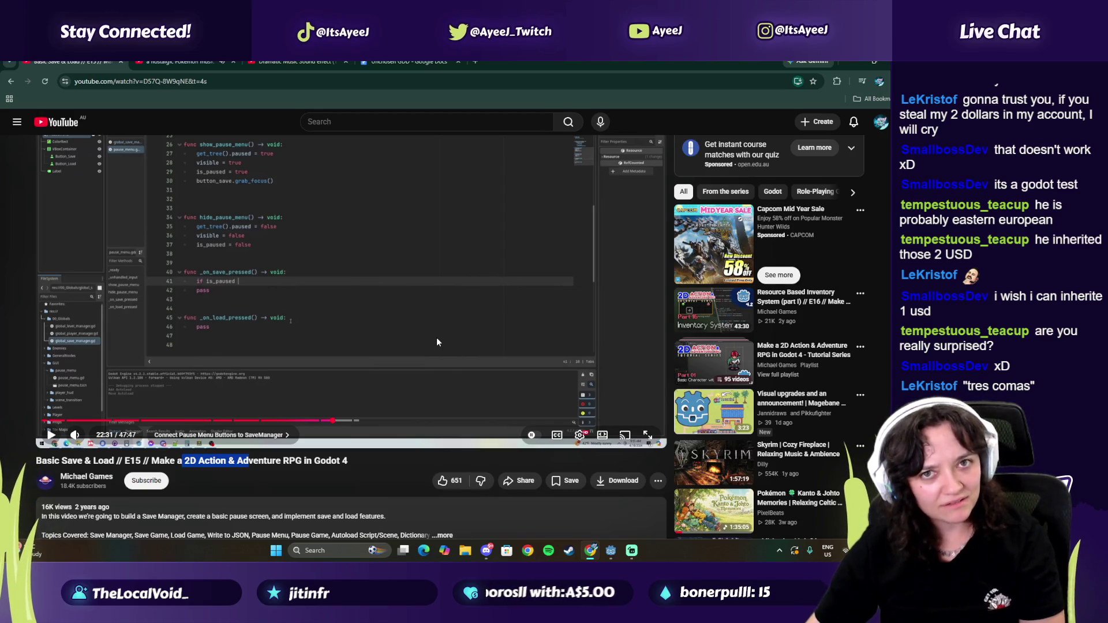
left_click(532, 226)
key("super+Right")
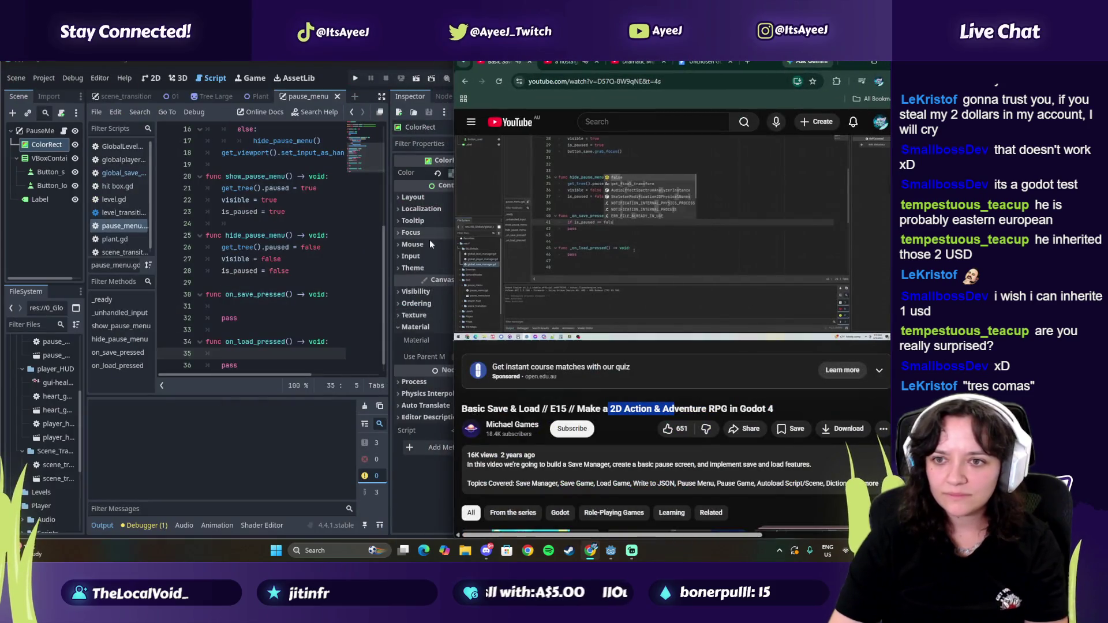
Step: Begin on_save_pressed with a check for is_paused being false
key("space")
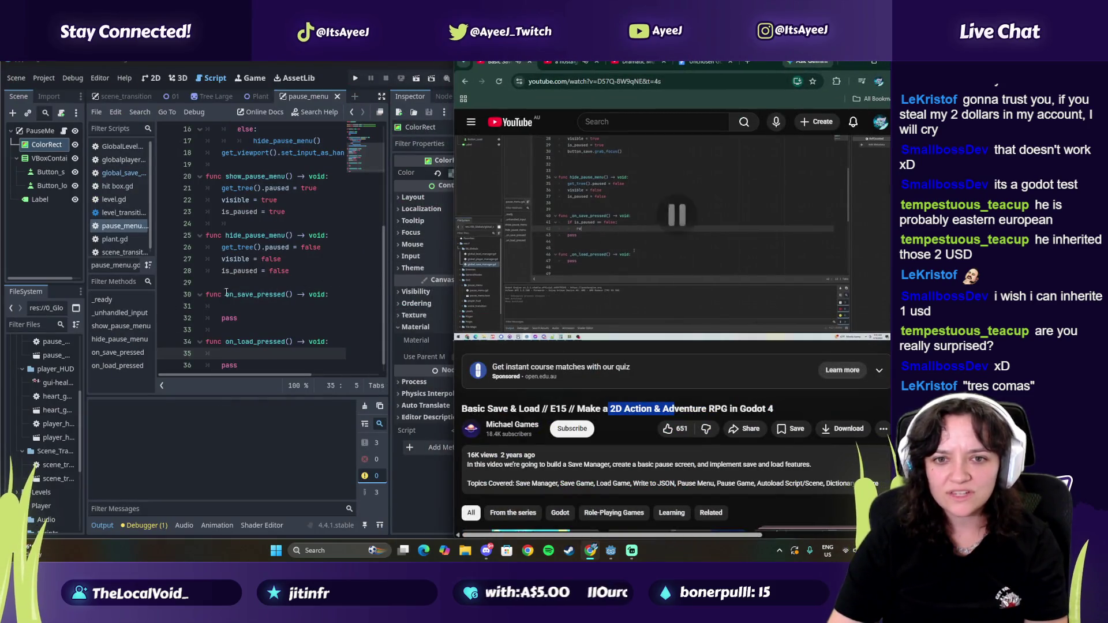
left_click(238, 305)
type("if is")
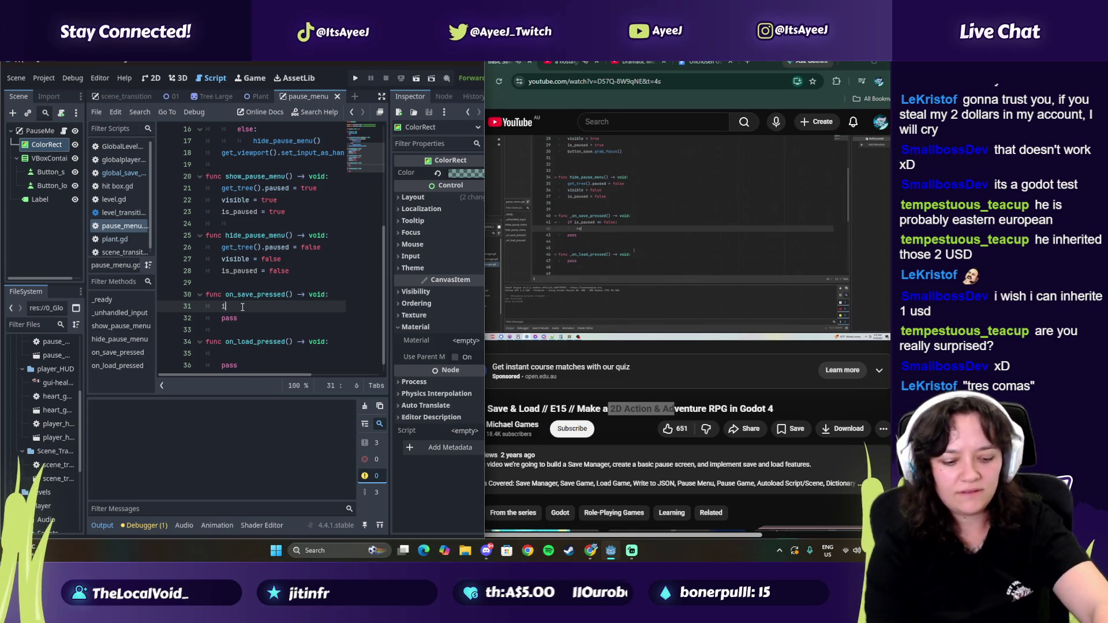
key("Return")
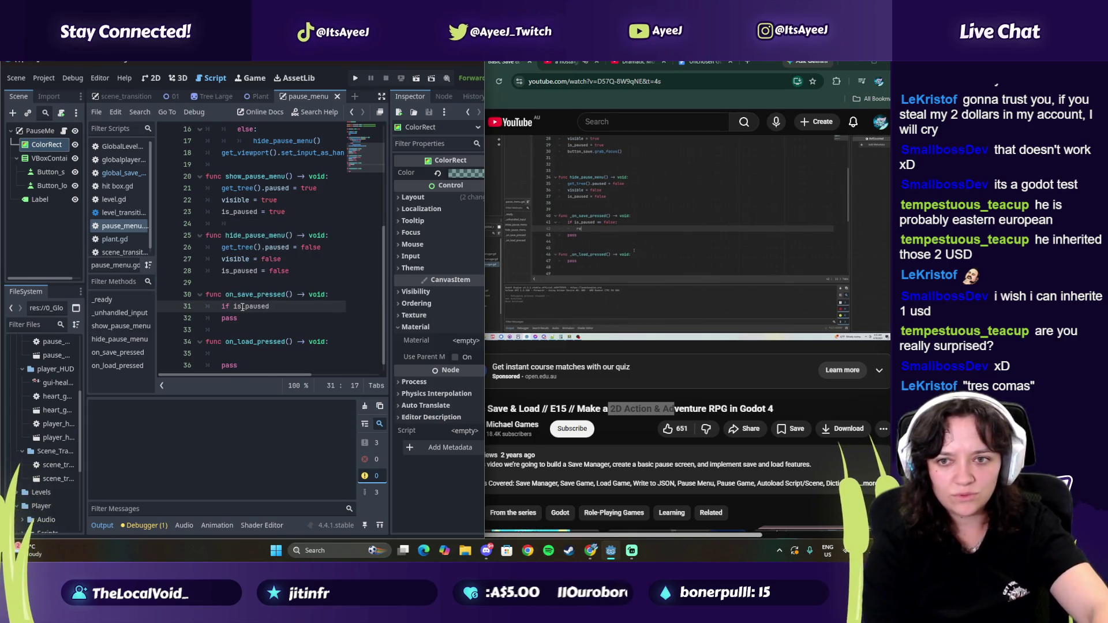
type(" == false:")
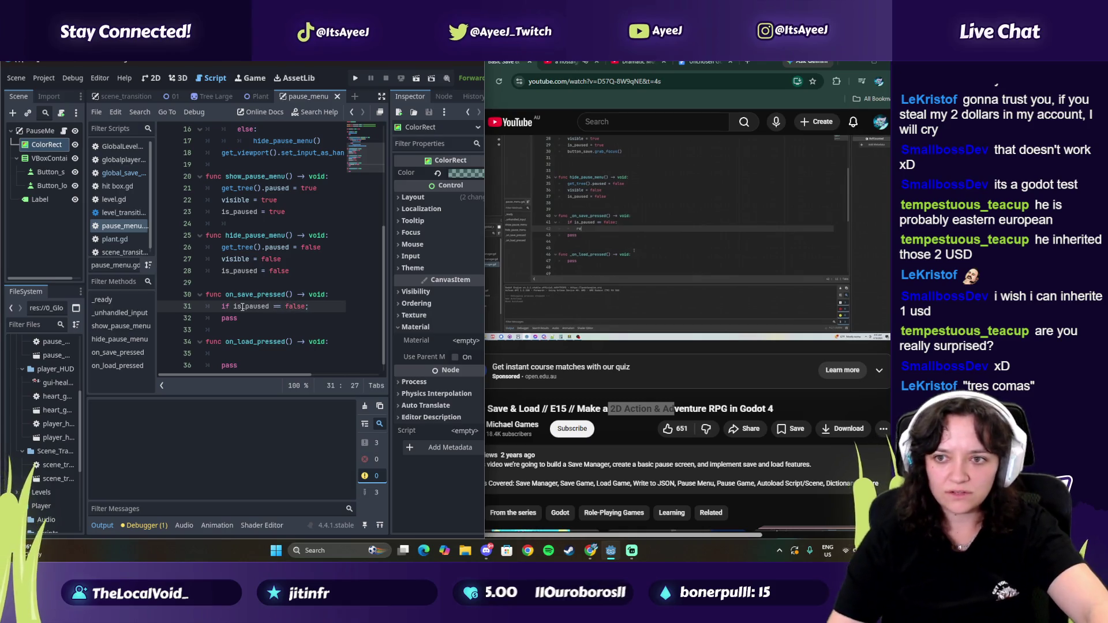
key("BackSpace")
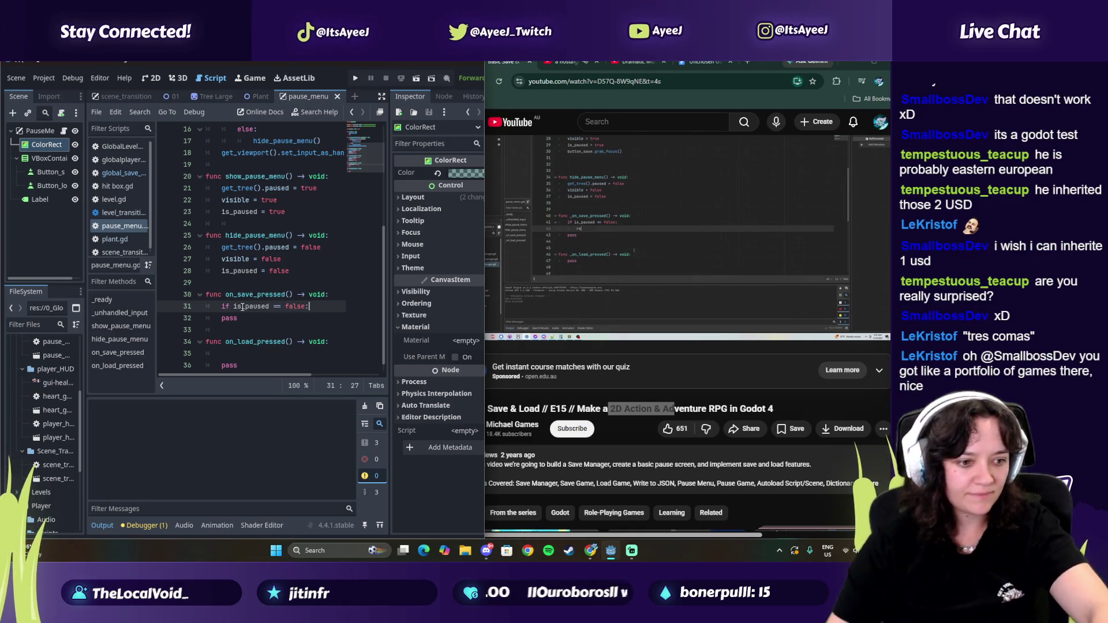
Step: Check the tutorial's code and add an early 'return' under the is_paused check
left_click(670, 260)
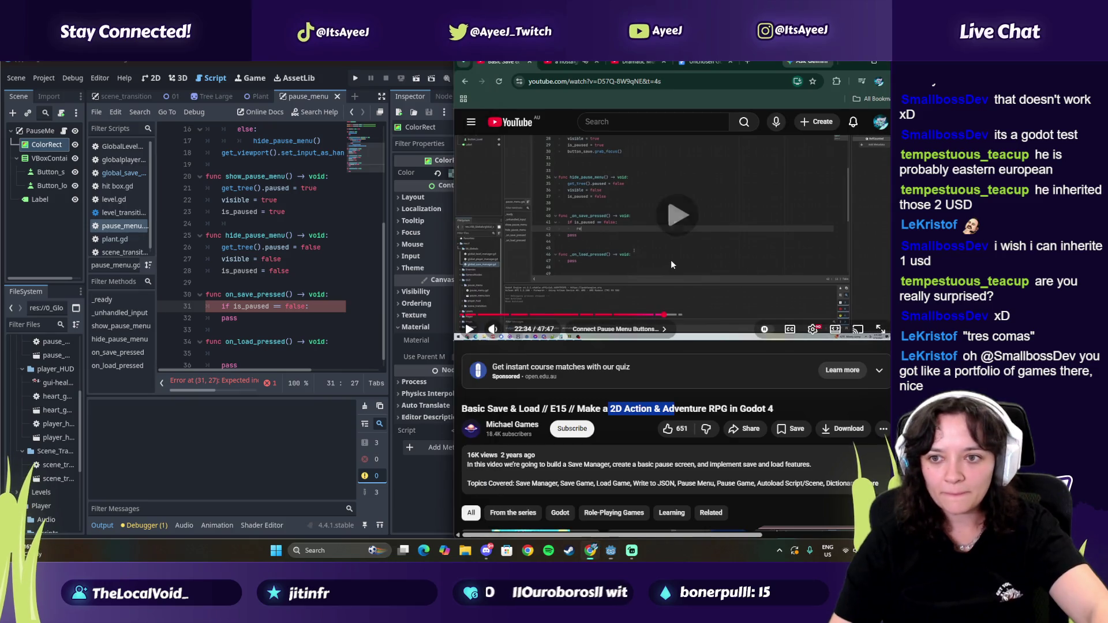
left_click(670, 260)
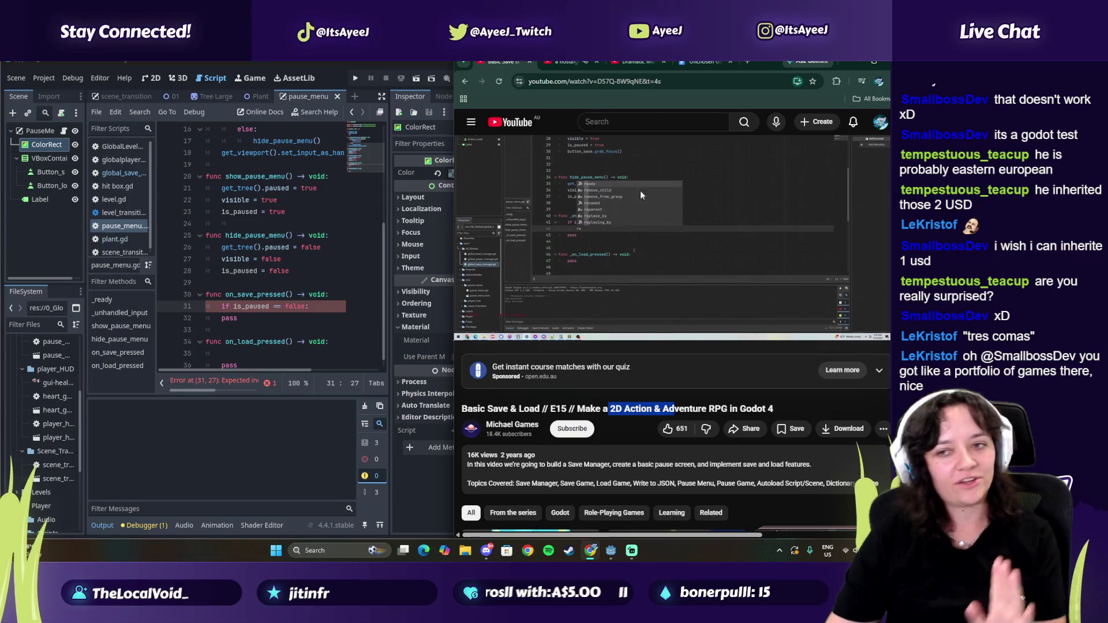
left_click(677, 214)
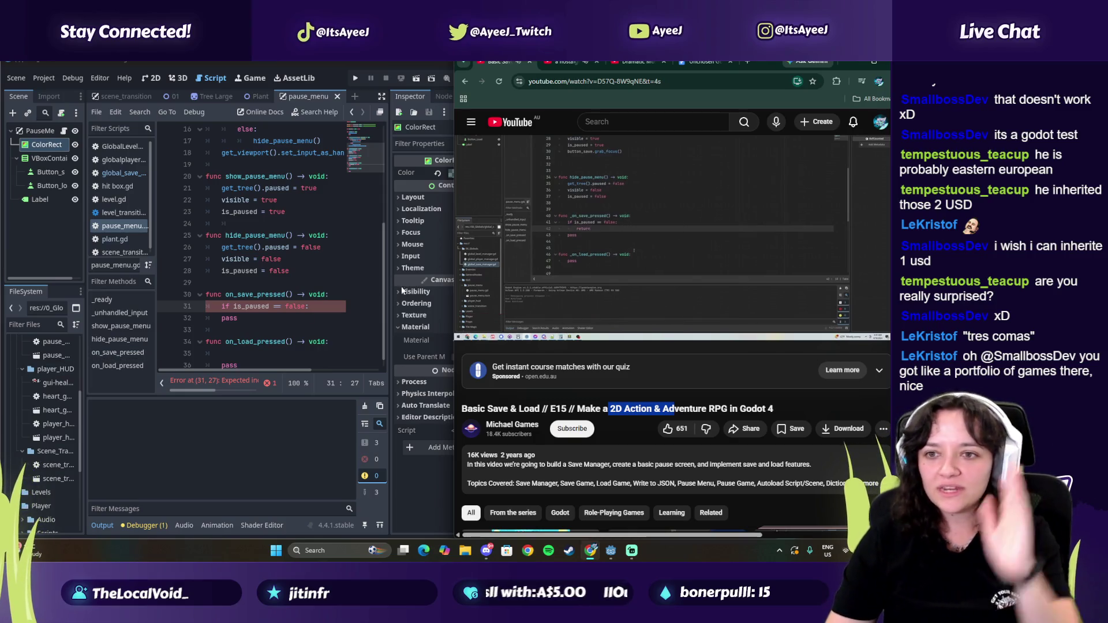
left_click(321, 296)
left_click(326, 305)
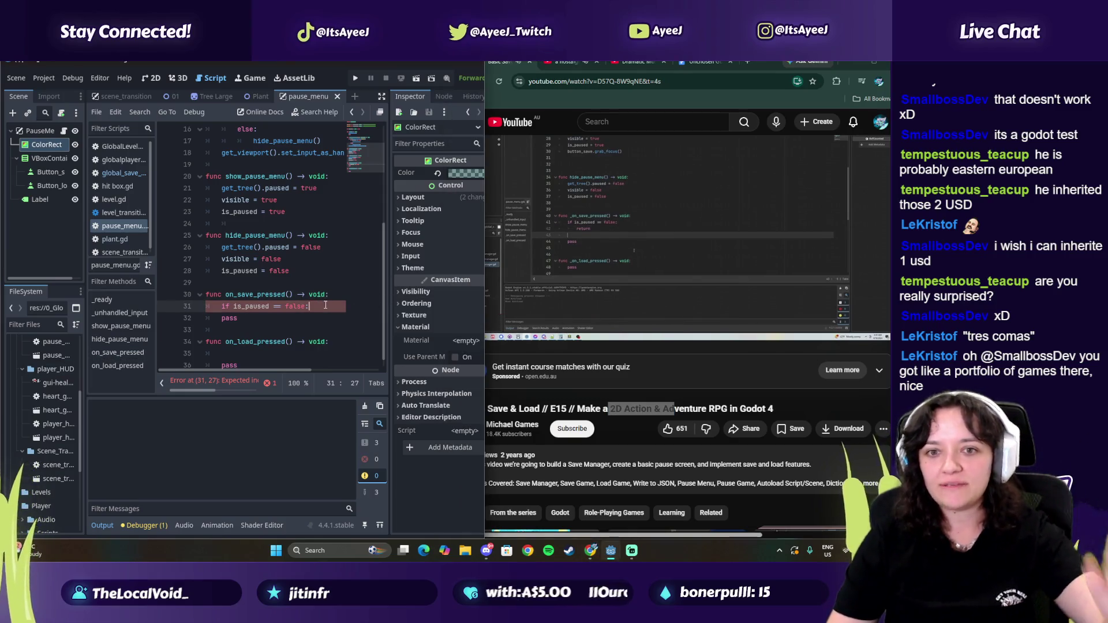
key("Return")
type("return")
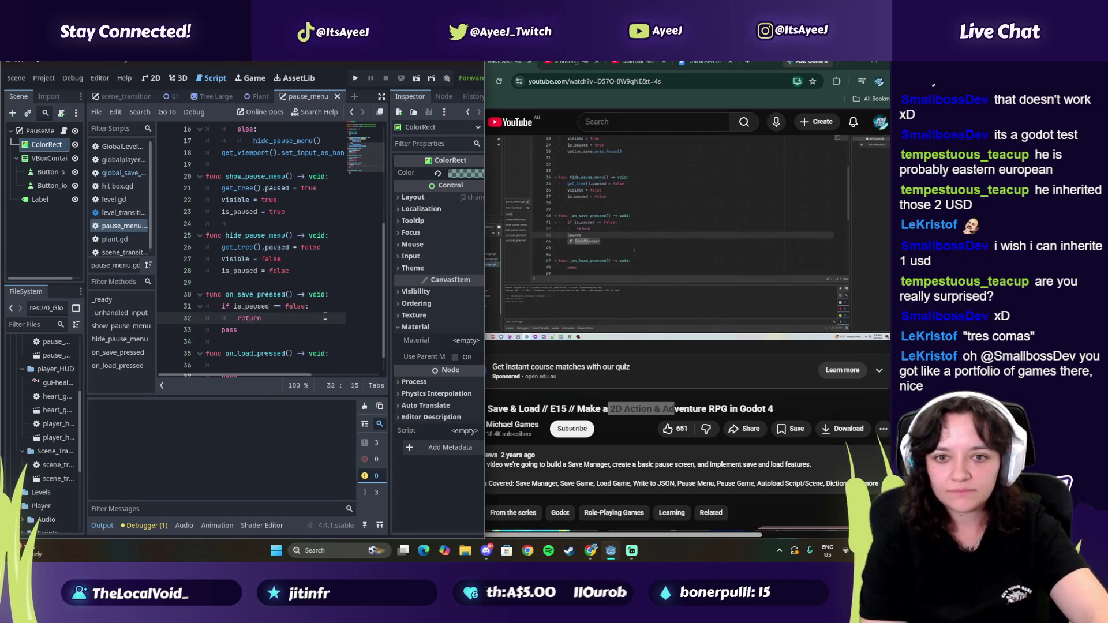
key("Return")
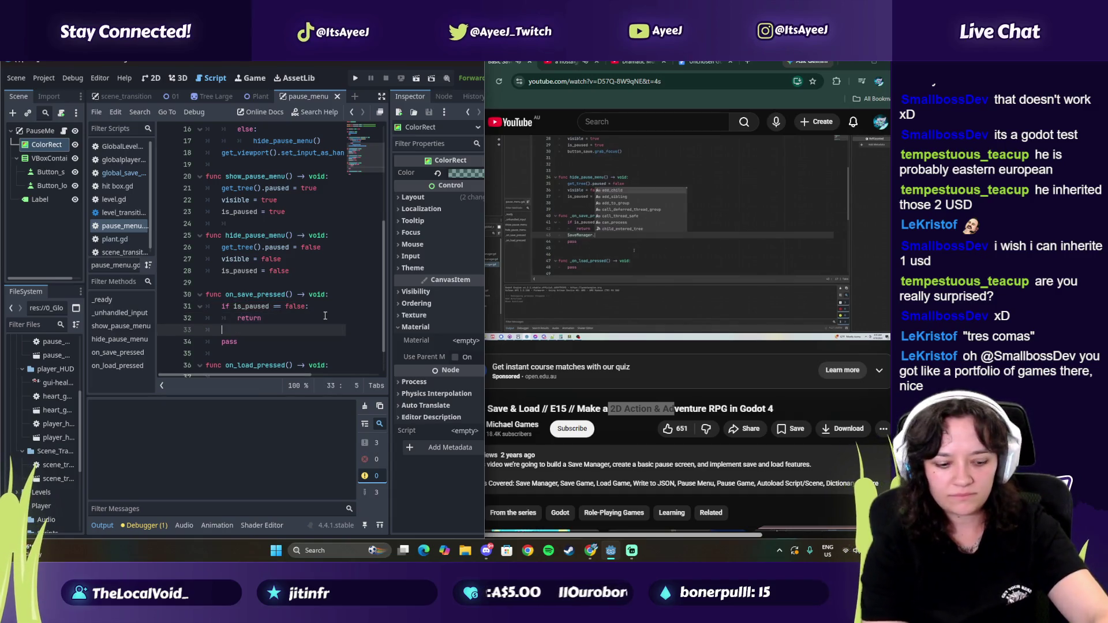
Step: Call SaveManager.save_game() followed by hide_pause_menu() in on_save_pressed
type("SaveManager")
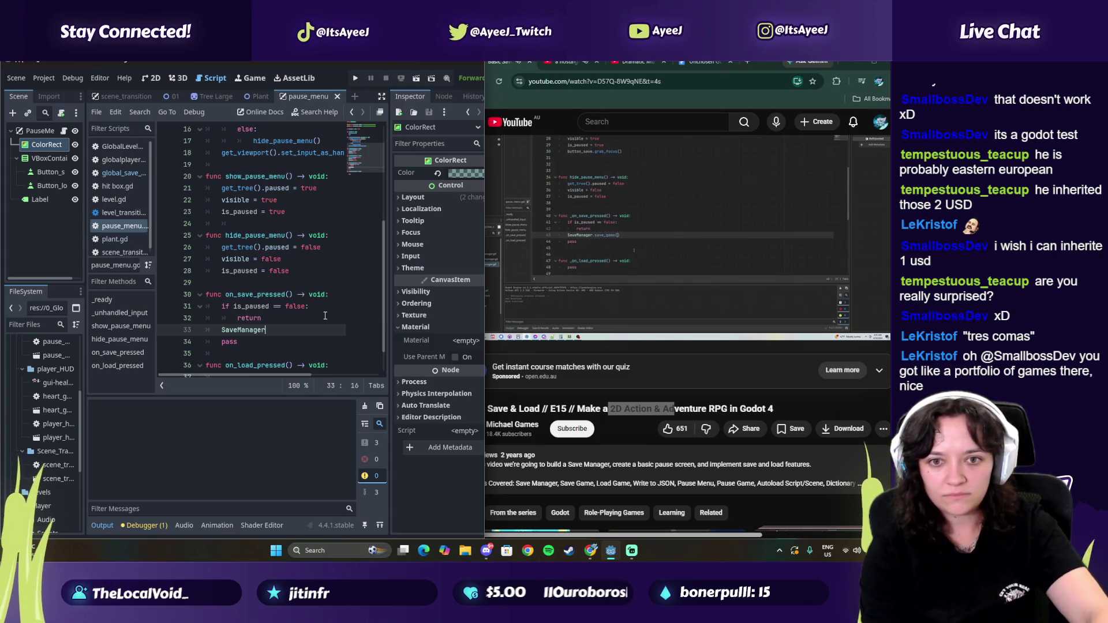
type(".save")
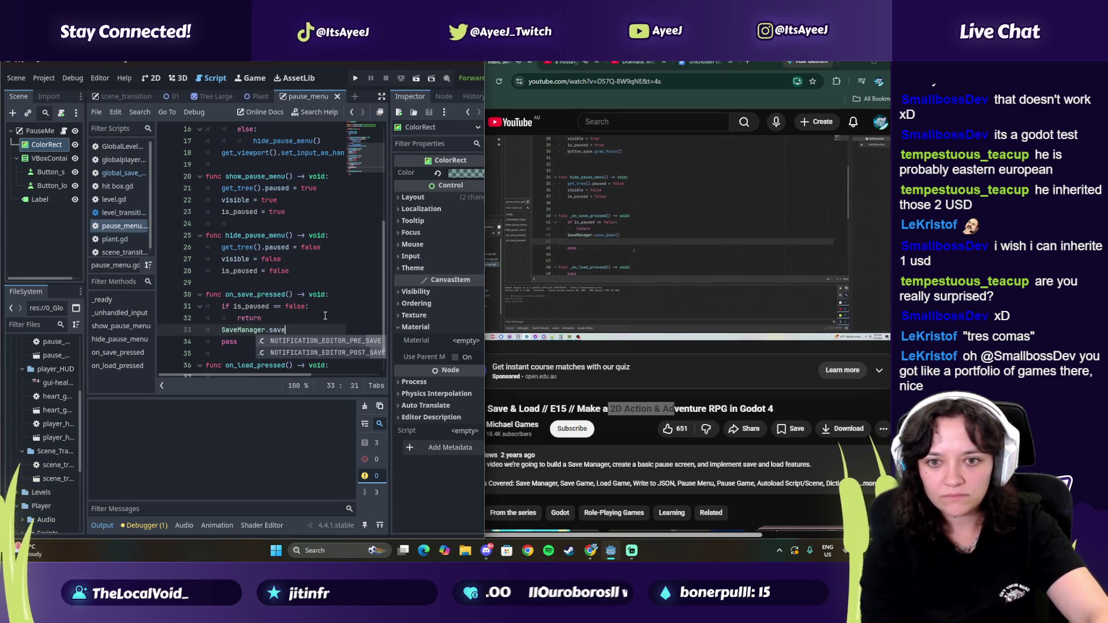
type("_game()")
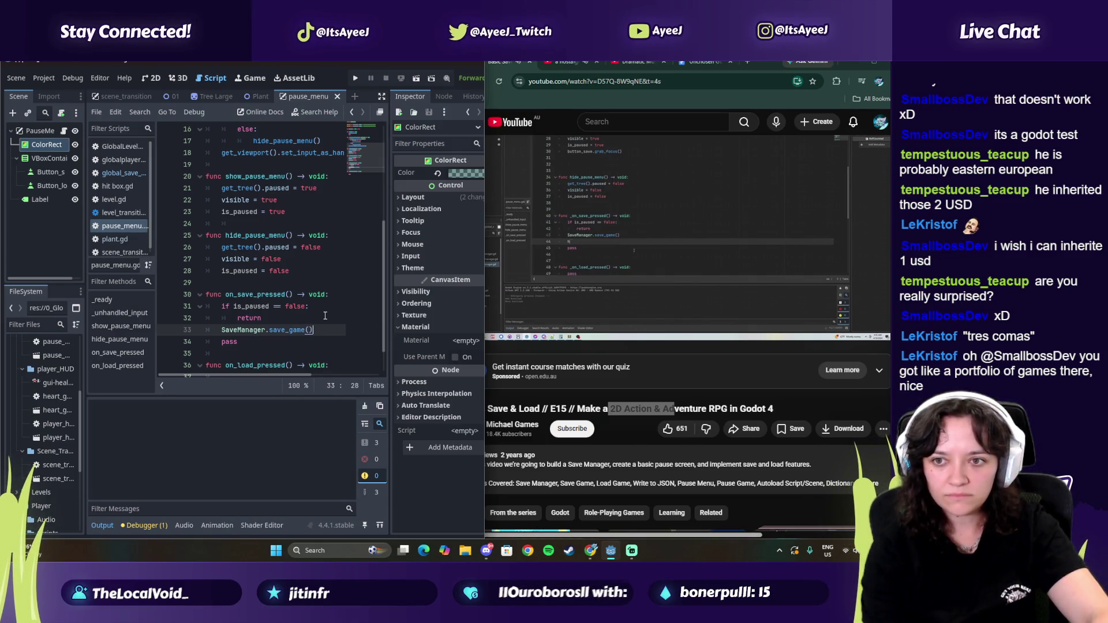
key("Return")
type("hide")
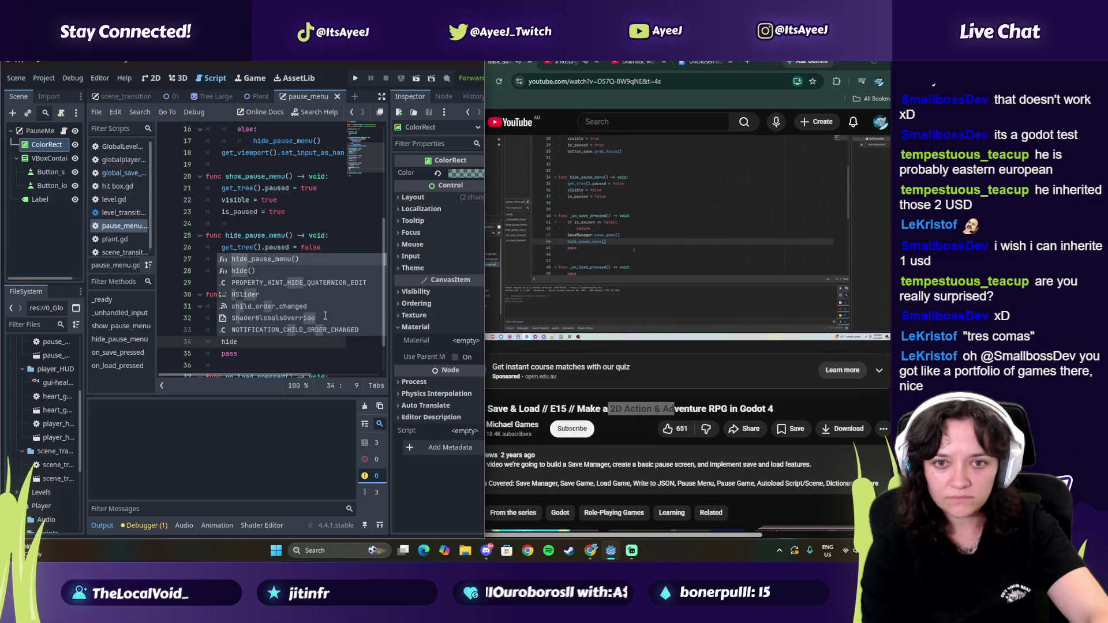
key("Return")
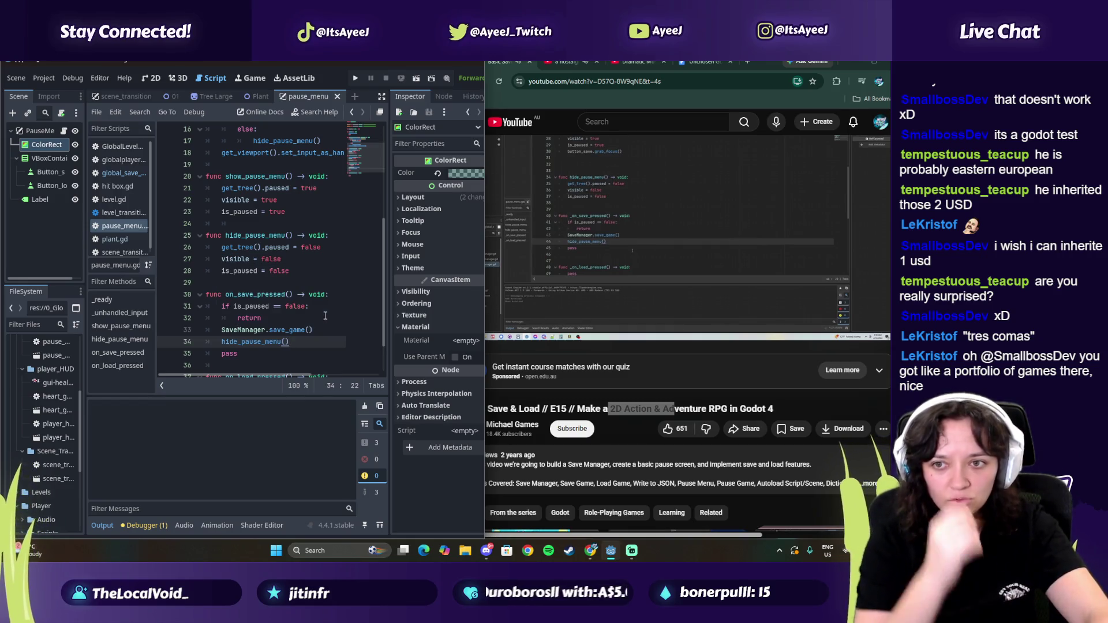
Step: Move to on_load_pressed while following the tutorial's load handler code
scroll(273, 259, "down", 2)
left_click(240, 343)
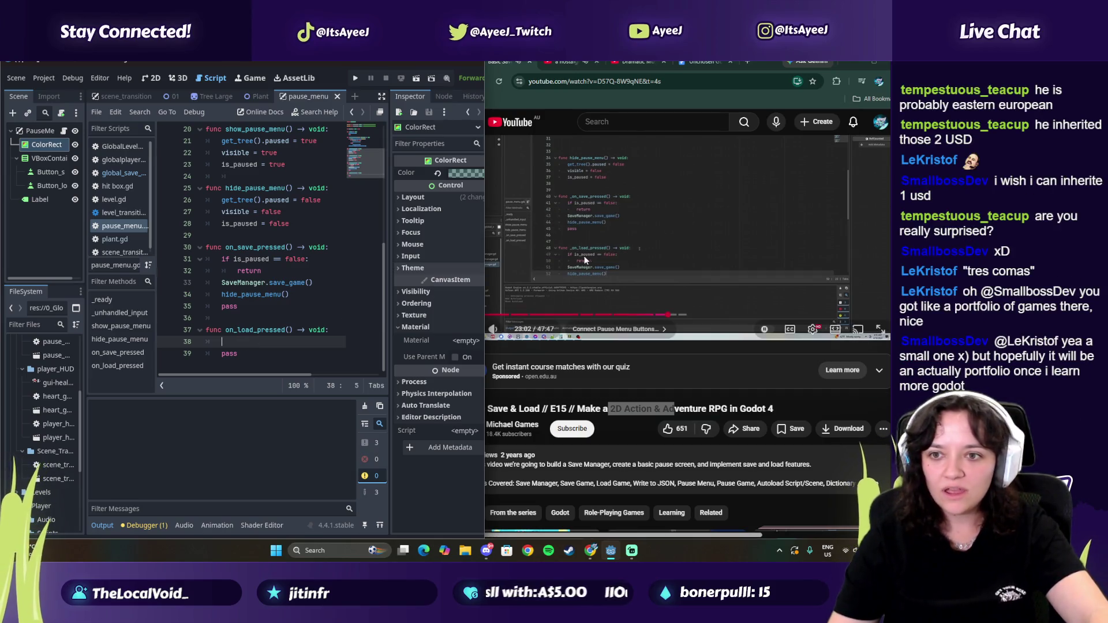
left_click(574, 272)
left_click_drag(485, 268, 420, 269)
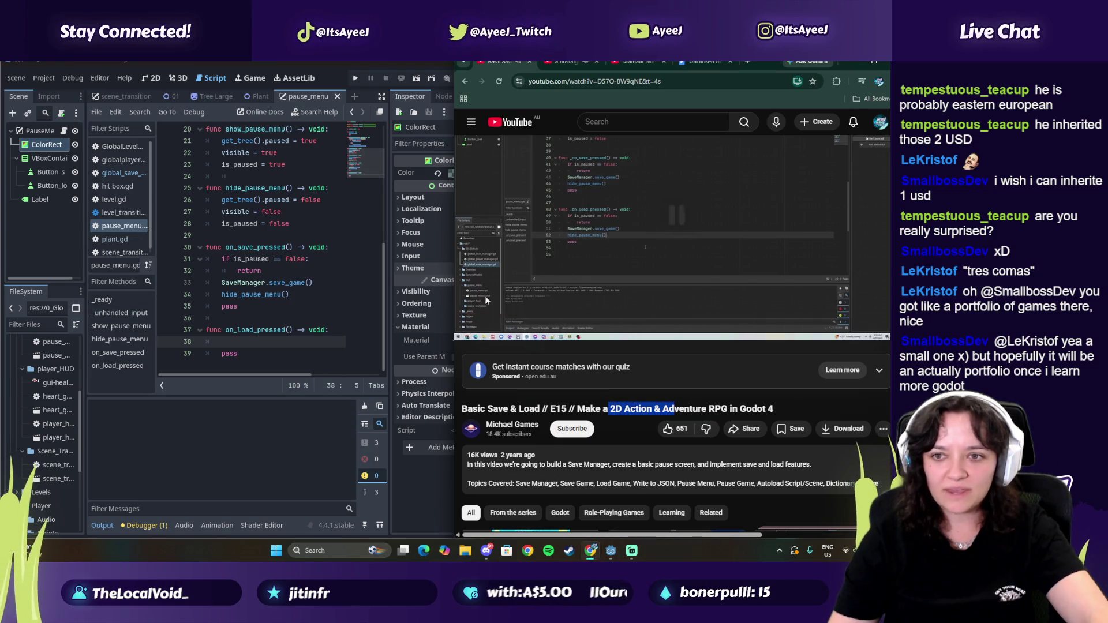
key("space")
left_click(230, 341)
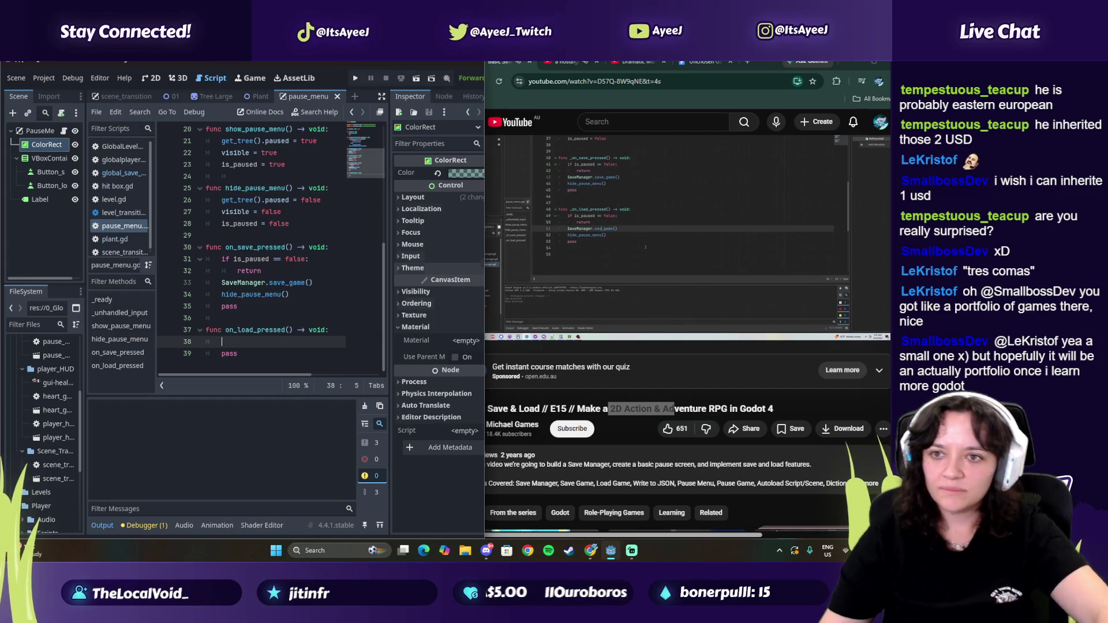
left_click(643, 163)
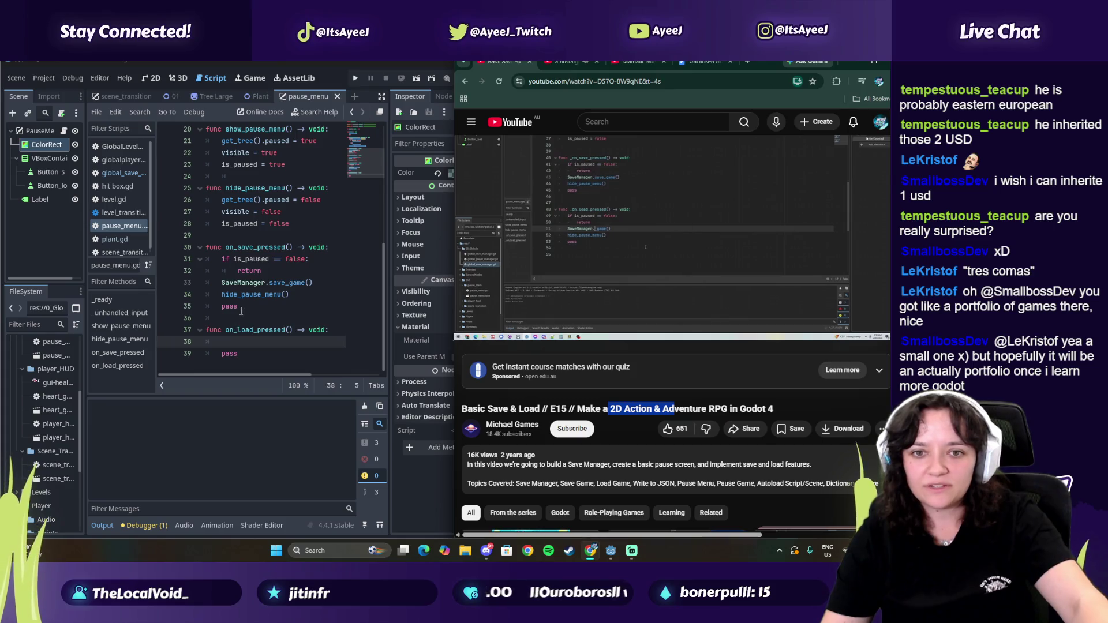
Step: Copy the save handler's body lines into on_load_pressed
mouse_move(287, 295)
left_mouse_down()
mouse_move(231, 283)
mouse_move(207, 258)
mouse_move(217, 258)
left_mouse_up()
key("ctrl+c")
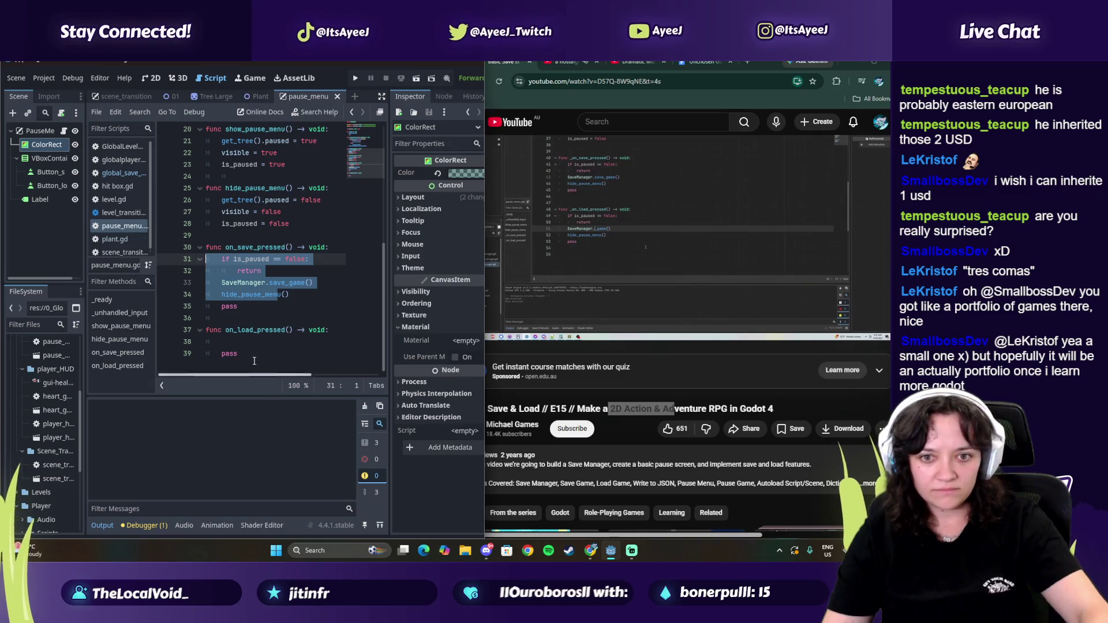
left_click(232, 341)
left_click(597, 244)
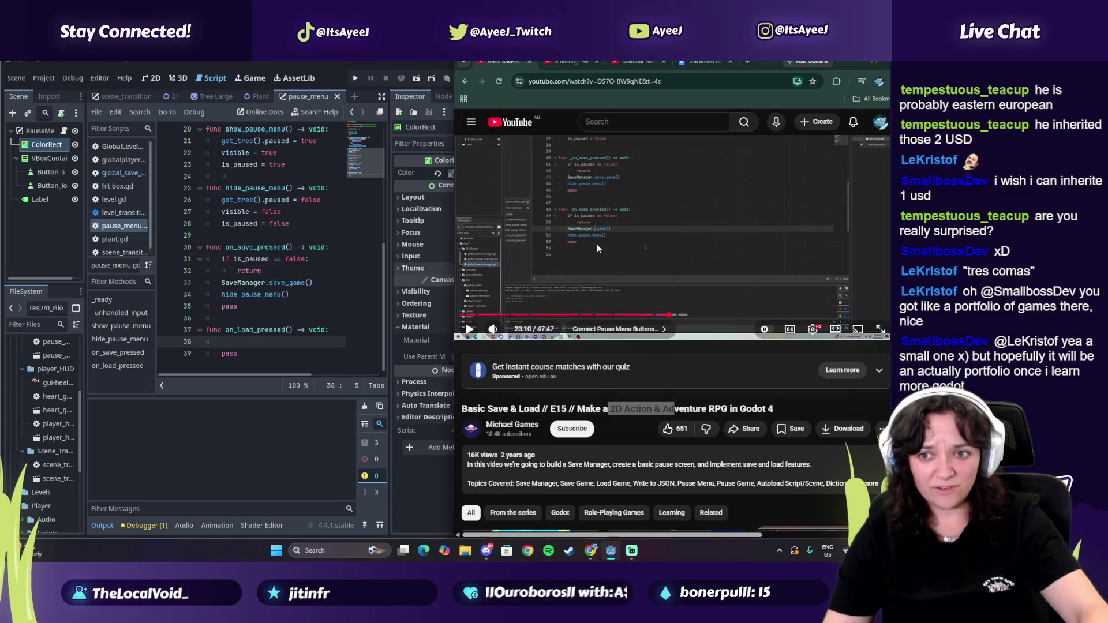
left_click(656, 258)
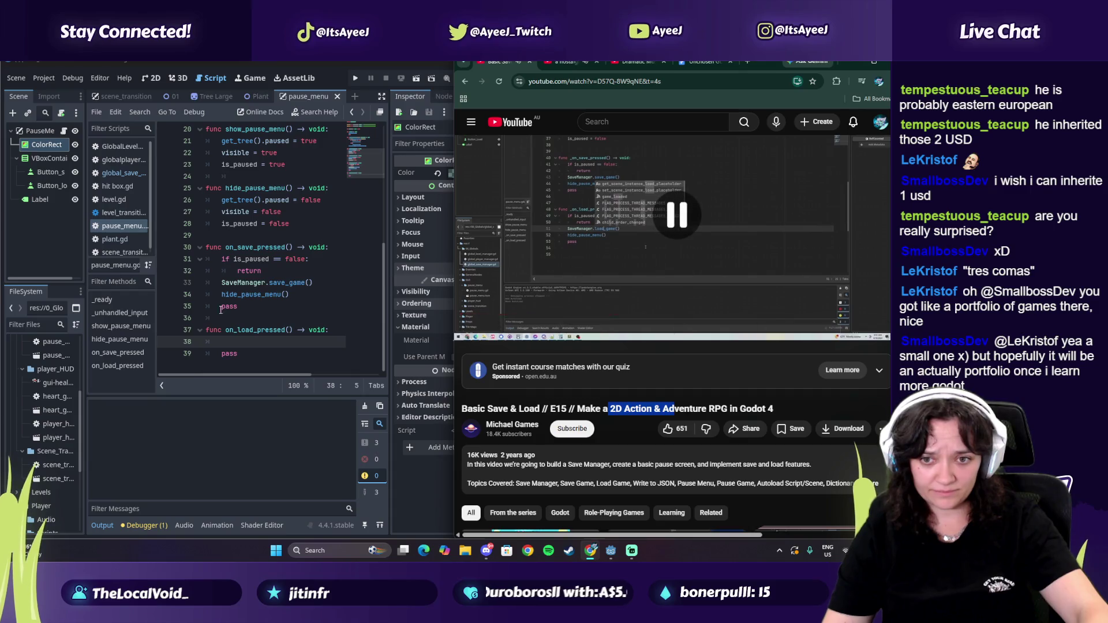
left_click(247, 345)
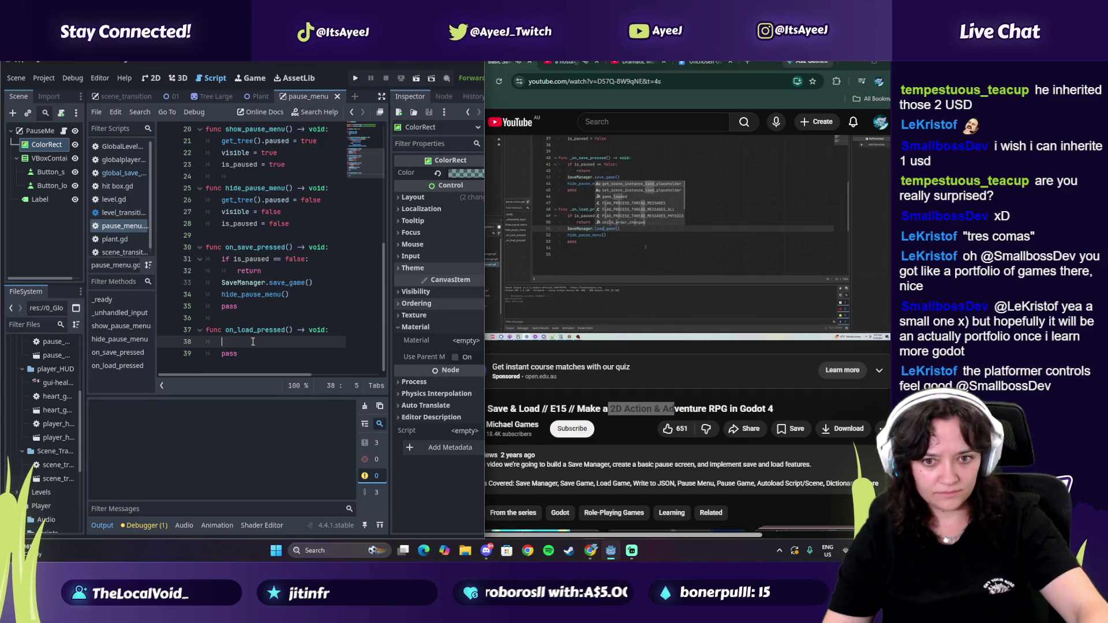
key("ctrl+v")
left_click_drag(206, 330, 206, 378)
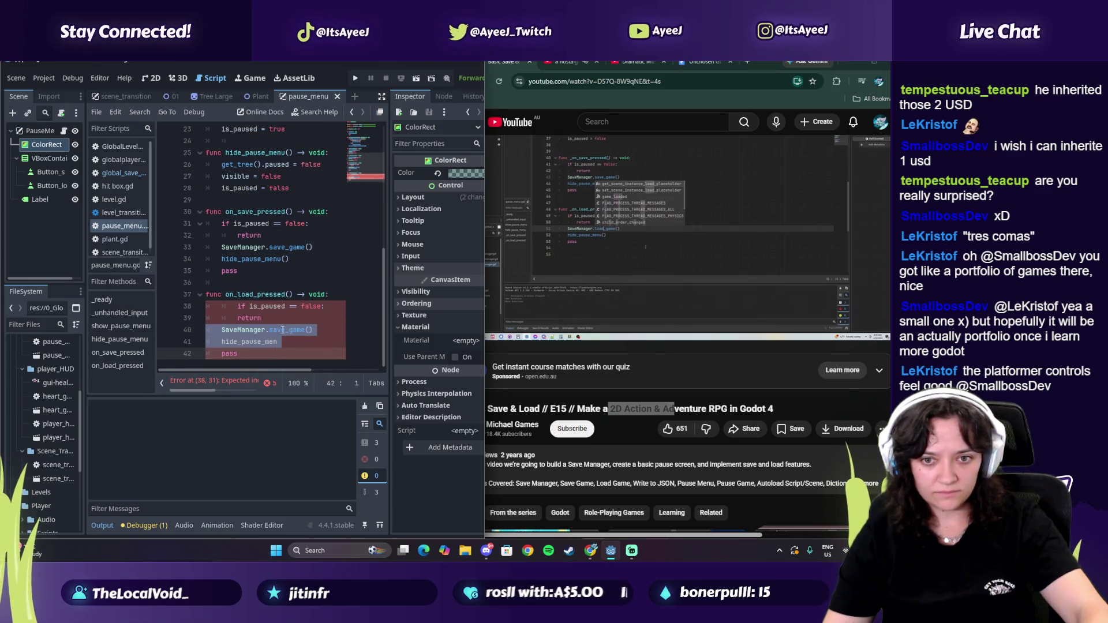
left_click(287, 330)
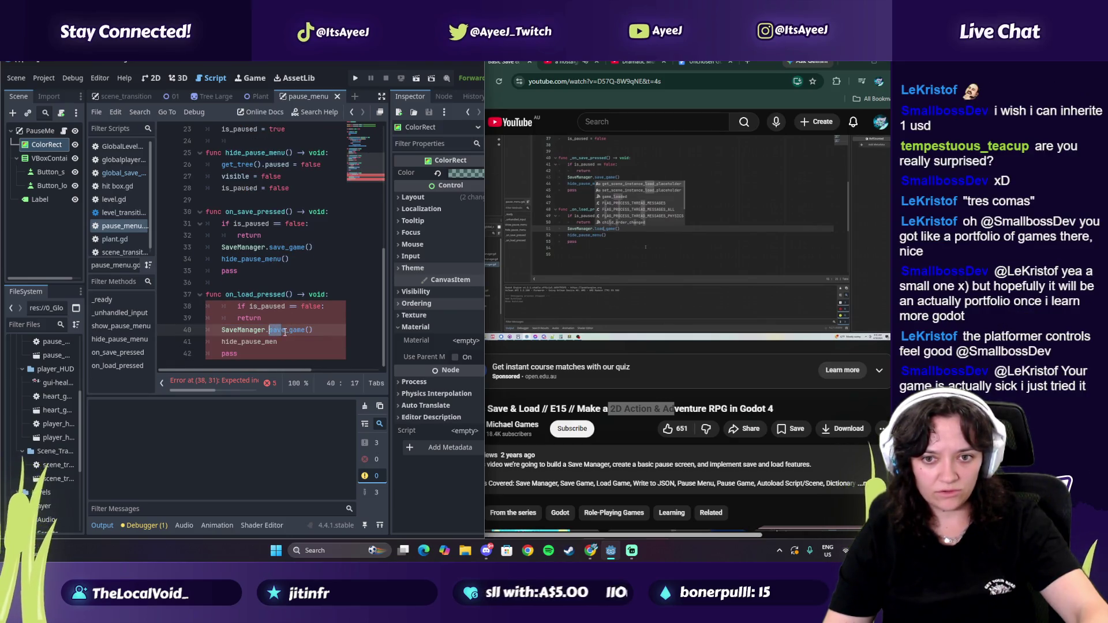
Step: Change save_game to load_game, fix the indentation, and complete hide_pause_menu()
left_click_drag(285, 330, 269, 331)
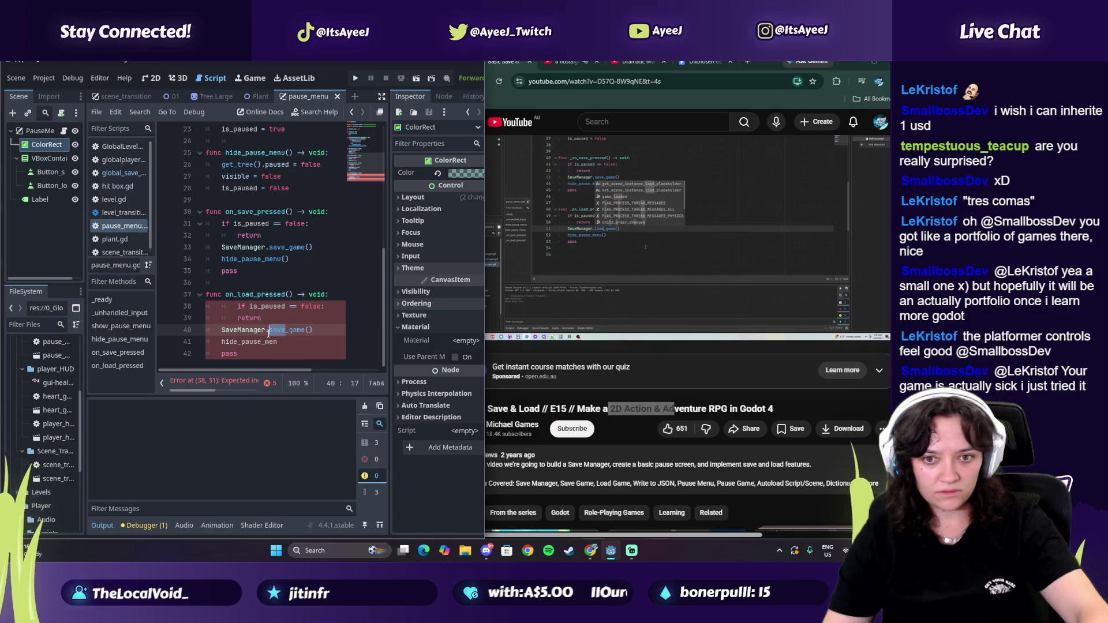
type("load")
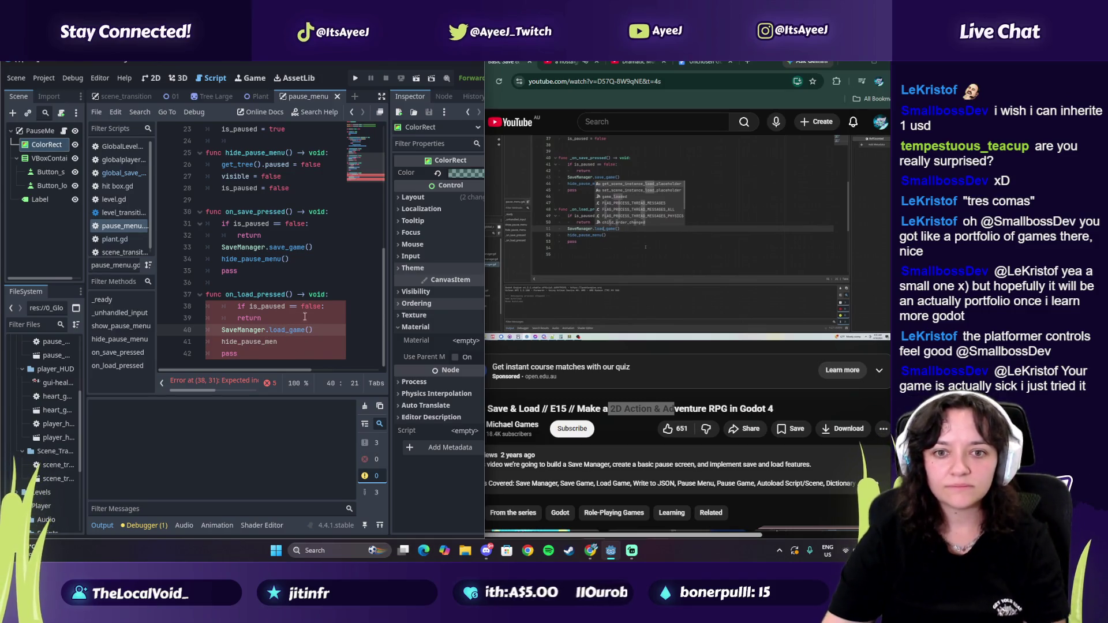
left_click(625, 279)
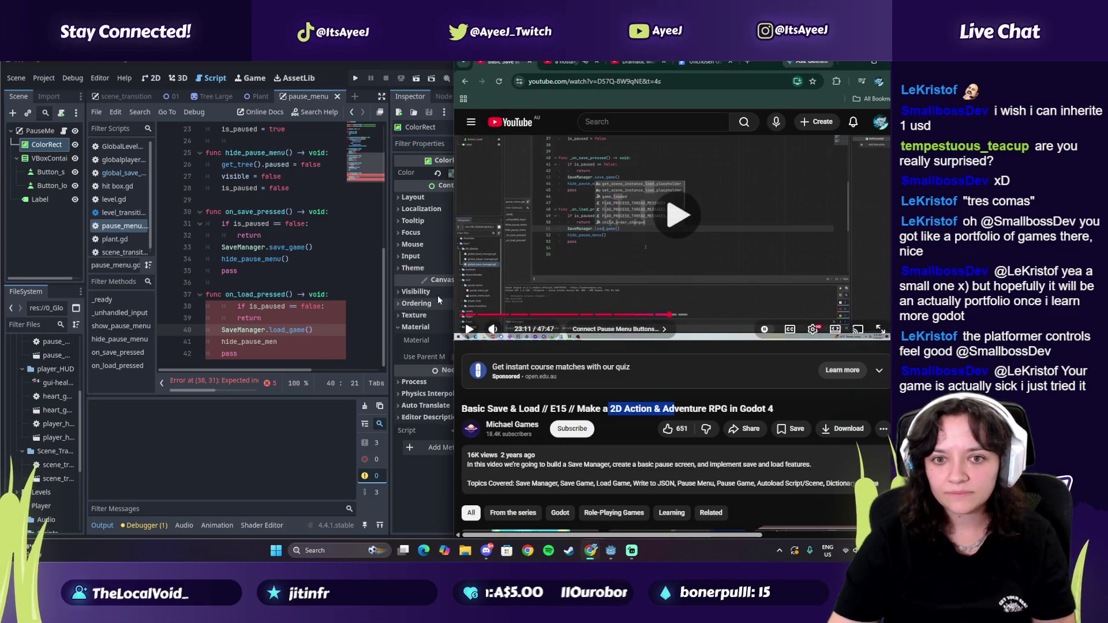
left_click(233, 307)
key("BackSpace")
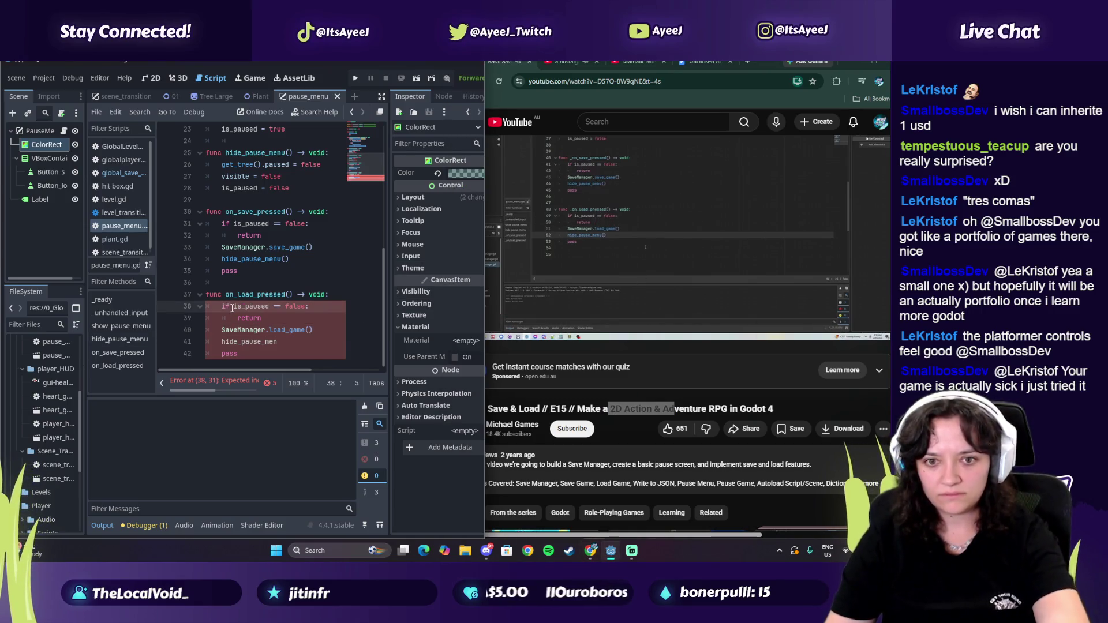
left_click(220, 342)
key("Tab")
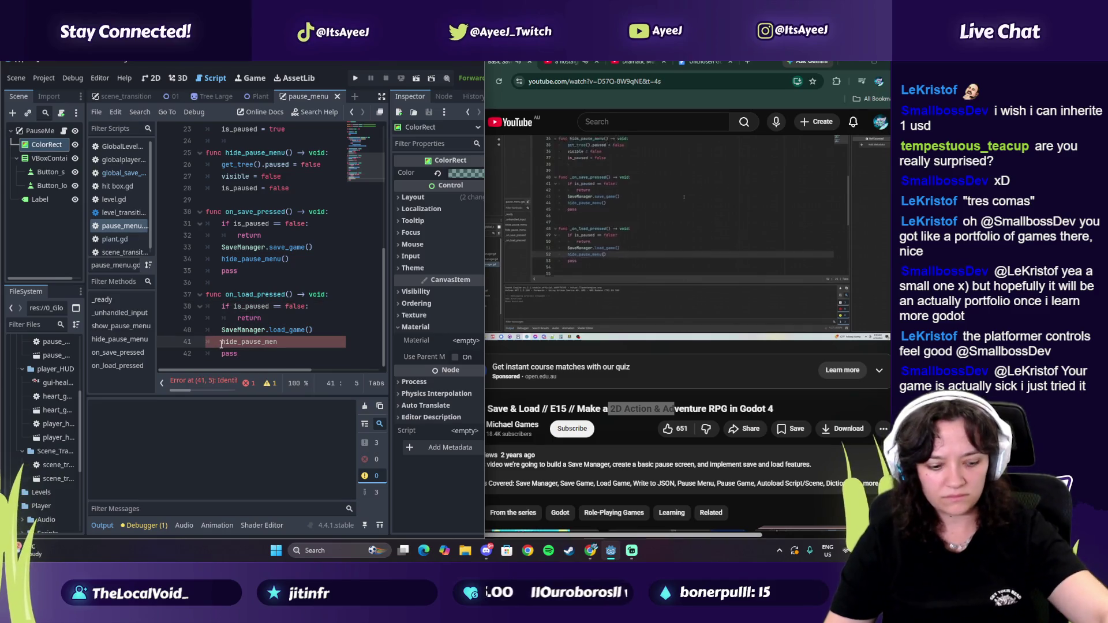
key("BackSpace")
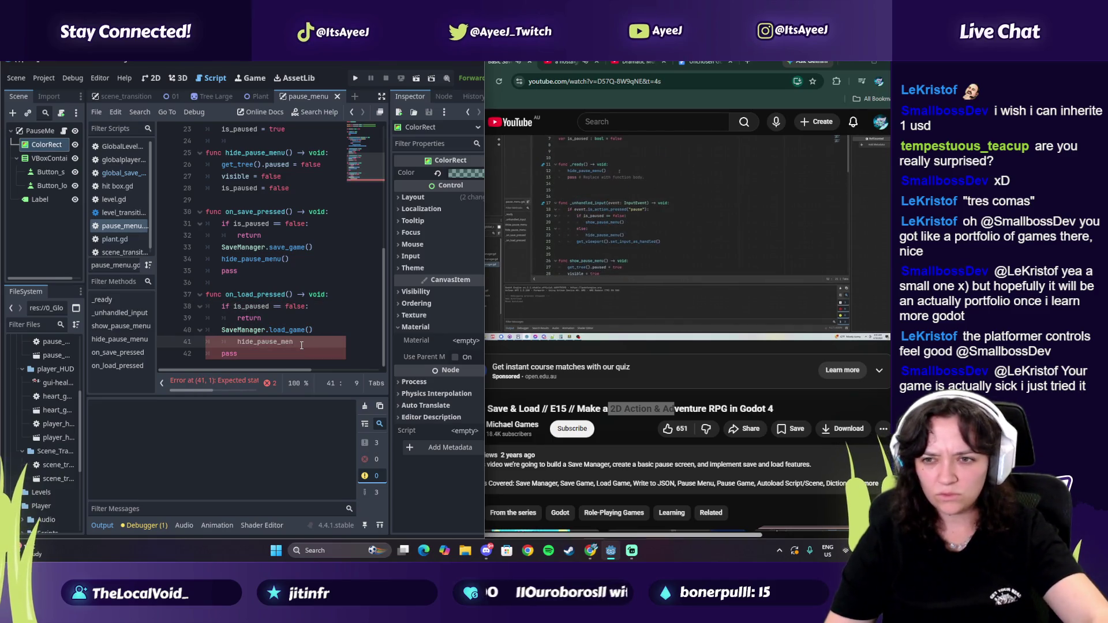
left_click(301, 345)
type("u()")
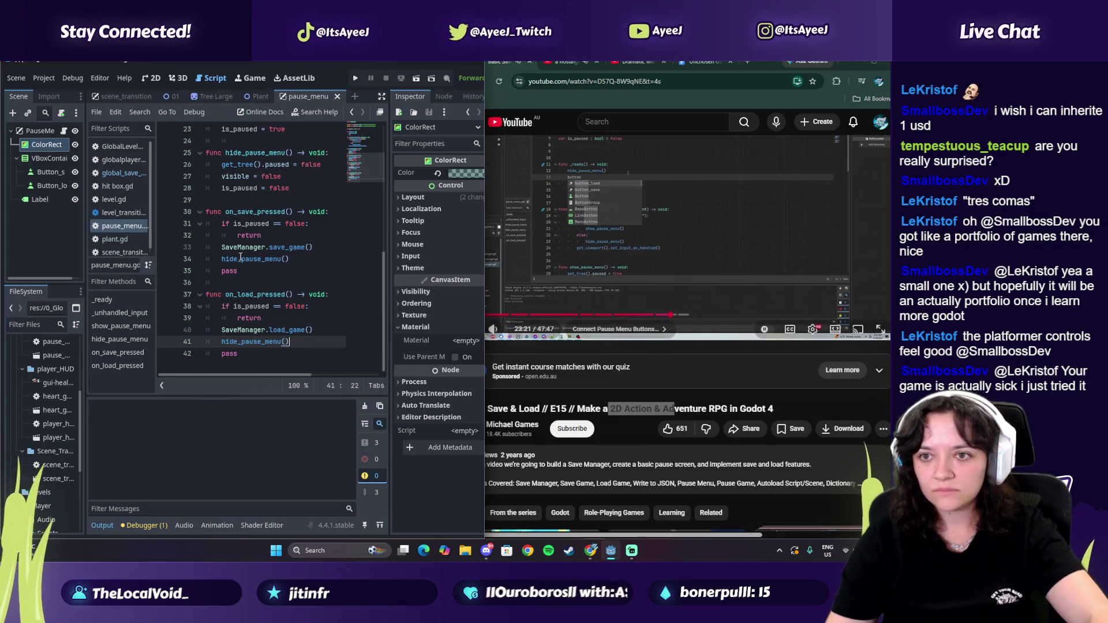
scroll(241, 173, "up", 6)
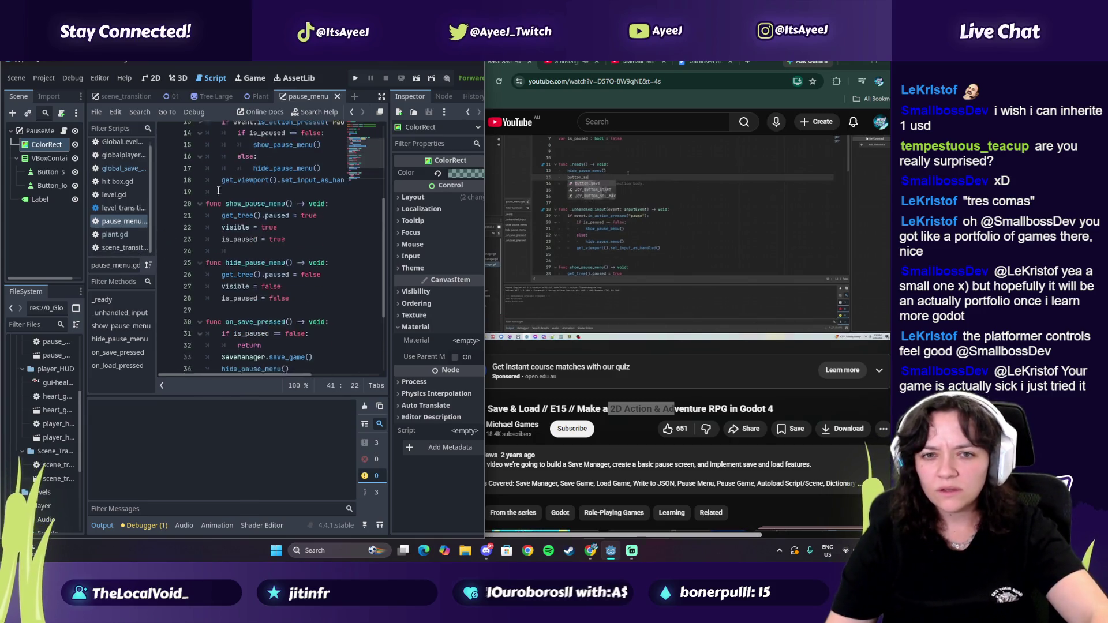
left_click(576, 235)
scroll(222, 247, "up", 1)
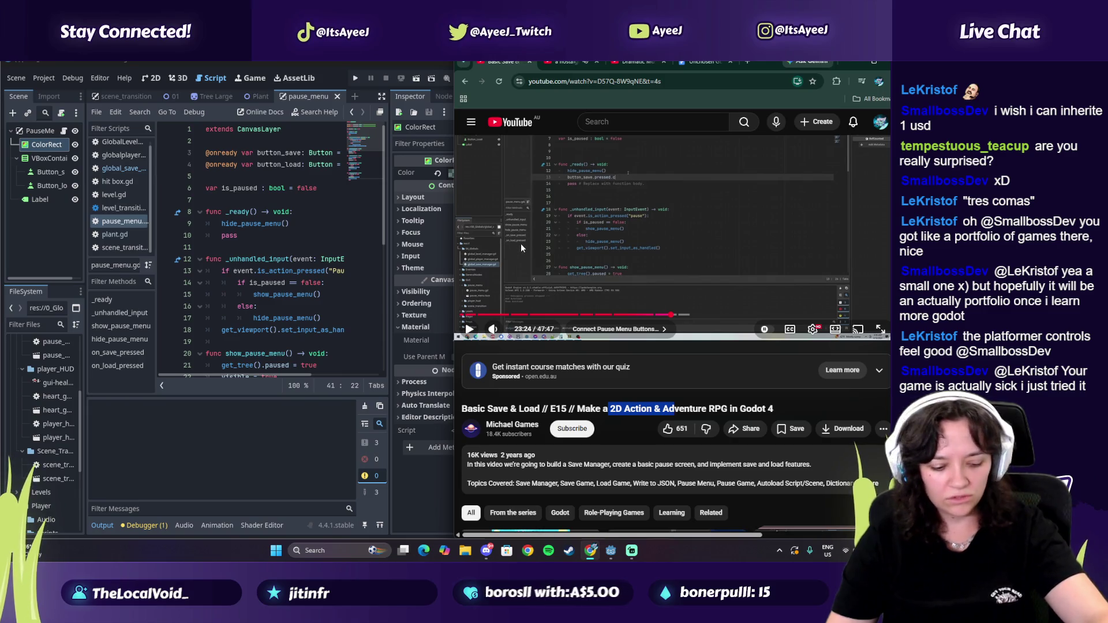
left_click(448, 242)
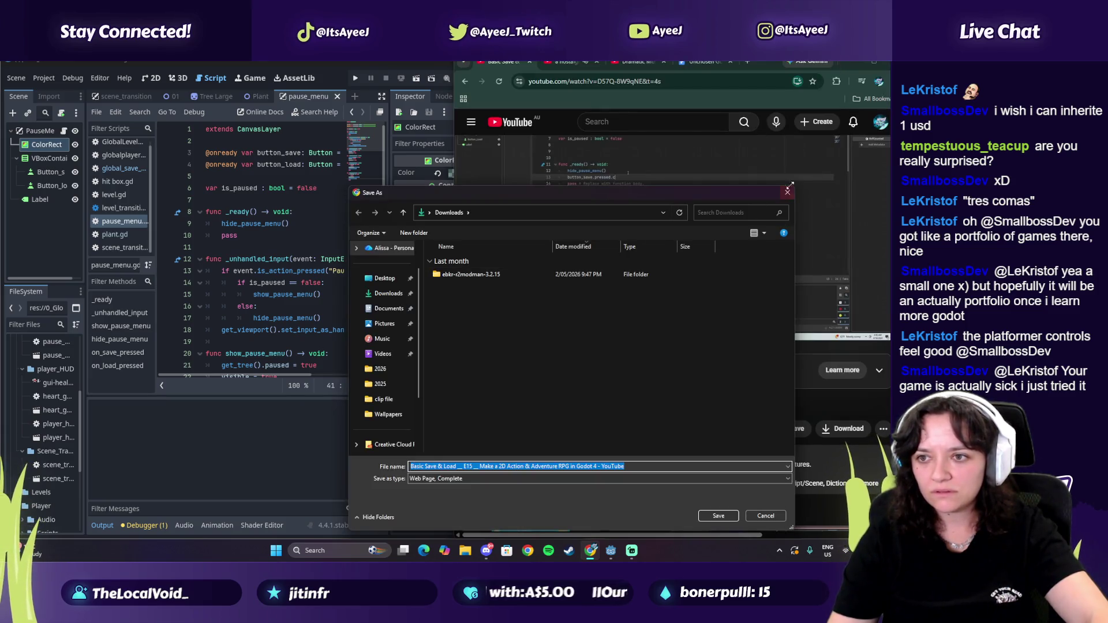
key("Escape")
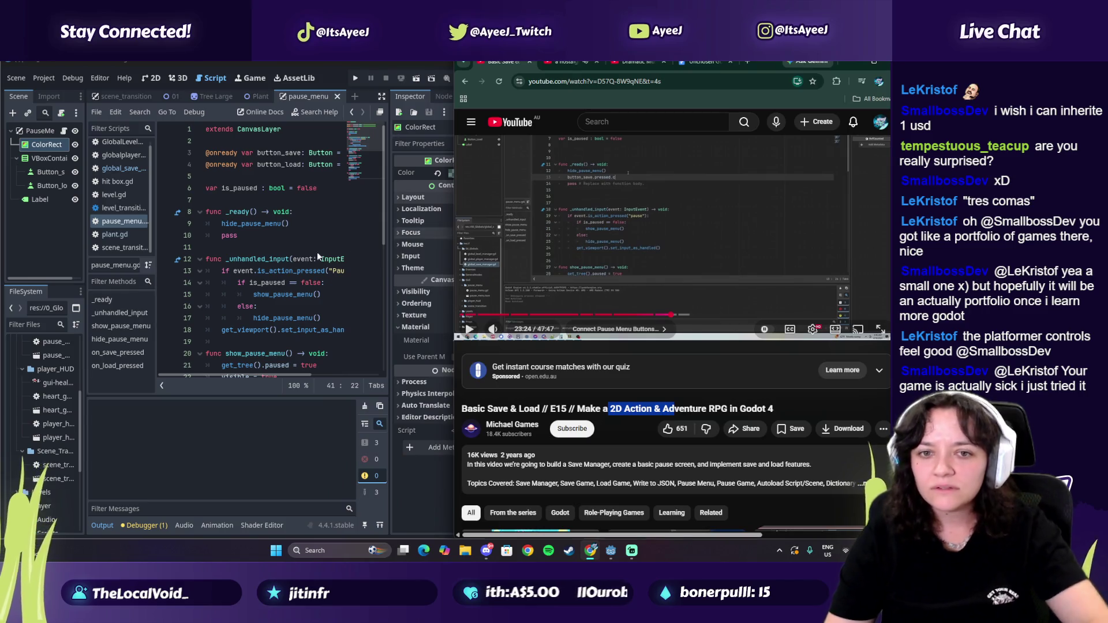
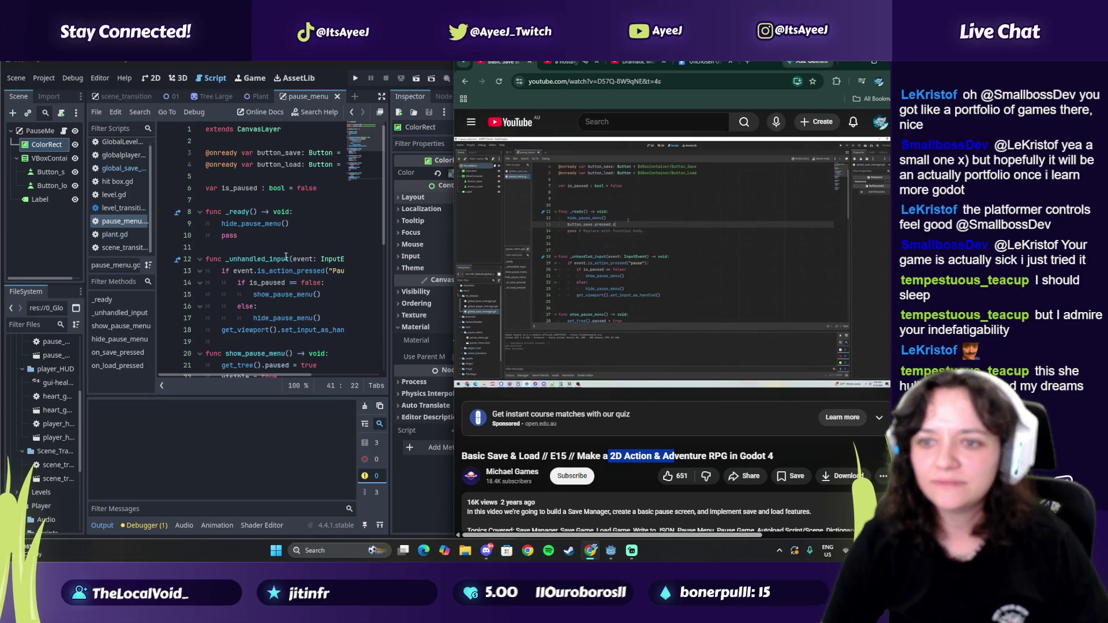
Step: In _ready(), begin the save connection line as button_save.pressed.connect(_, checking it against the tutorial
left_click(296, 225)
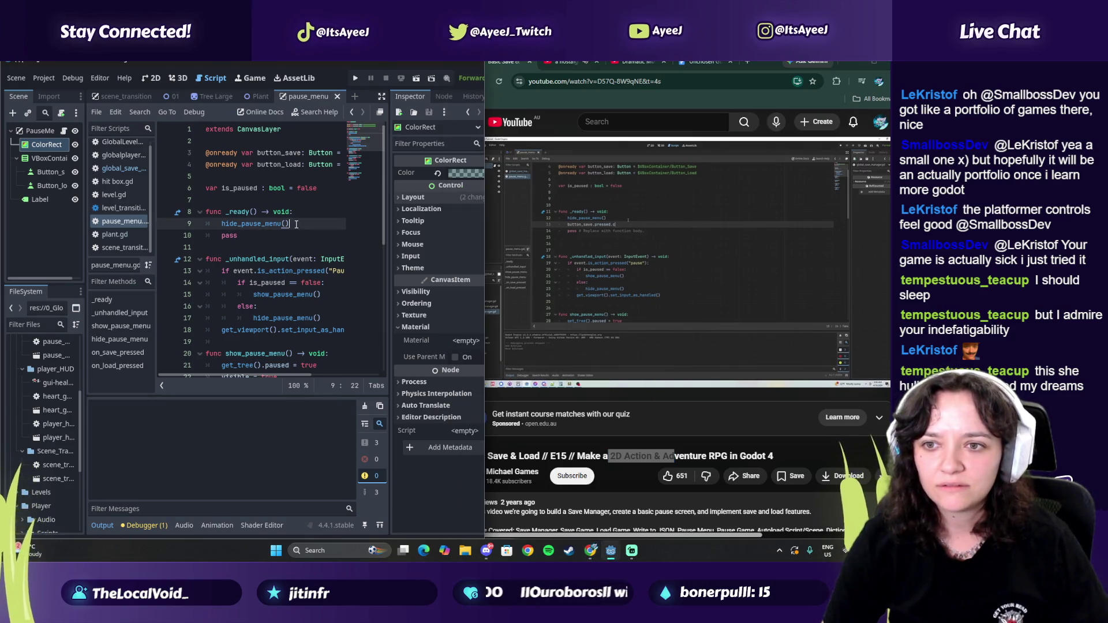
key("Return")
type("button_save.pre")
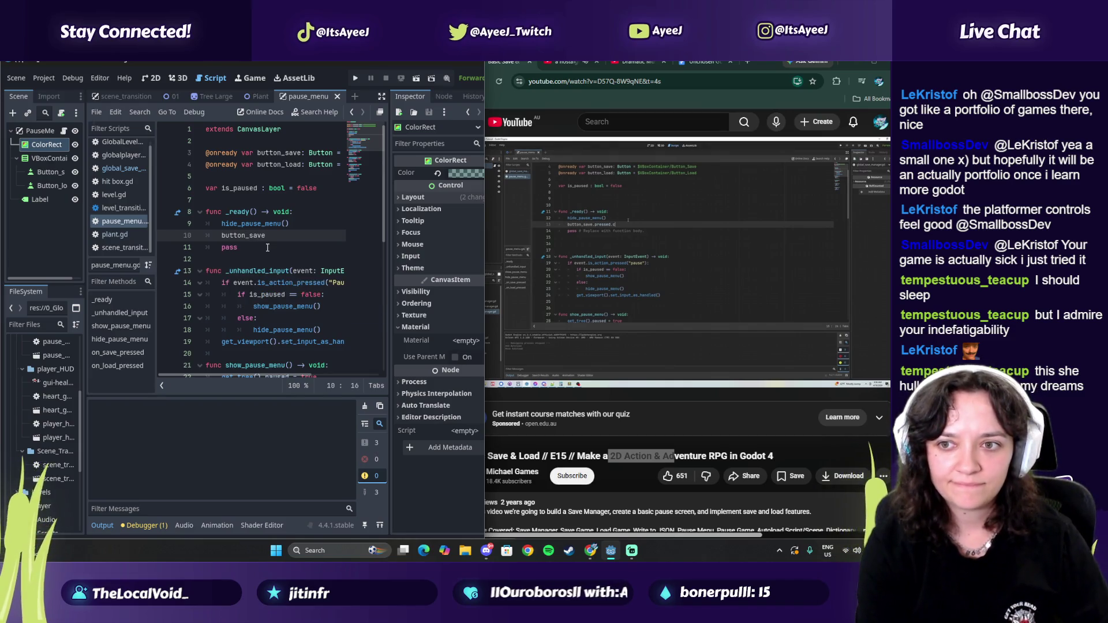
type("ssed")
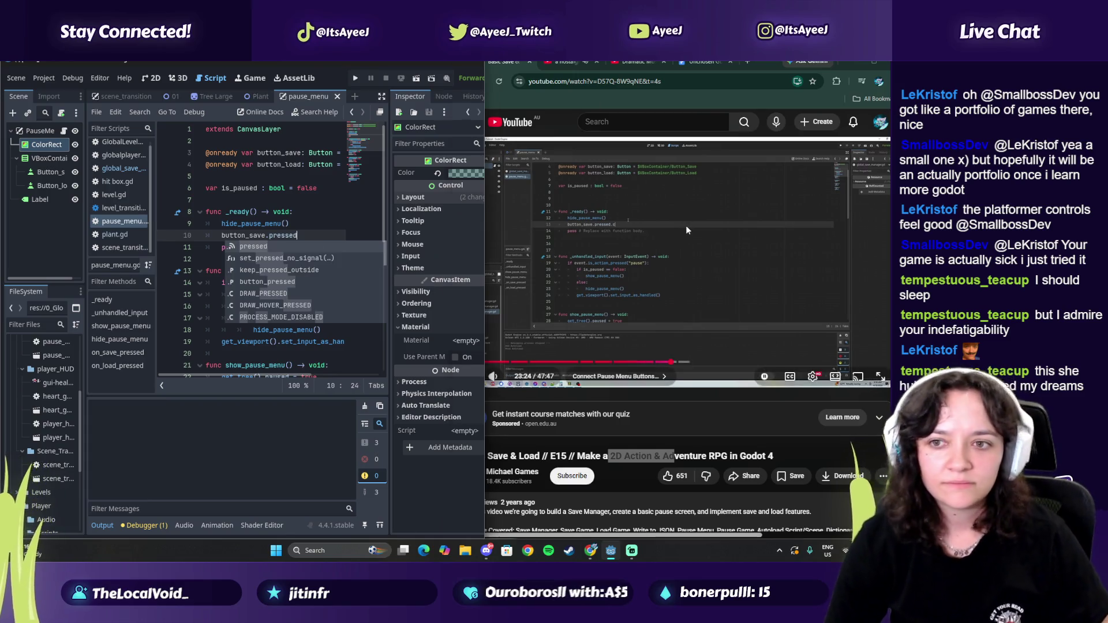
left_click(684, 228)
left_click(683, 231)
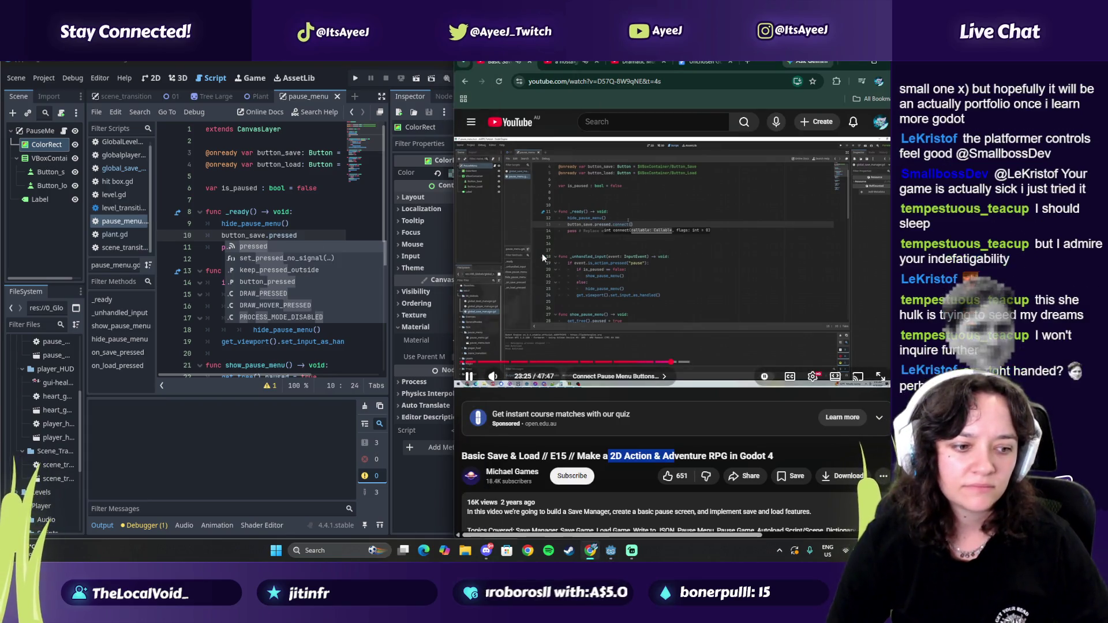
left_click(542, 254)
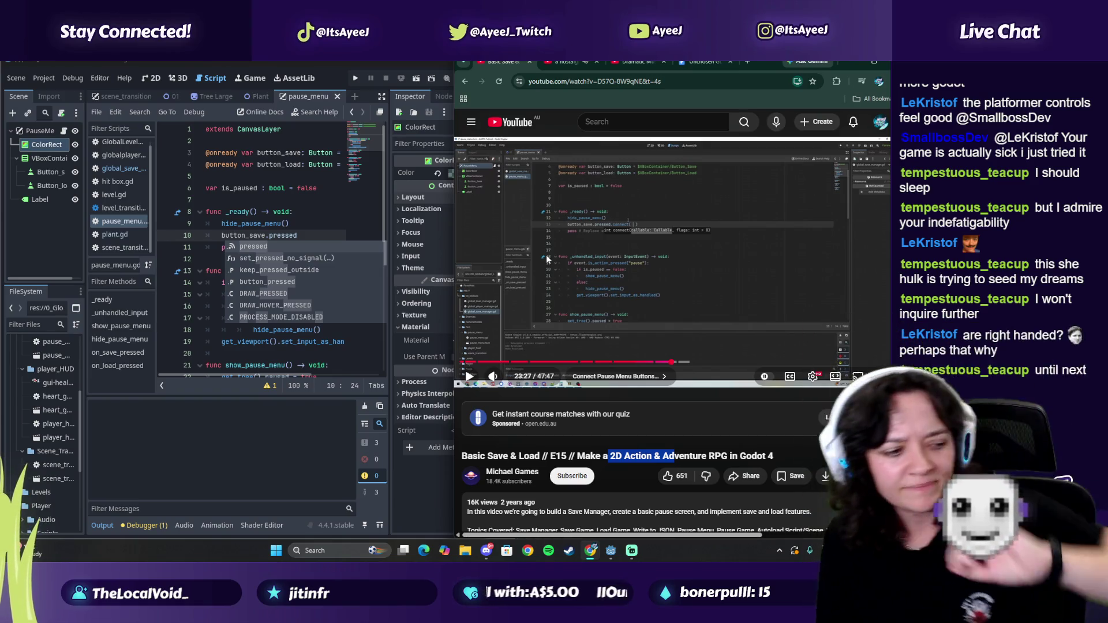
left_click(548, 258)
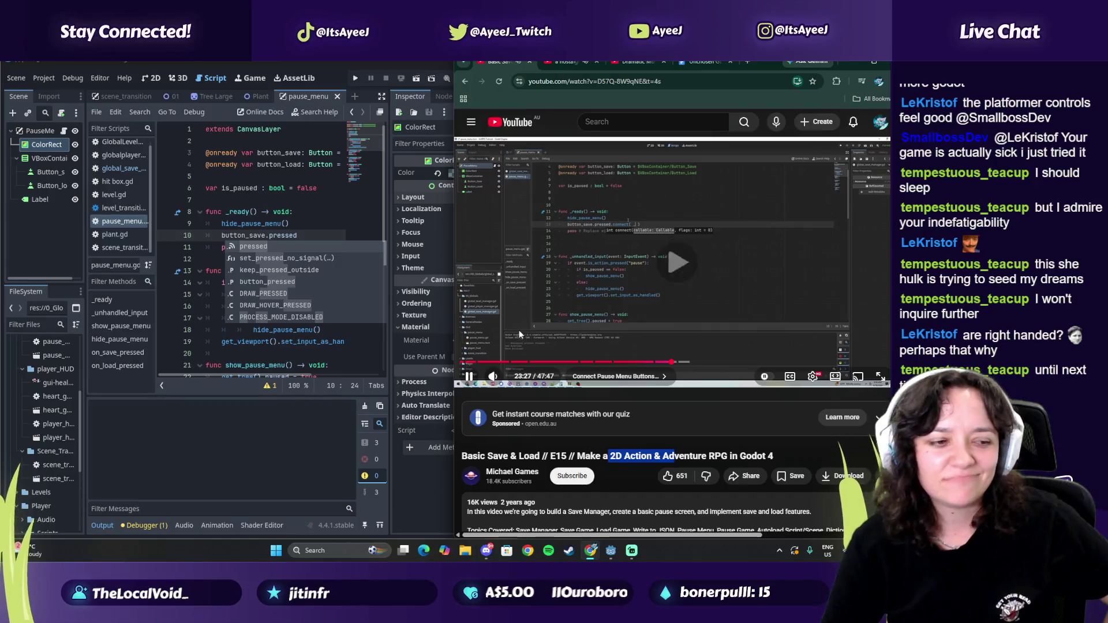
left_click(312, 241)
type(".connect")
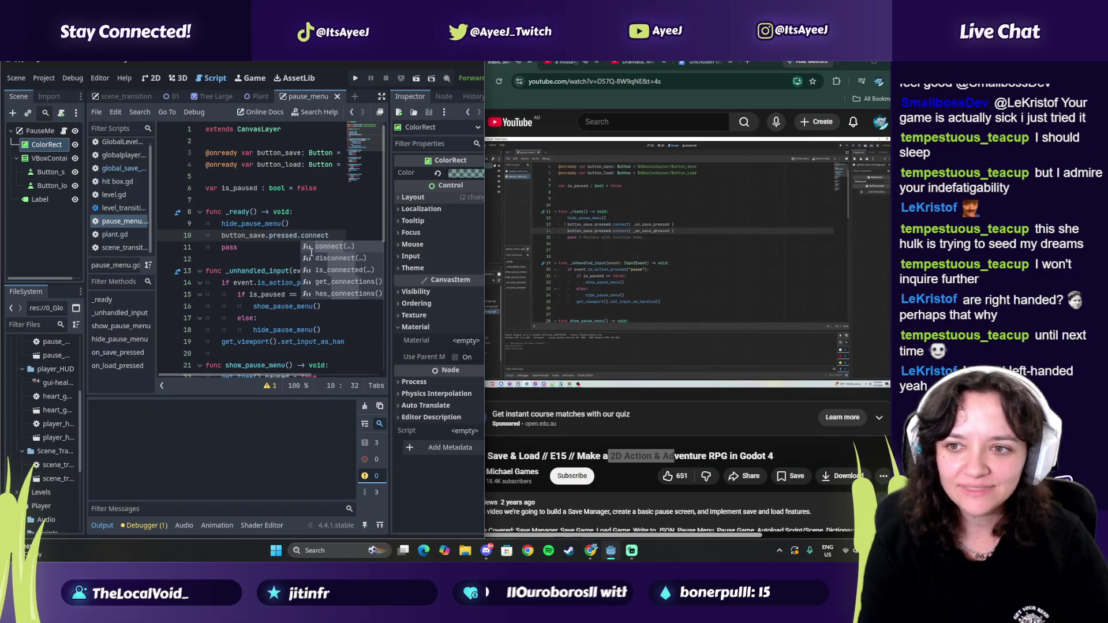
type("( _")
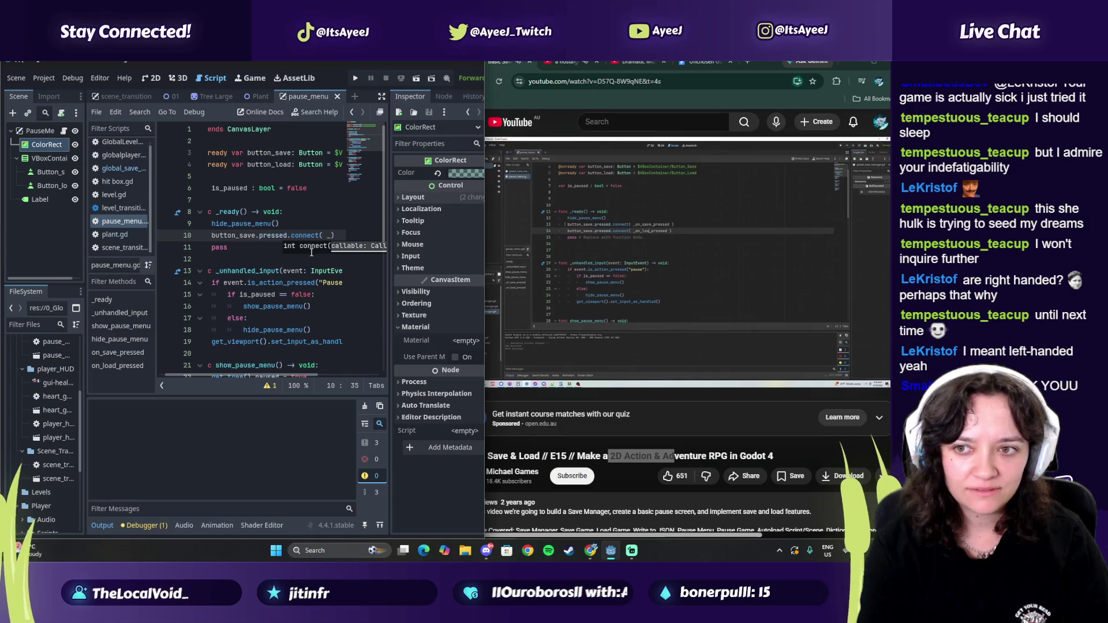
Step: Complete the line with _on_save_pressed and start a new button_ line for the load button
mouse_move(555, 343)
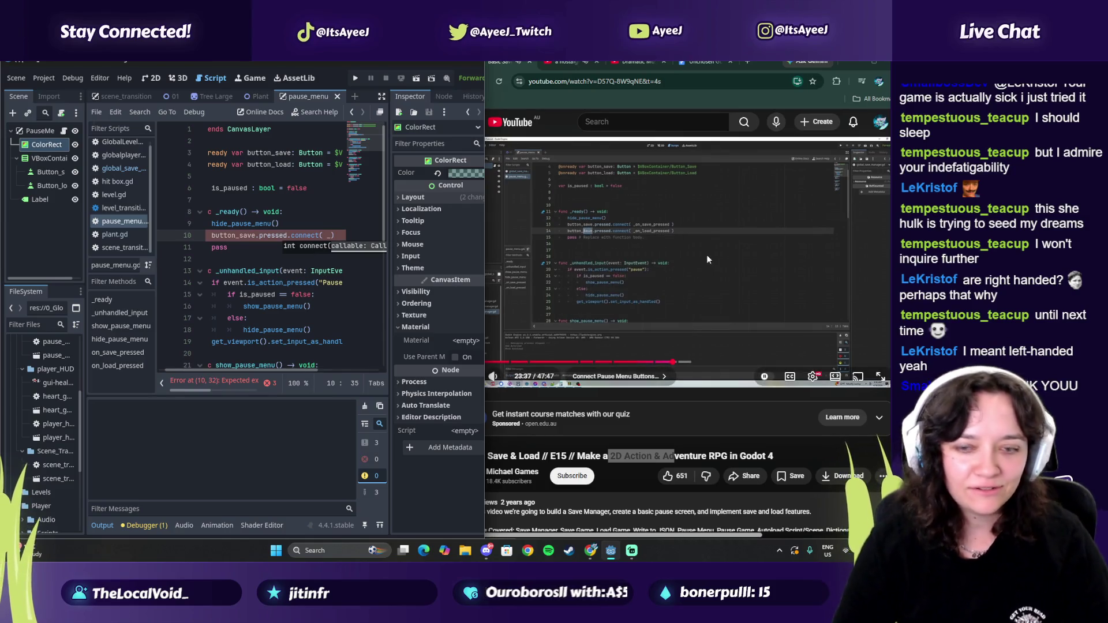
left_click(593, 269)
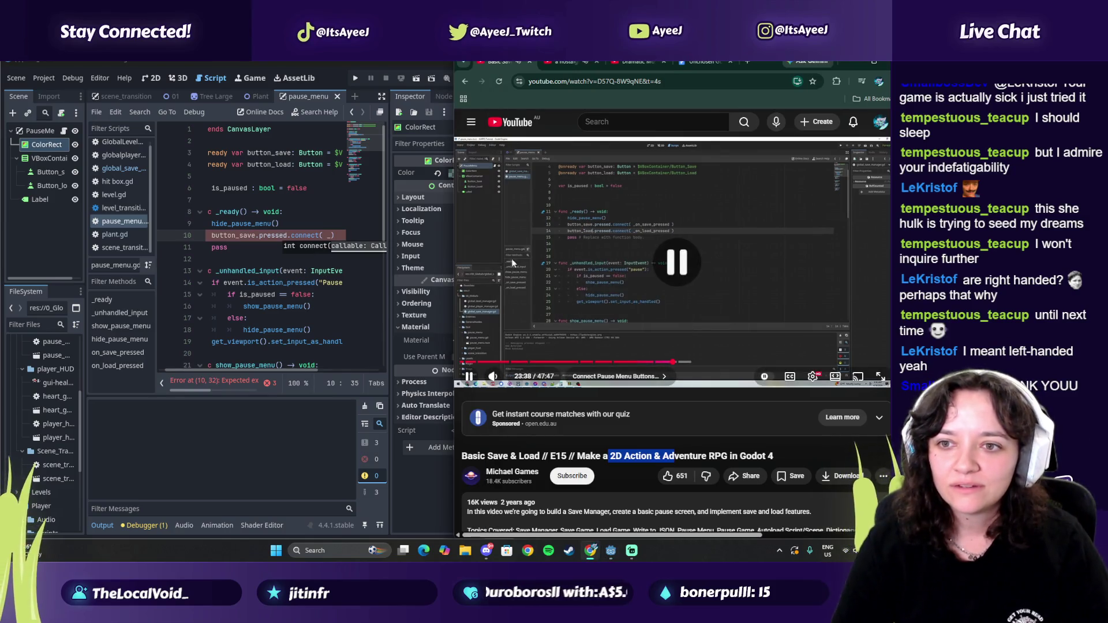
left_click(332, 235)
type("on")
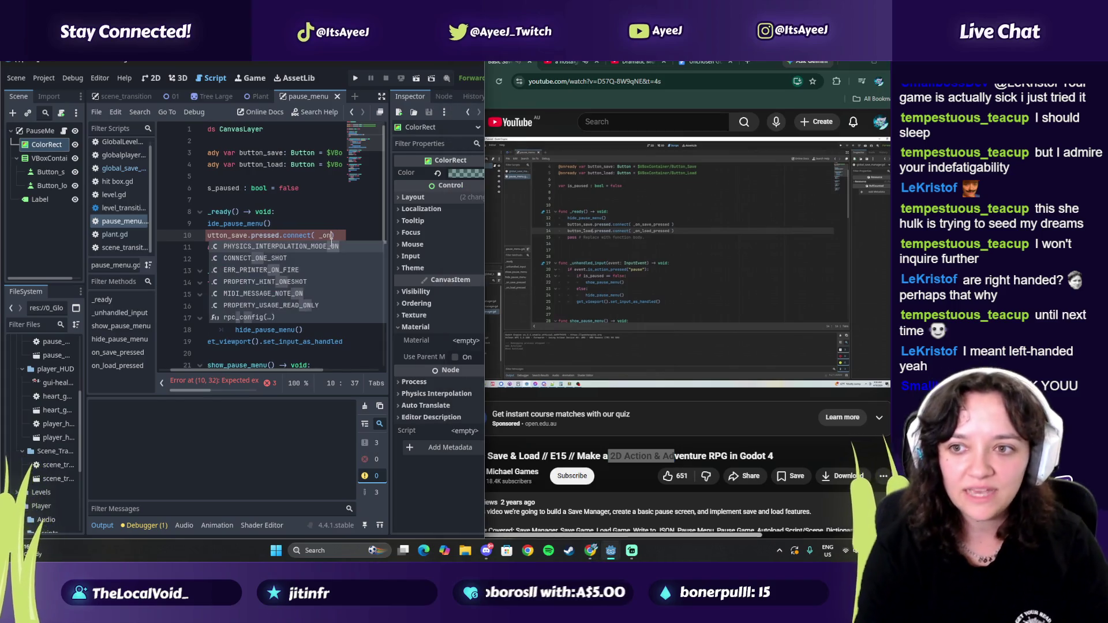
type("_save")
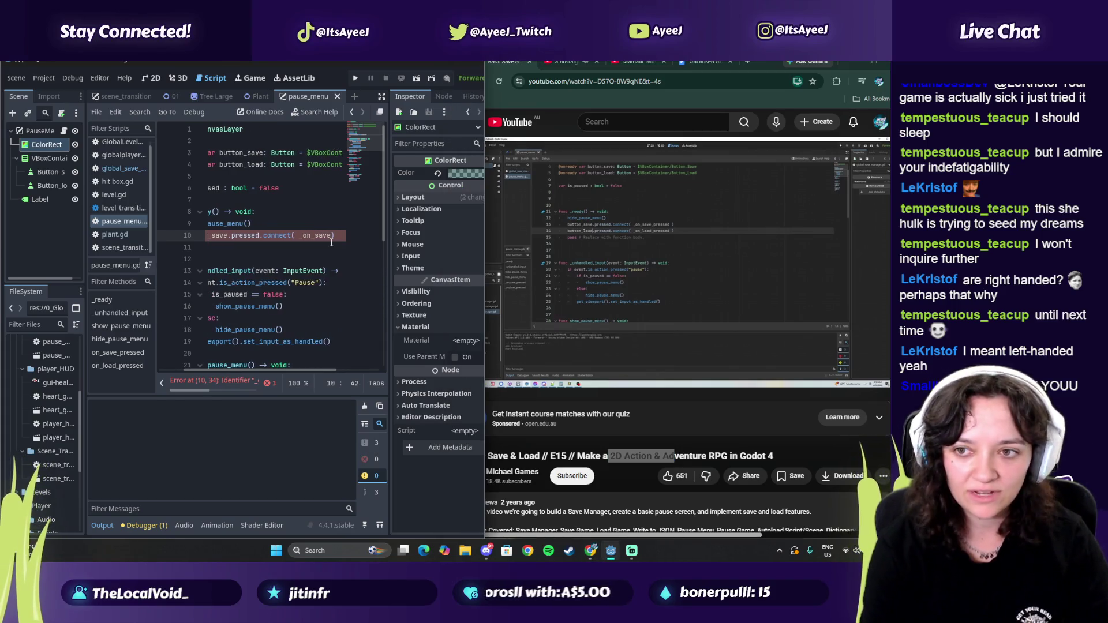
type("_pressed")
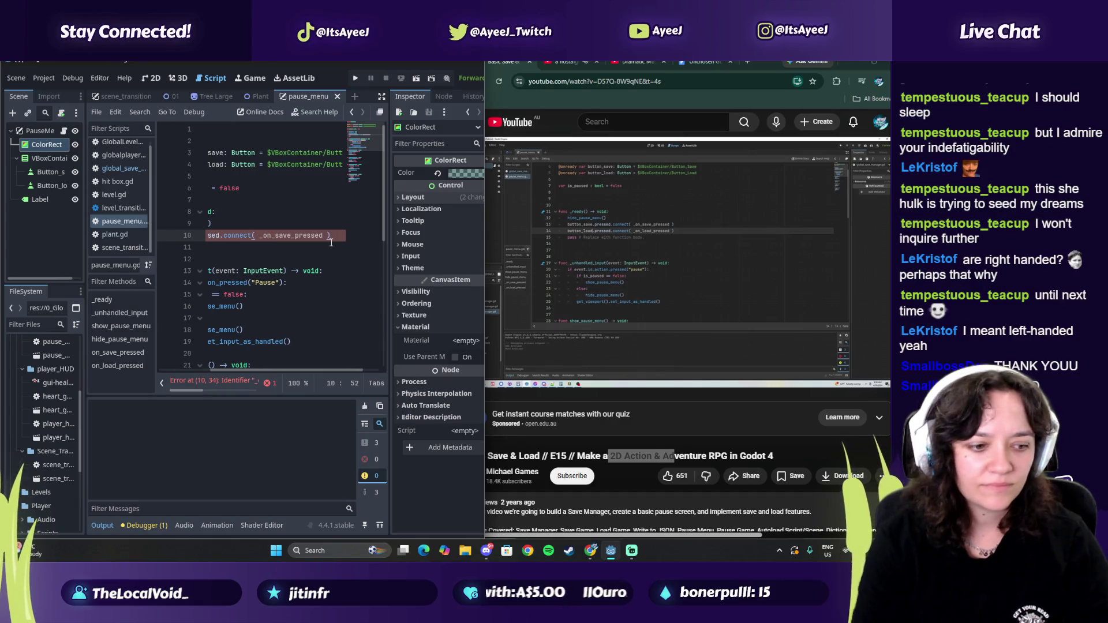
key("Return")
type("button.")
key("Escape")
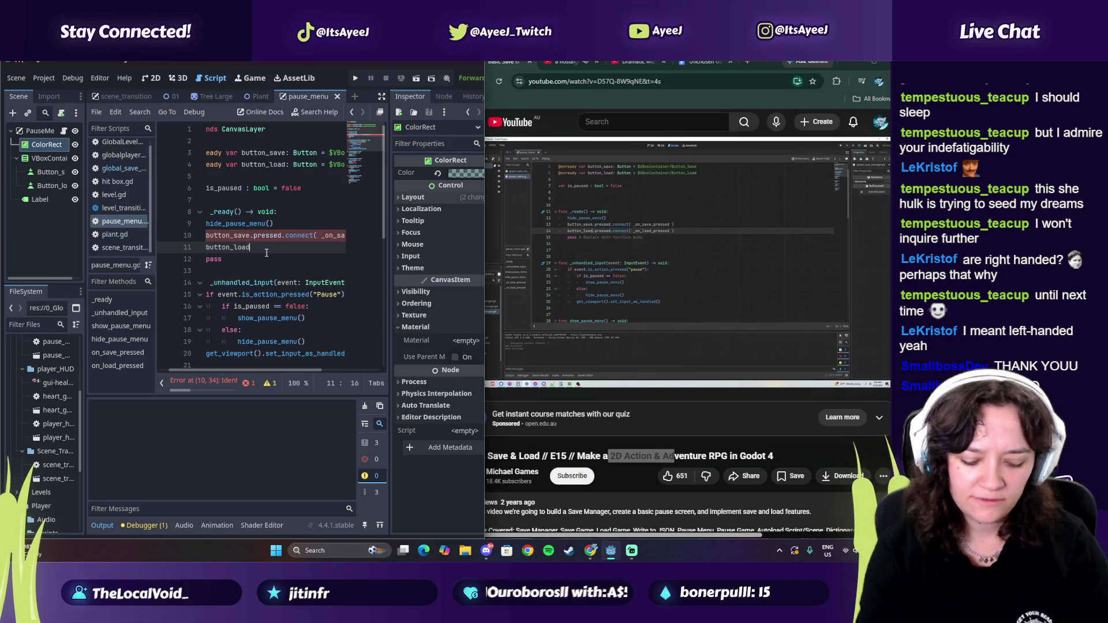
Step: Extend the load line to button_load.pressed.connect, comparing it with the save connection line
type("pressed.connect")
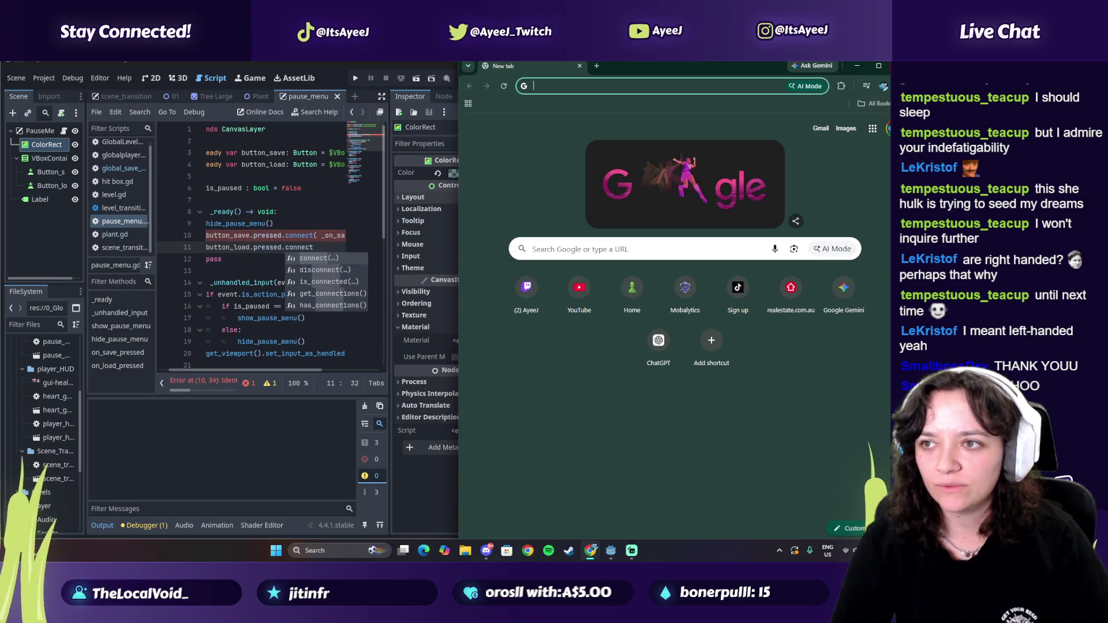
key("ctrl+w")
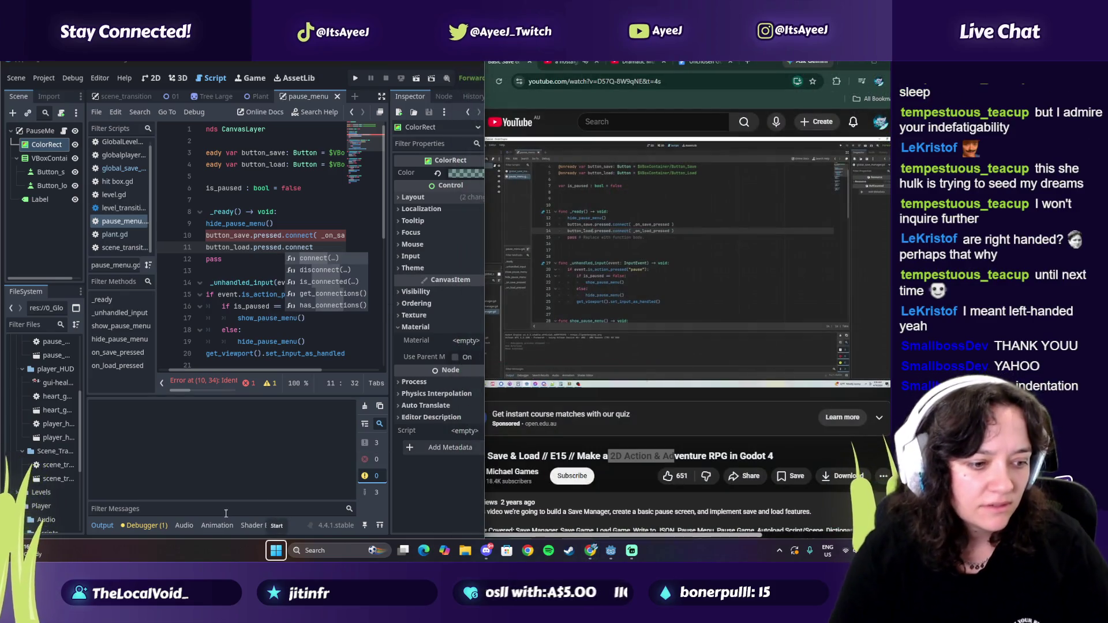
left_click(206, 235)
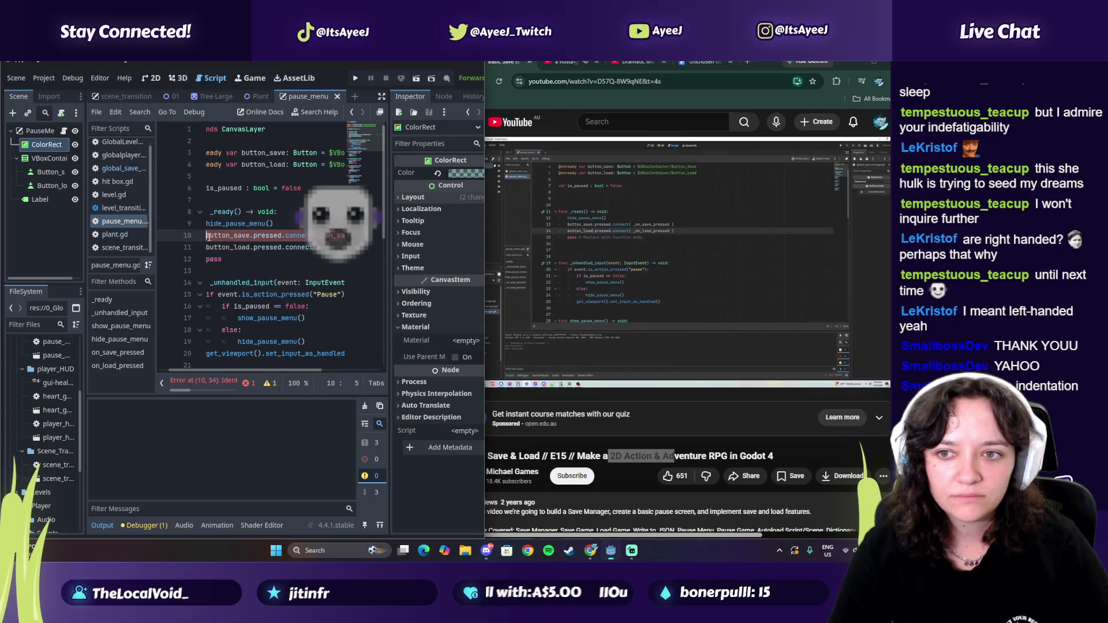
scroll(217, 369, "left", 2)
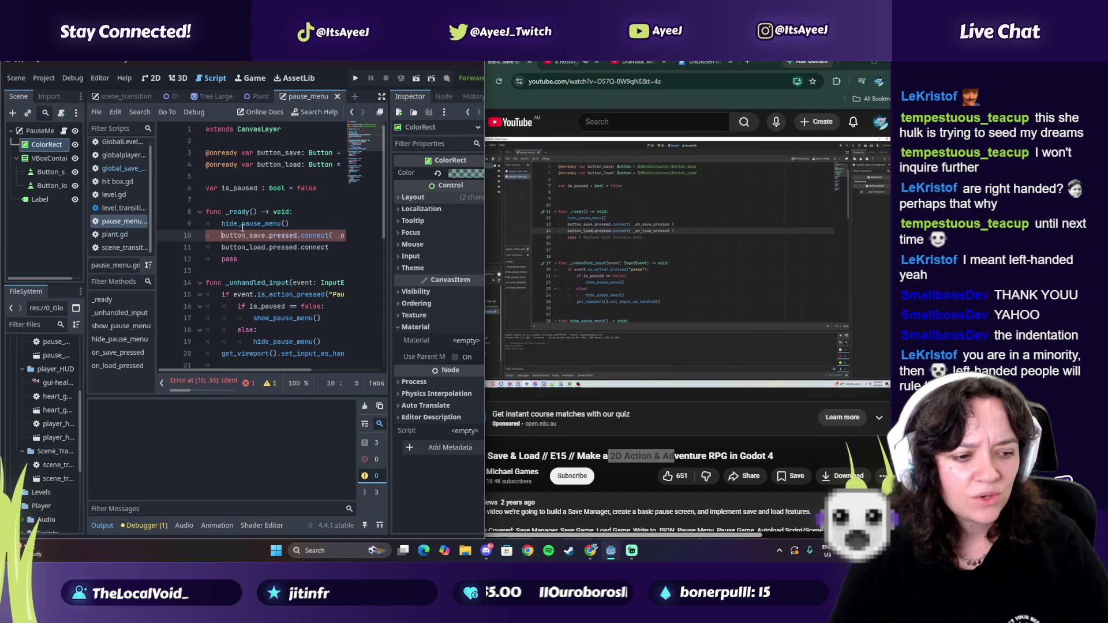
left_click(335, 249)
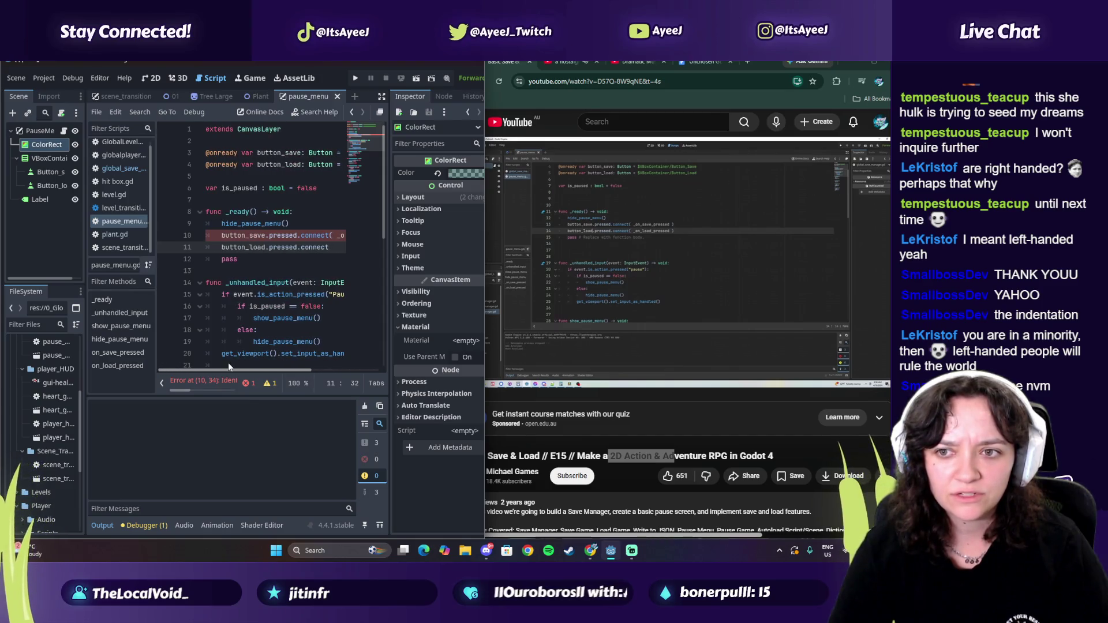
left_click(222, 236)
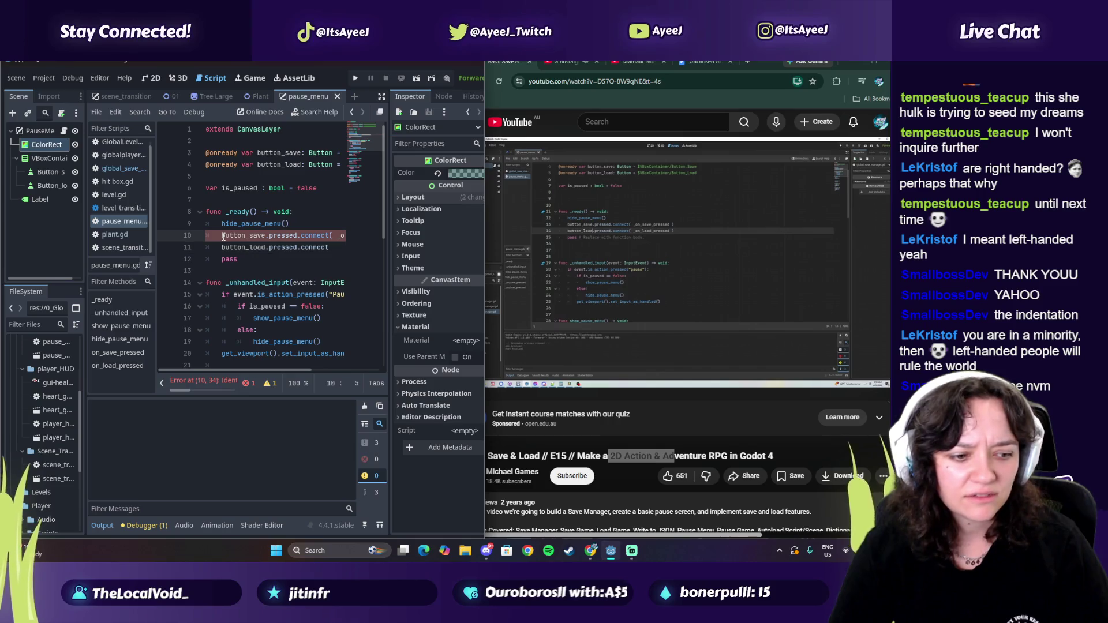
left_click(336, 246)
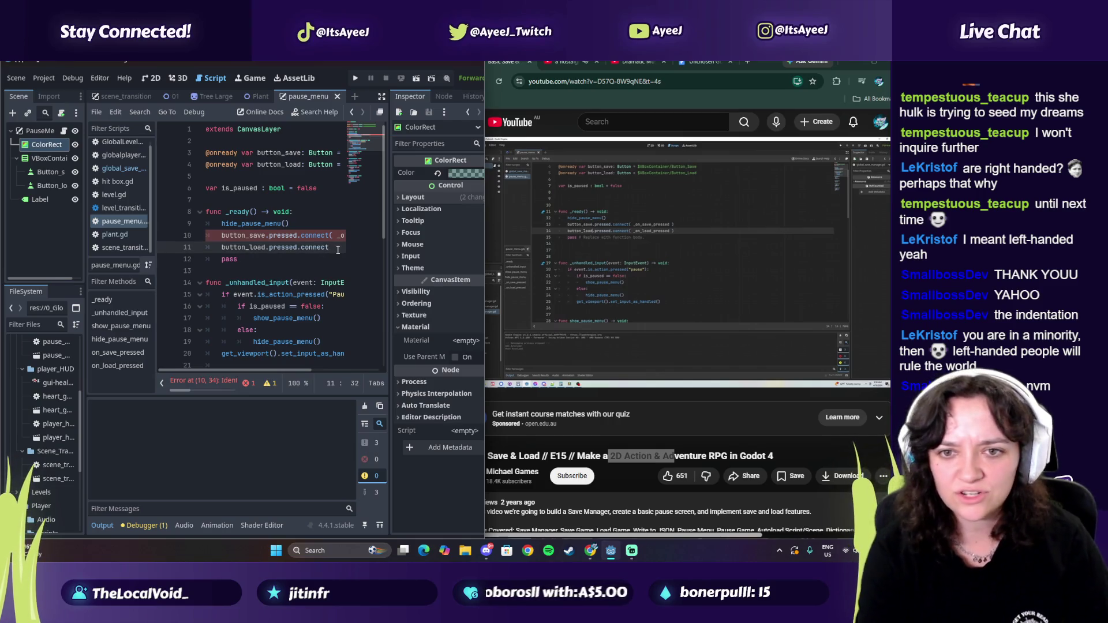
Step: Finish the load line with (_on_load_pressed) and move down toward the on_save_pressed handler
type(")")
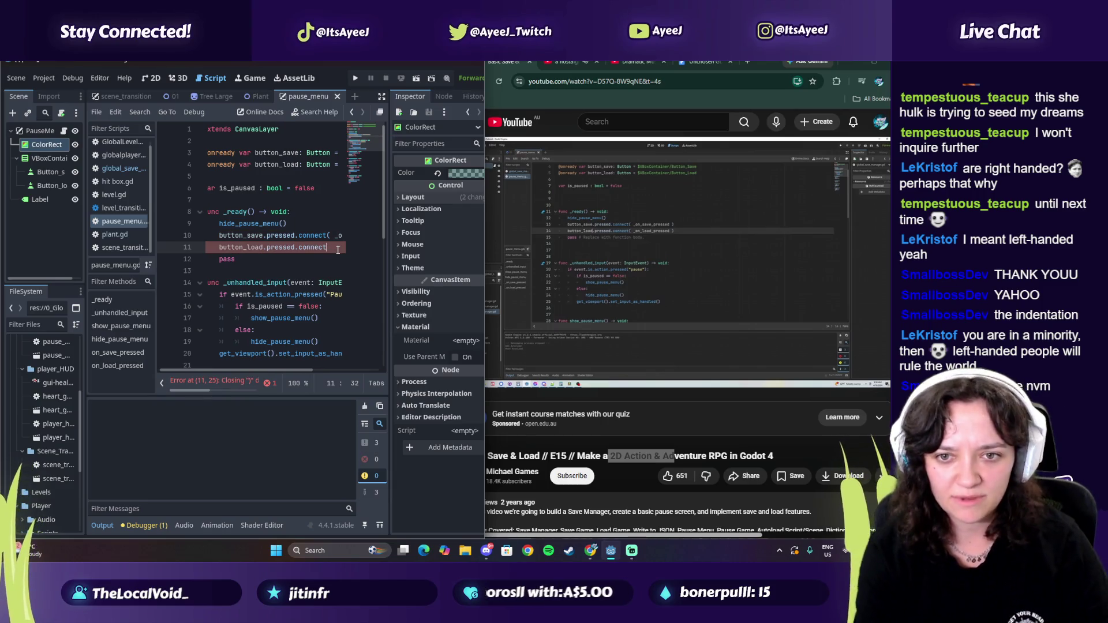
type("(")
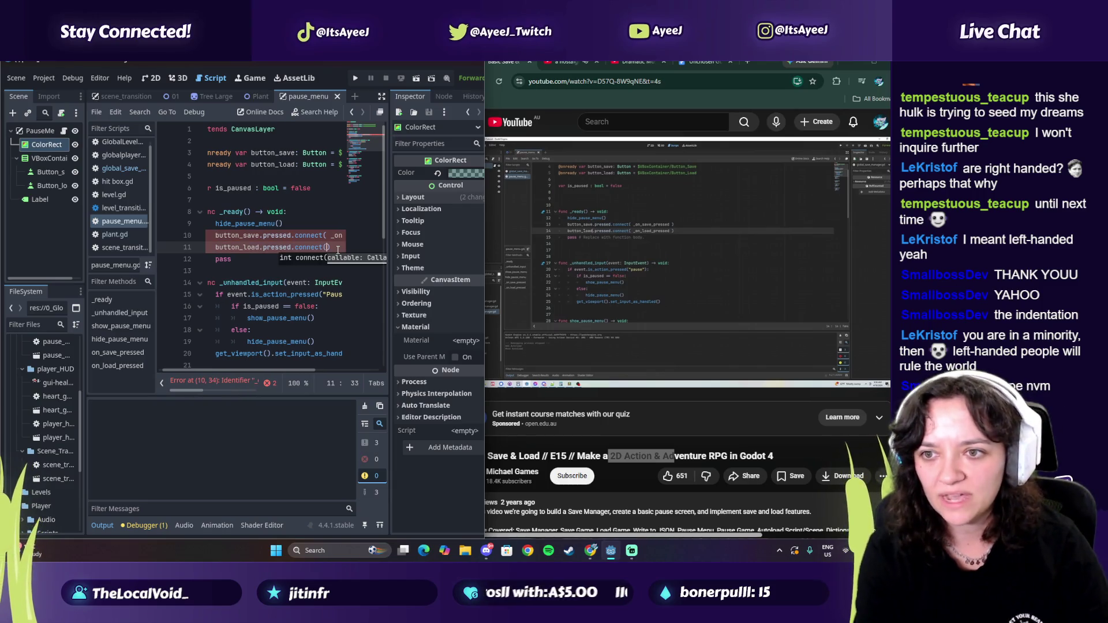
type("_on")
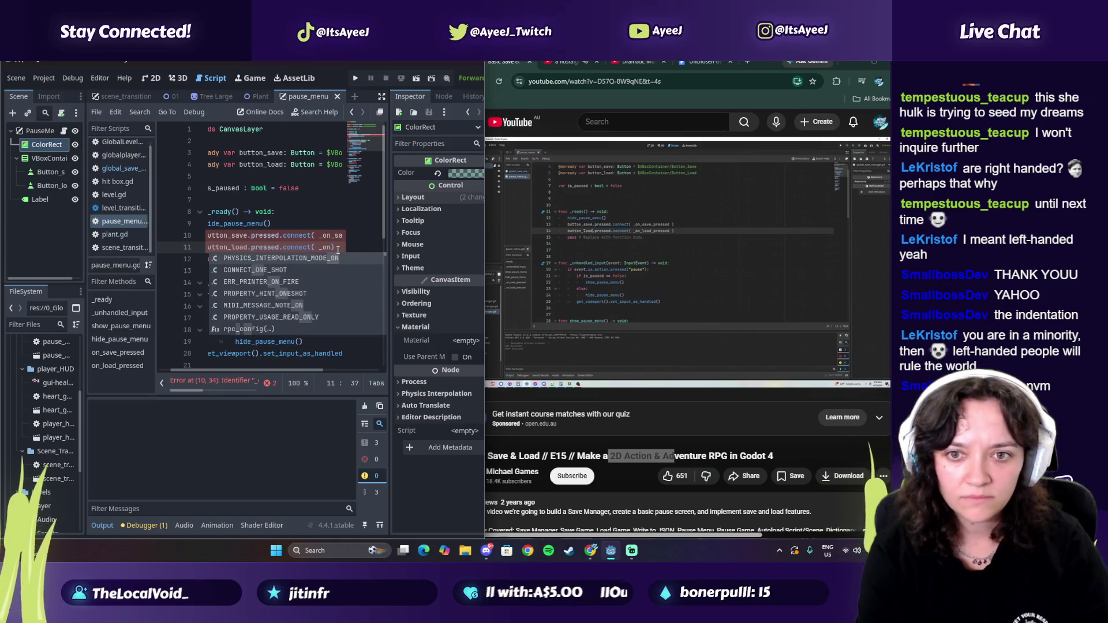
left_click(338, 250)
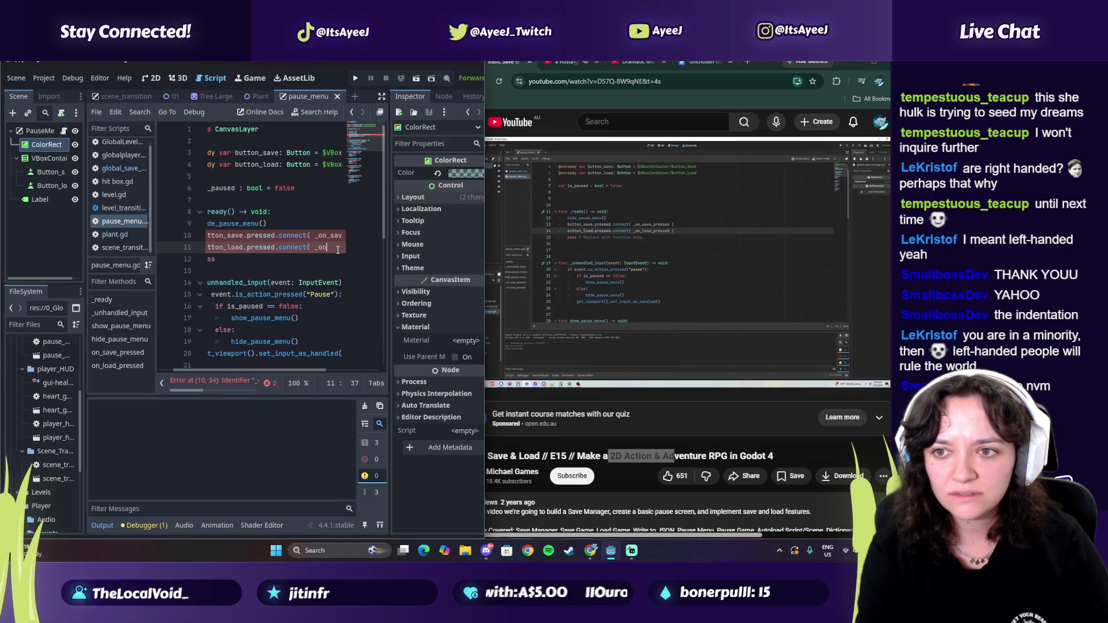
key("ctrl+space")
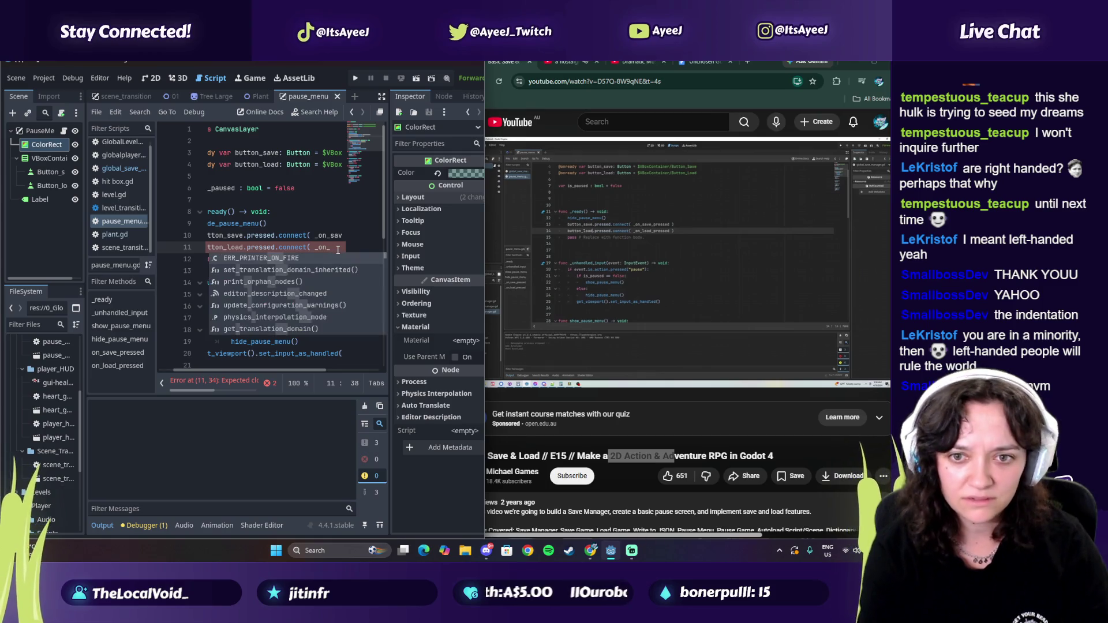
type("loa")
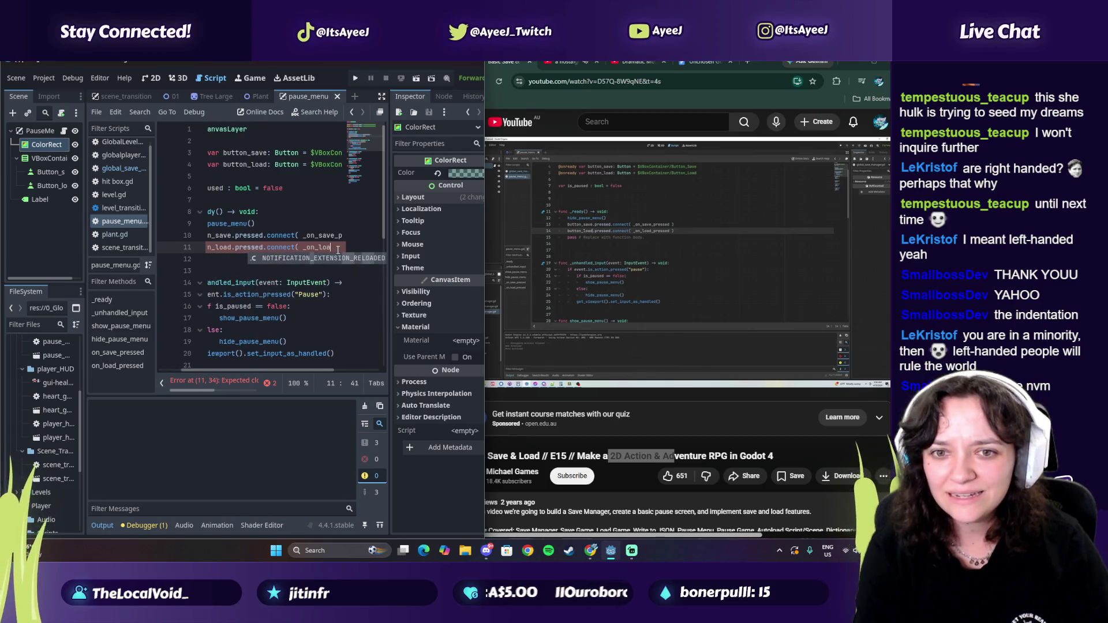
type("d")
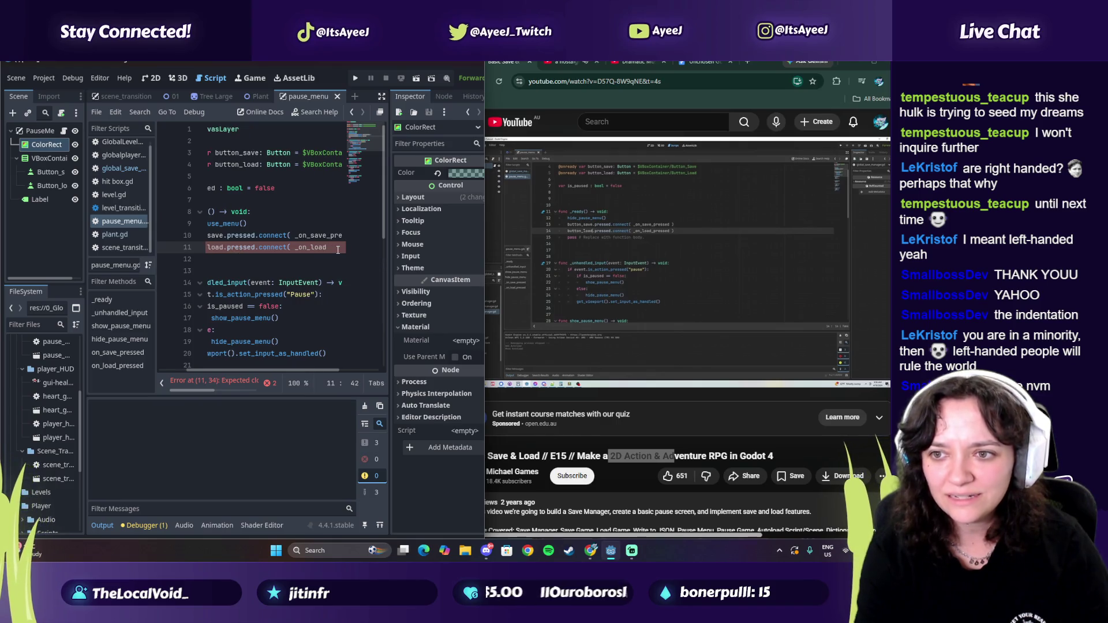
type("f_pre")
type("essed")
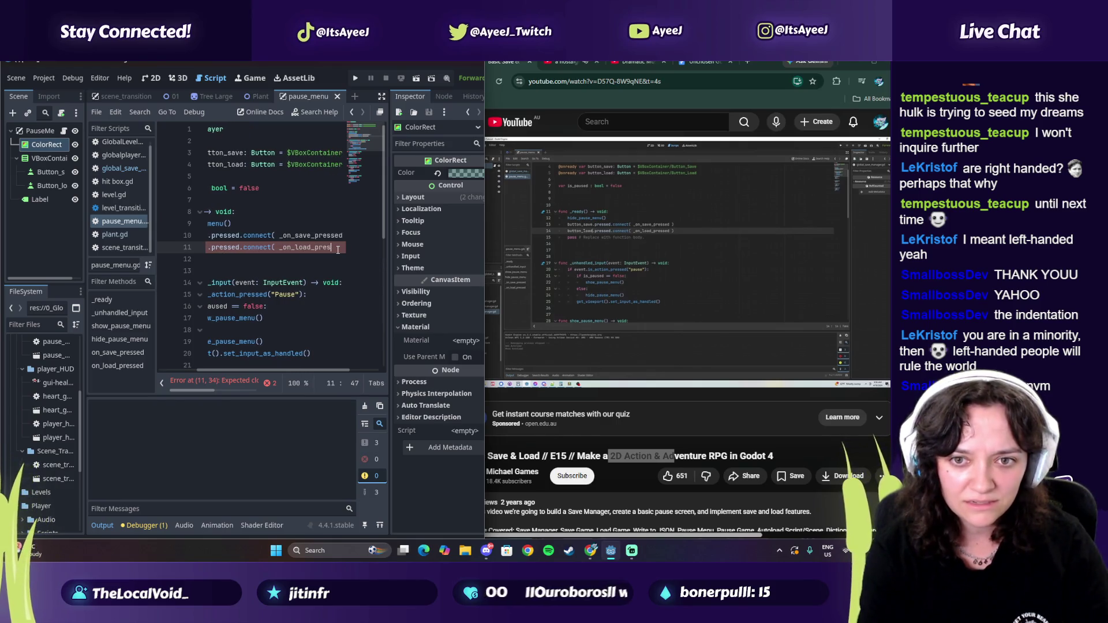
type(" )")
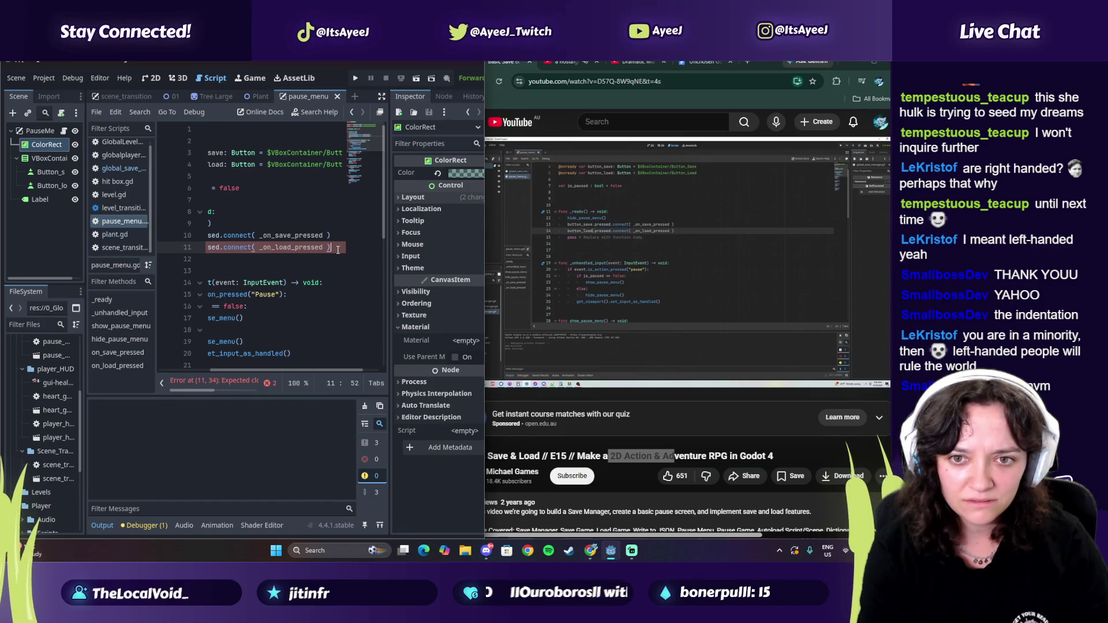
key("Down")
key("Home")
key("Home")
scroll(267, 298, "down", 5)
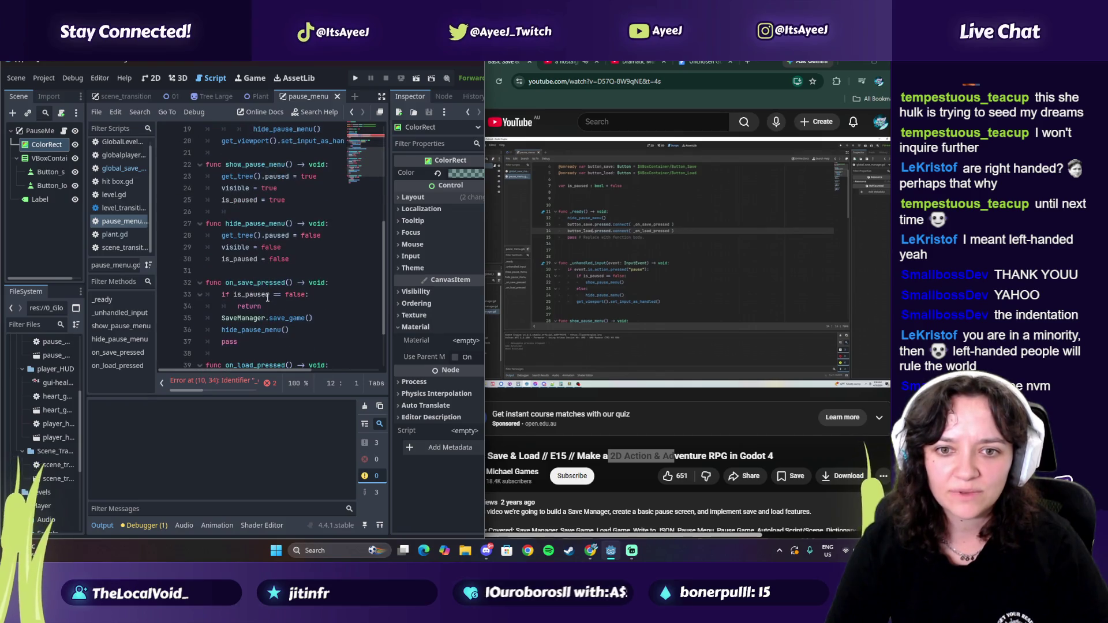
Step: Scroll to the on_save_pressed handler and check the tutorial video's connect code
left_click(237, 283)
scroll(238, 269, "up", 6)
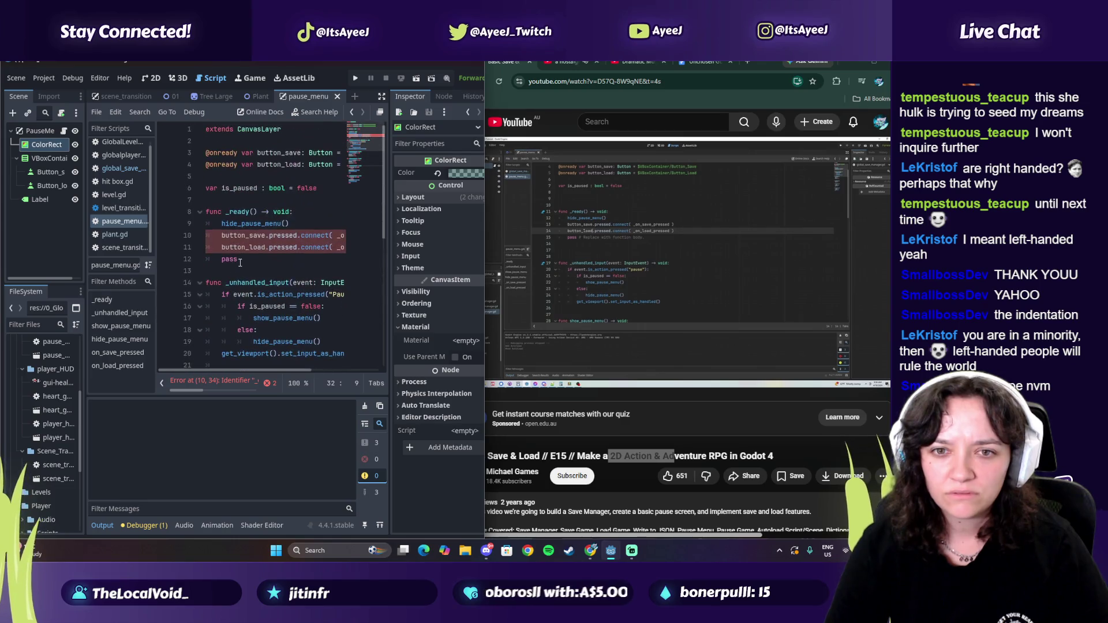
mouse_move(230, 366)
left_mouse_down()
mouse_move(275, 365)
mouse_move(227, 355)
left_mouse_up()
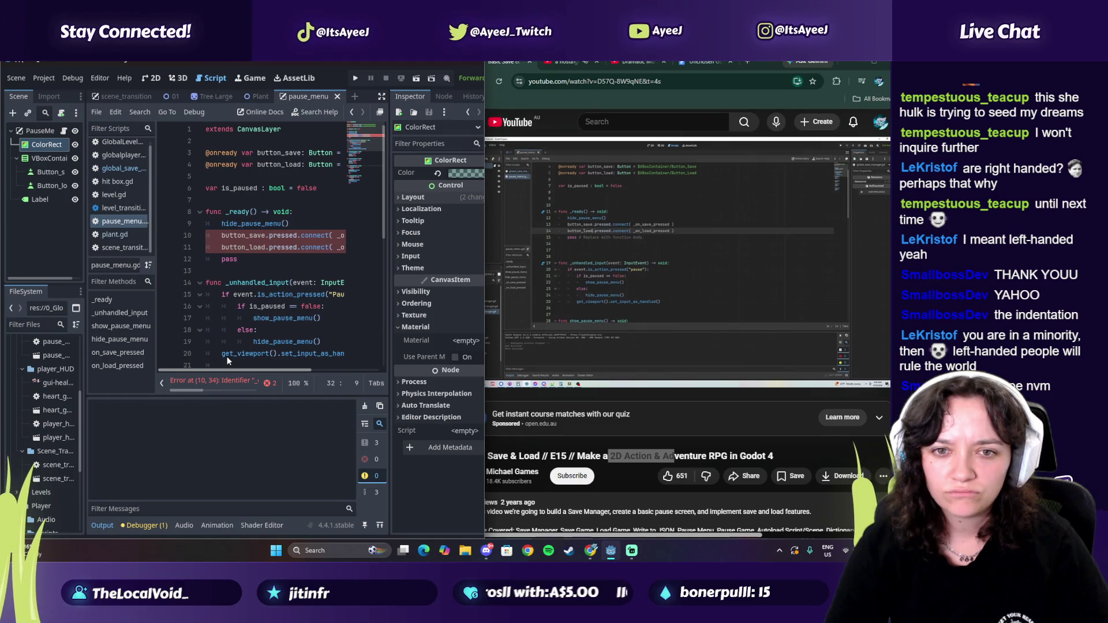
left_click(562, 338)
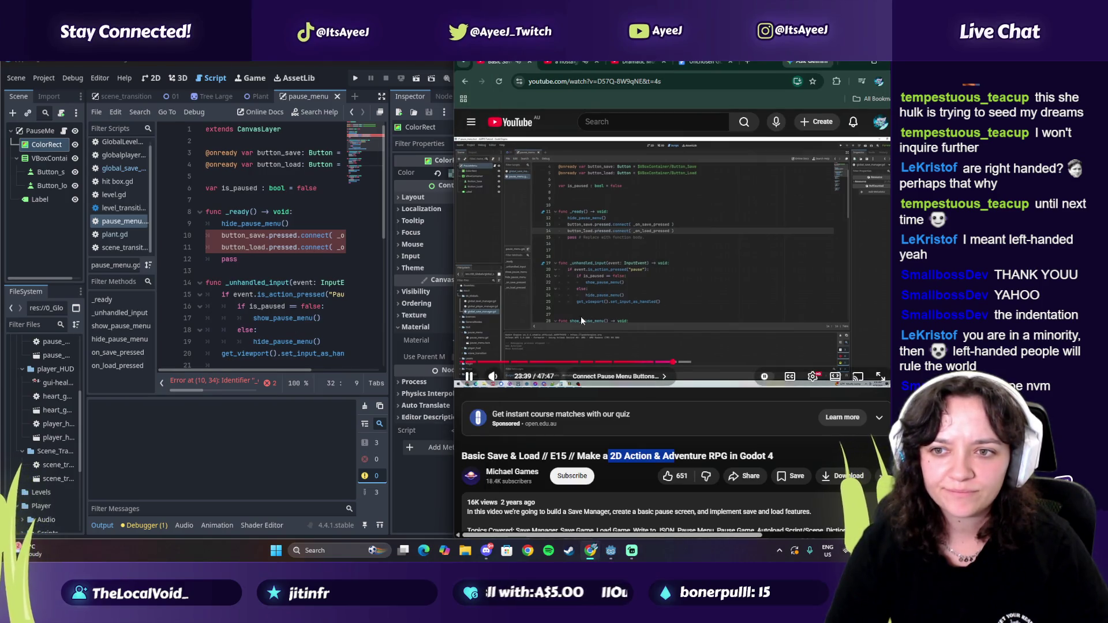
left_click(532, 260)
left_click(564, 262)
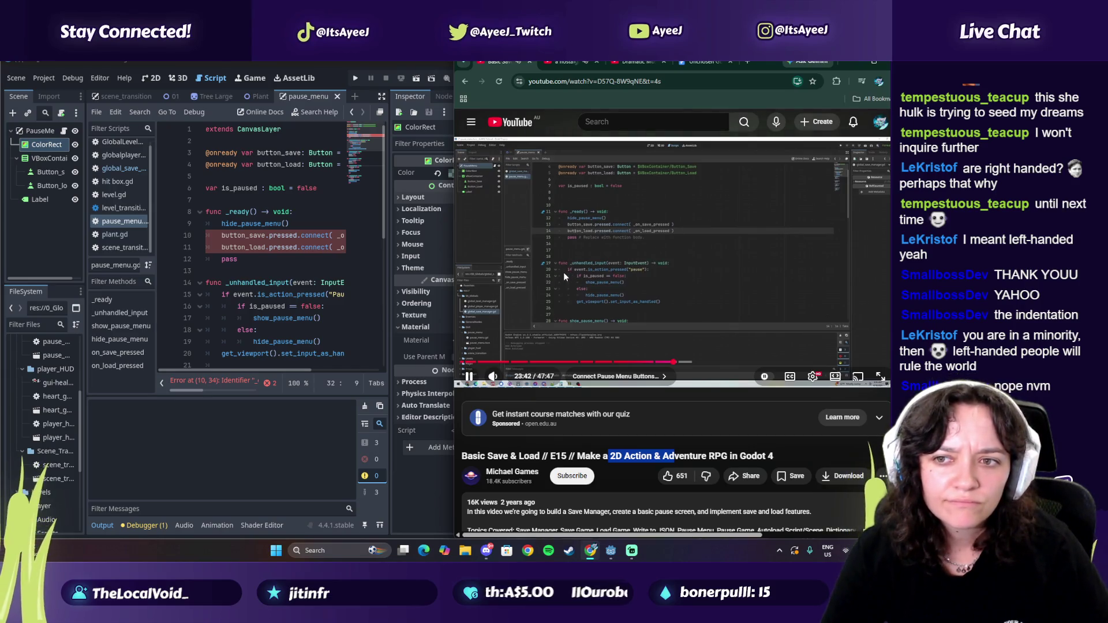
left_click(564, 277)
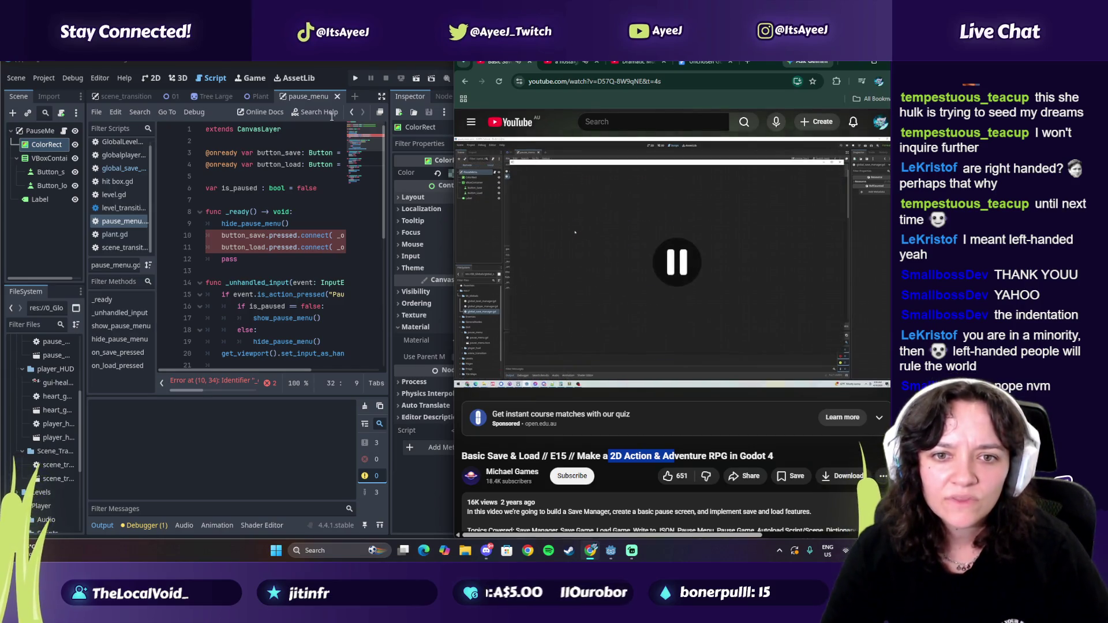
Step: With Godot maximized, rewatch the tutorial's connection code and select both handler names
double_click(445, 60)
left_click(418, 232)
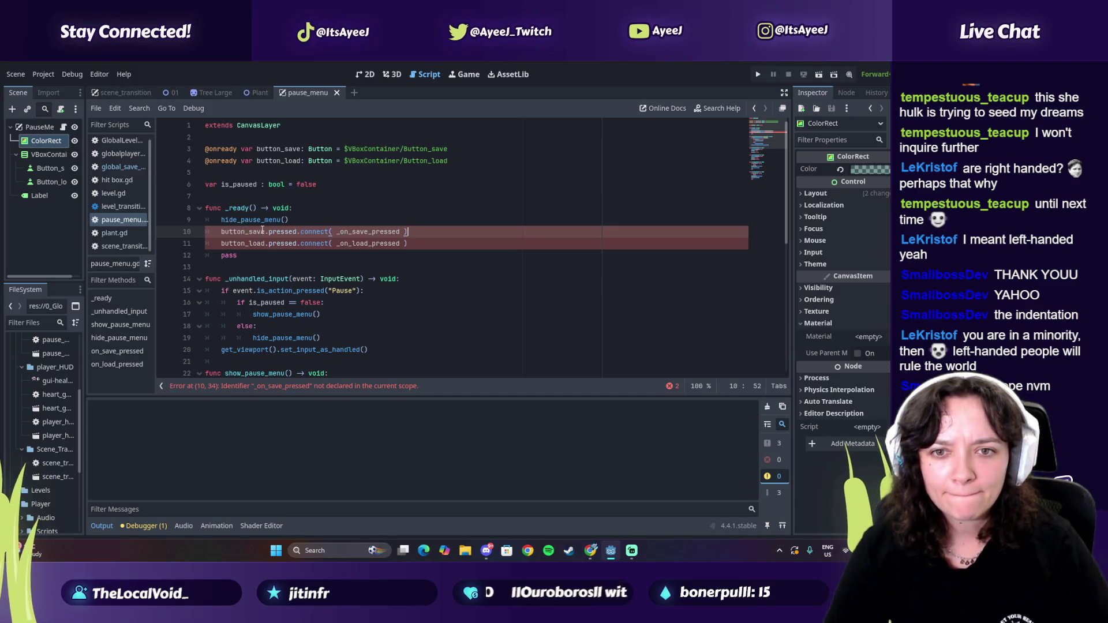
key("alt+Tab")
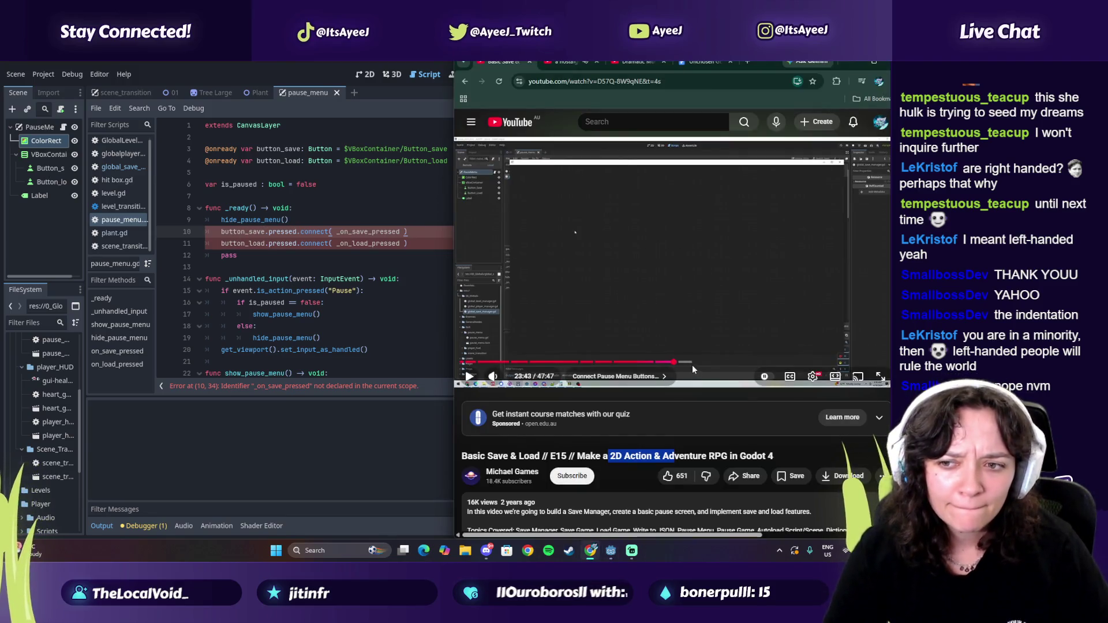
left_click(670, 367)
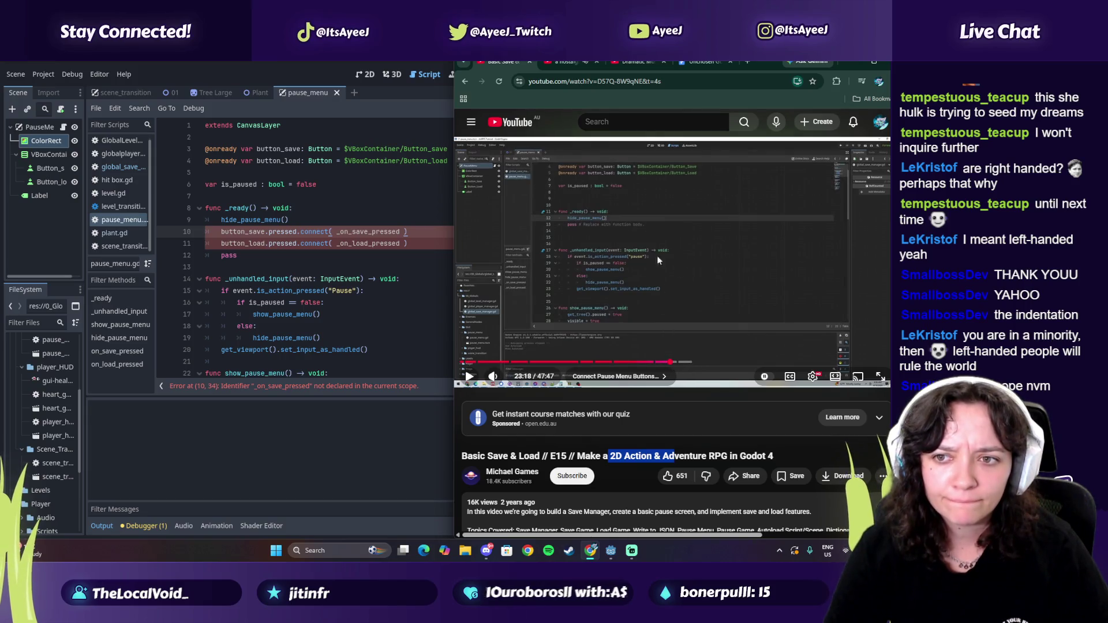
left_click(651, 257)
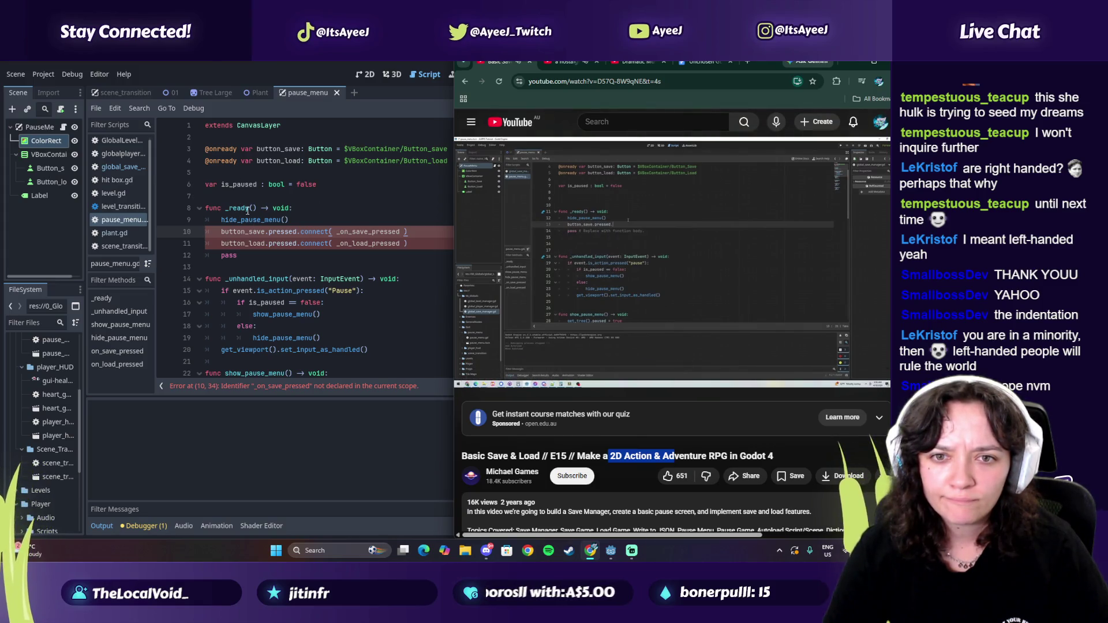
left_click(630, 302)
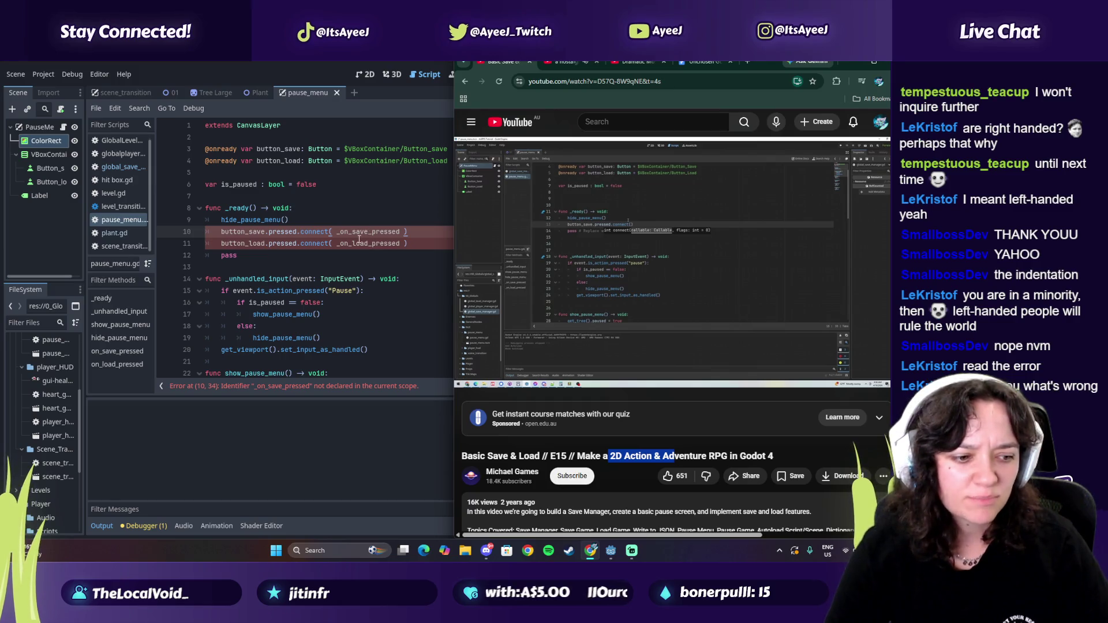
scroll(358, 239, "down", 7)
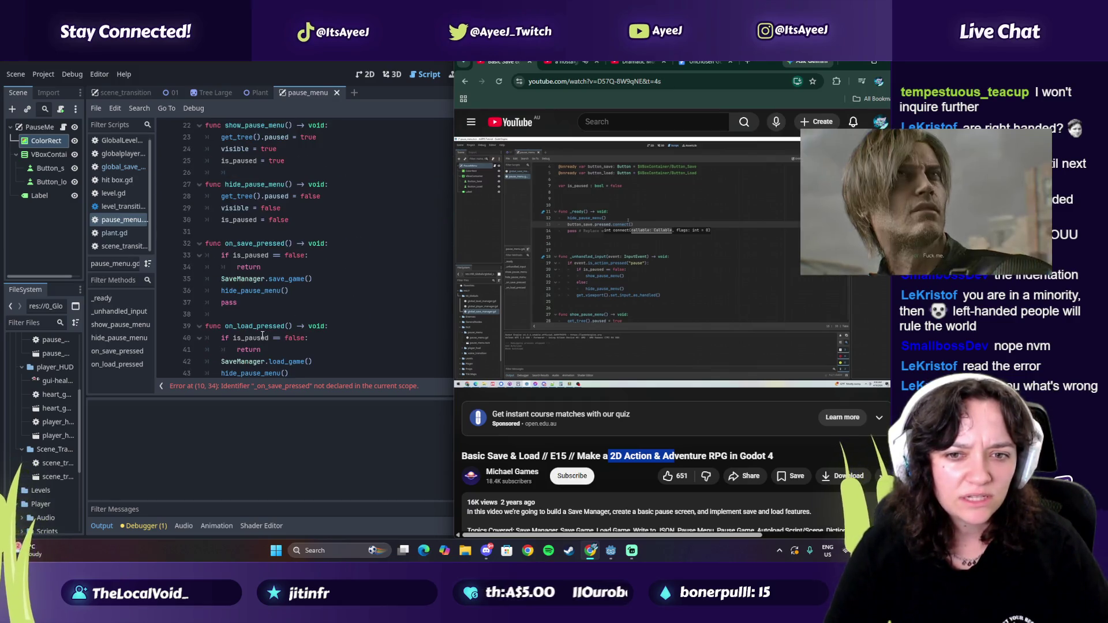
double_click(261, 326)
double_click(271, 243)
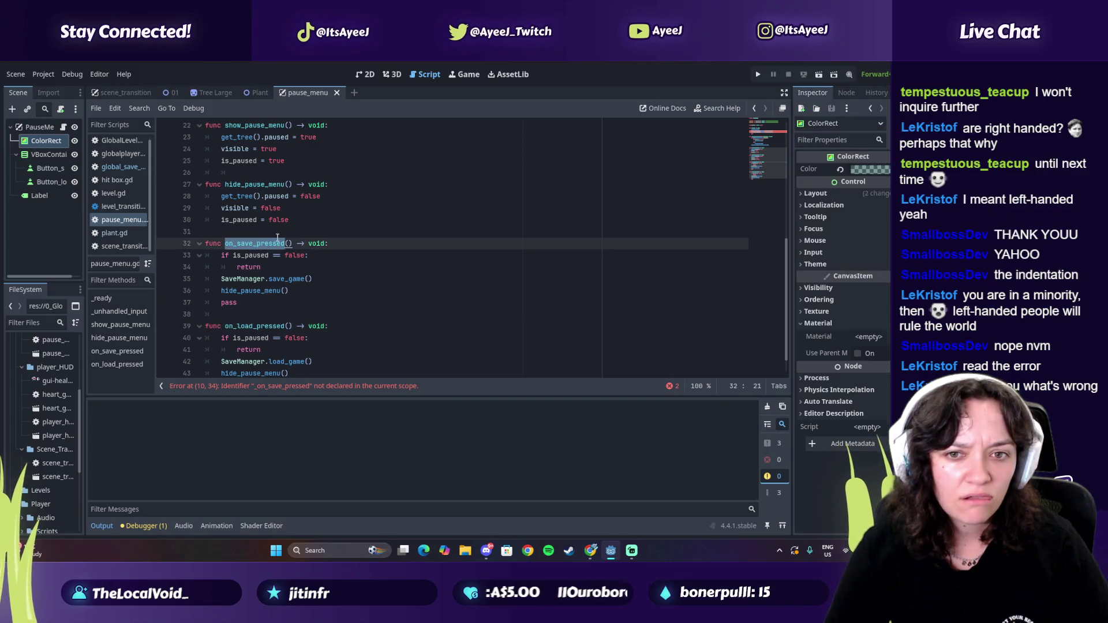
Step: Compare the script's handler names with the tutorial's handler functions
scroll(277, 237, "up", 1)
scroll(277, 237, "up", 4)
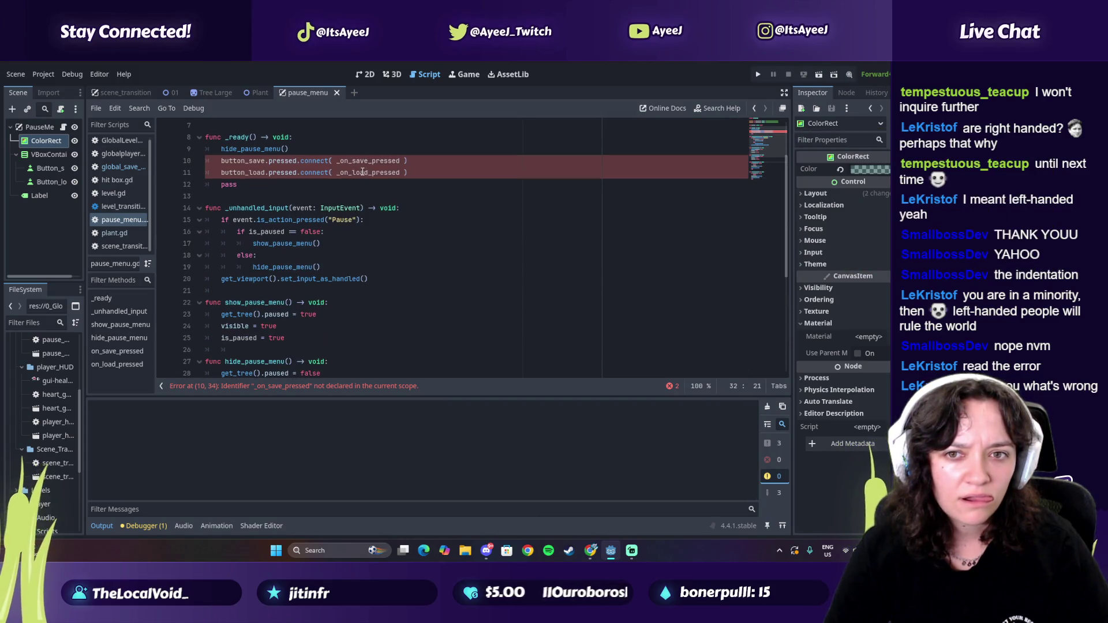
scroll(355, 184, "down", 4)
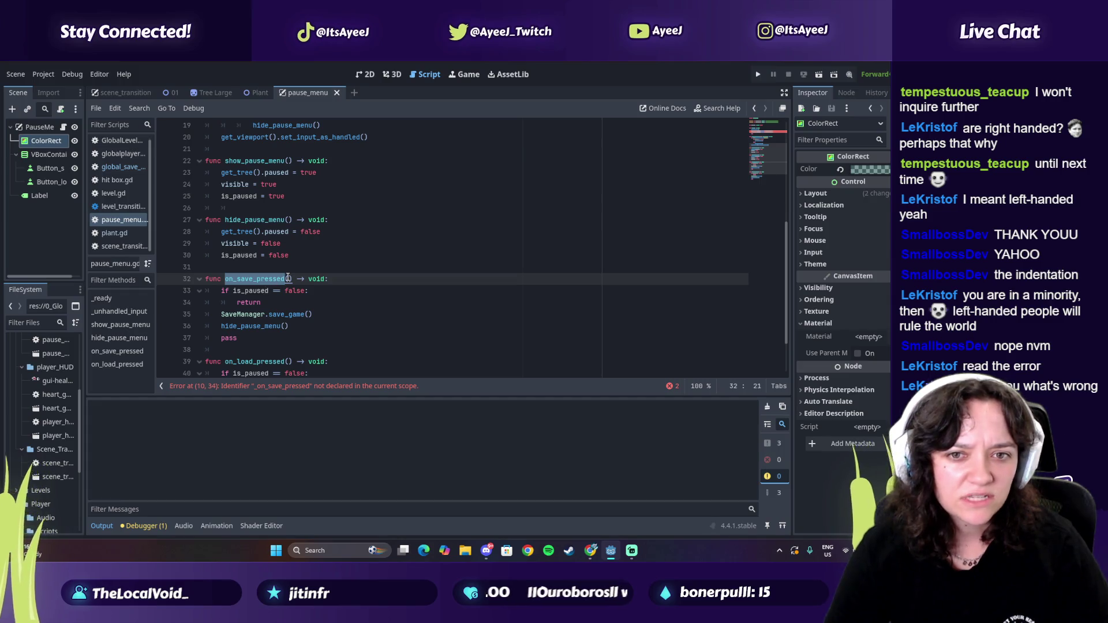
key("alt+Tab")
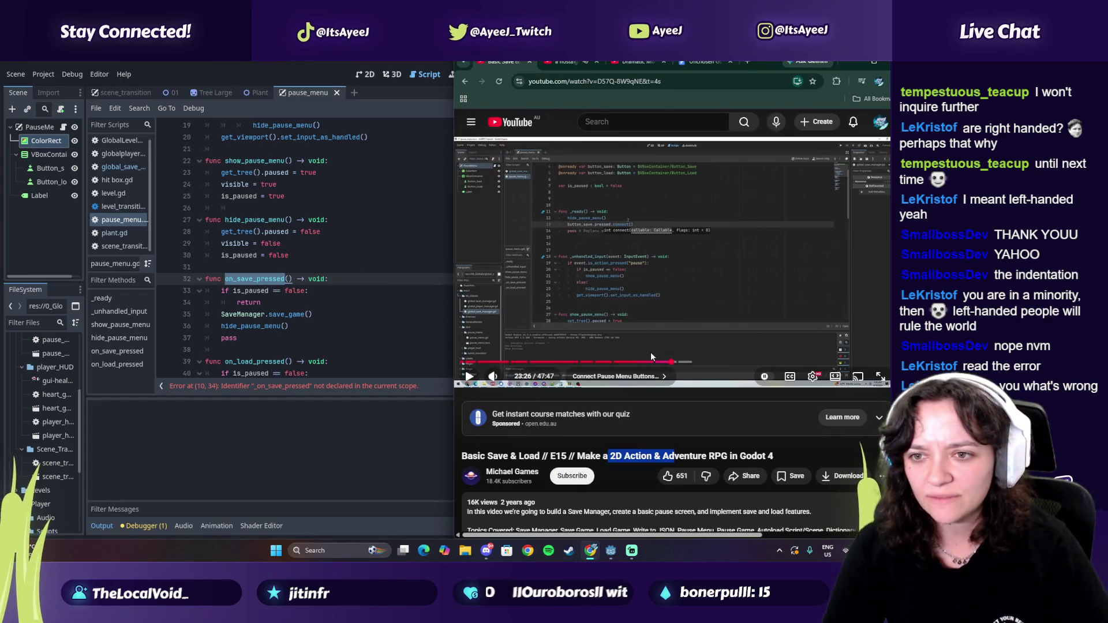
left_click(665, 362)
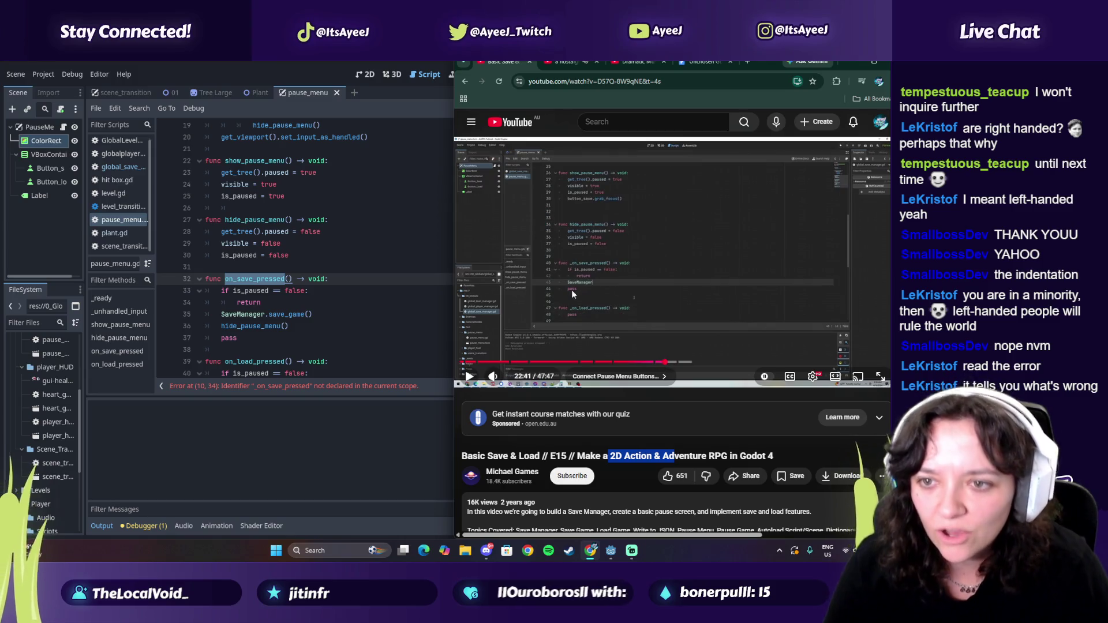
scroll(288, 260, "down", 1)
Step: Prefix both handlers with an underscore, making them _on_load_pressed and _on_save_pressed
left_click(257, 324)
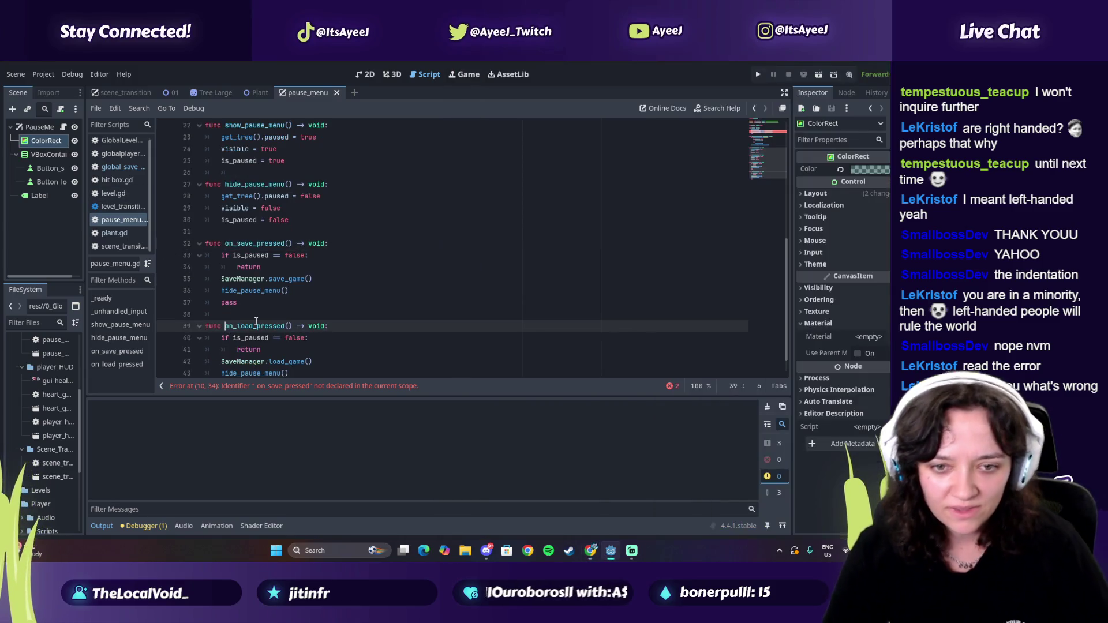
type("_")
scroll(243, 260, "down", 1)
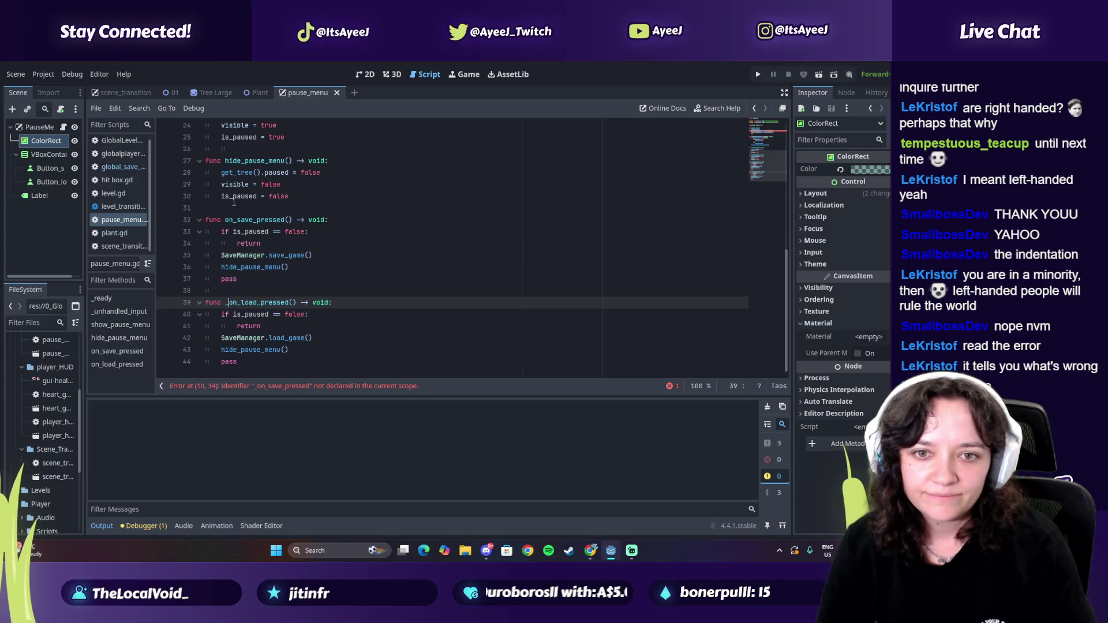
left_click(224, 220)
type("_")
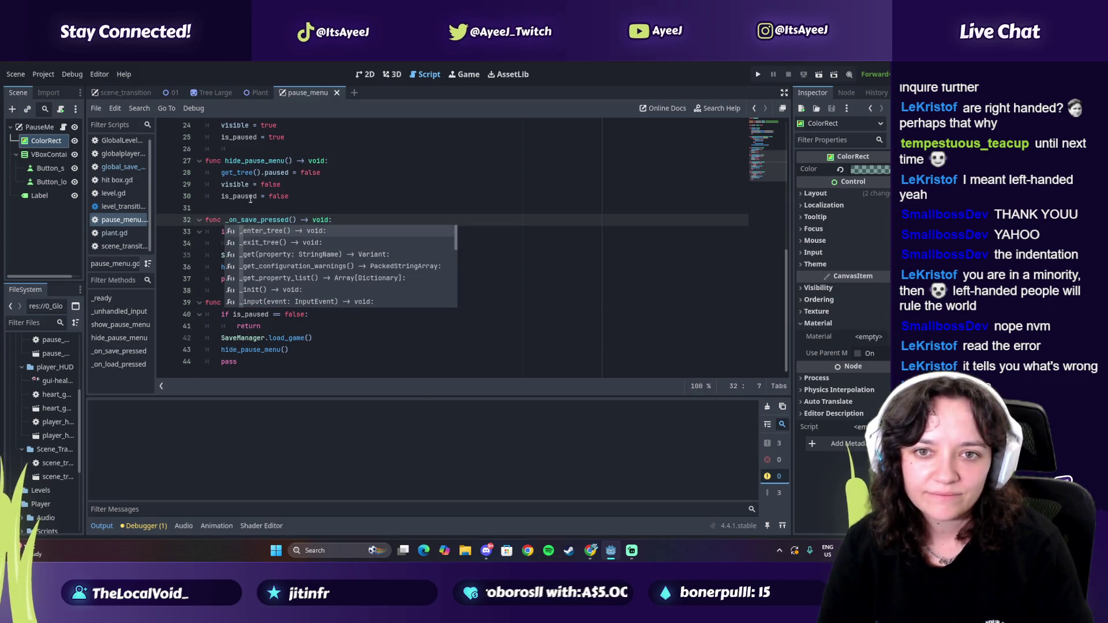
scroll(253, 193, "up", 2)
scroll(253, 193, "up", 6)
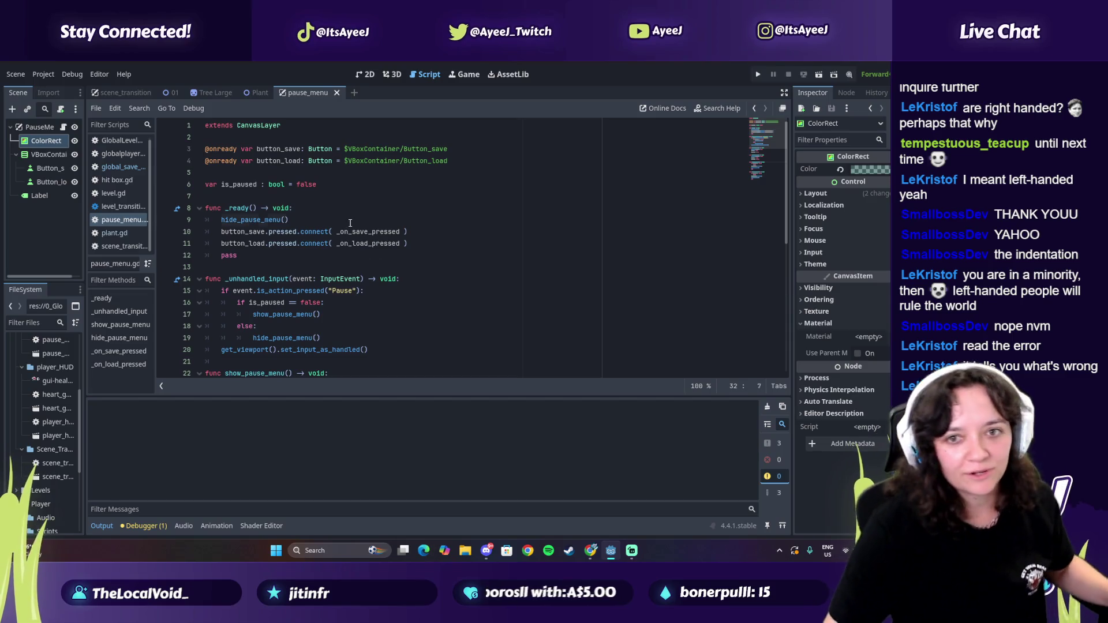
left_click(350, 223)
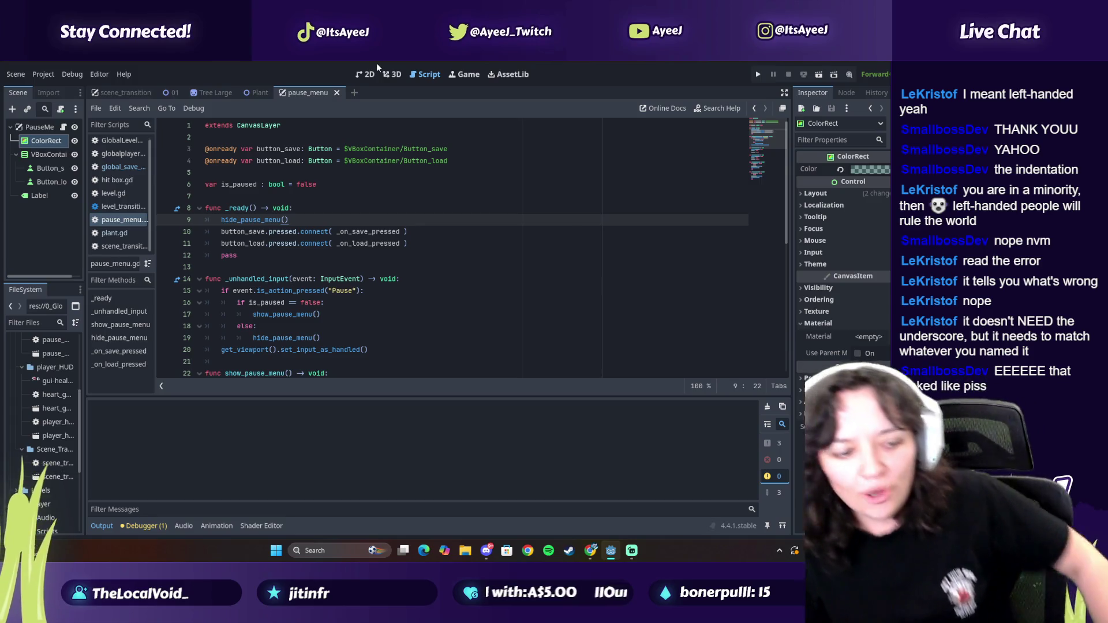
key("alt+Tab")
left_click(690, 254)
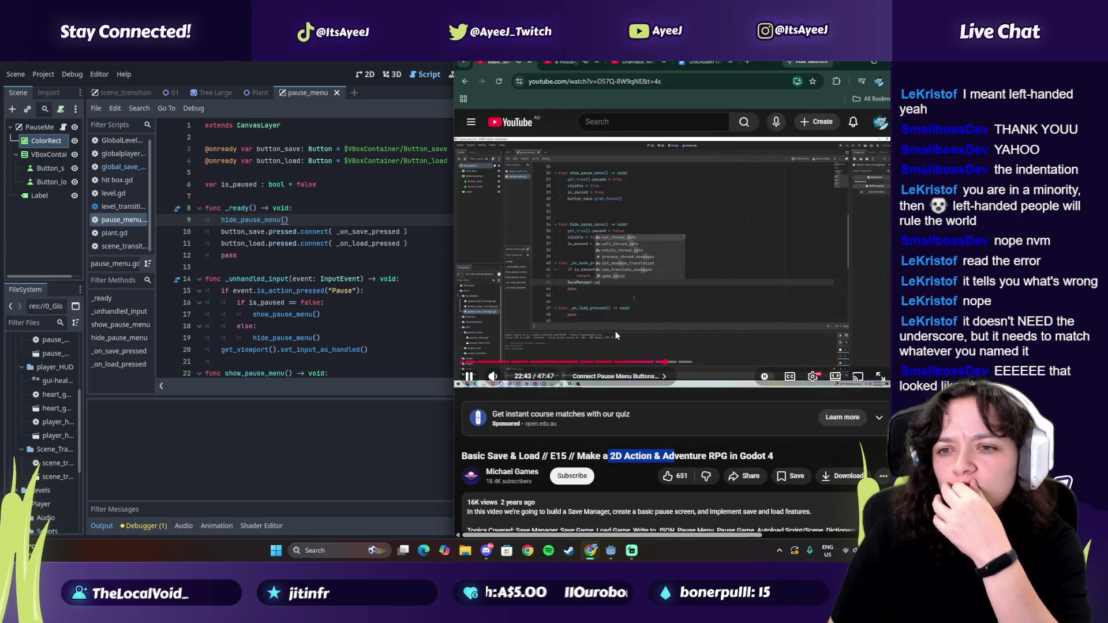
left_click(536, 315)
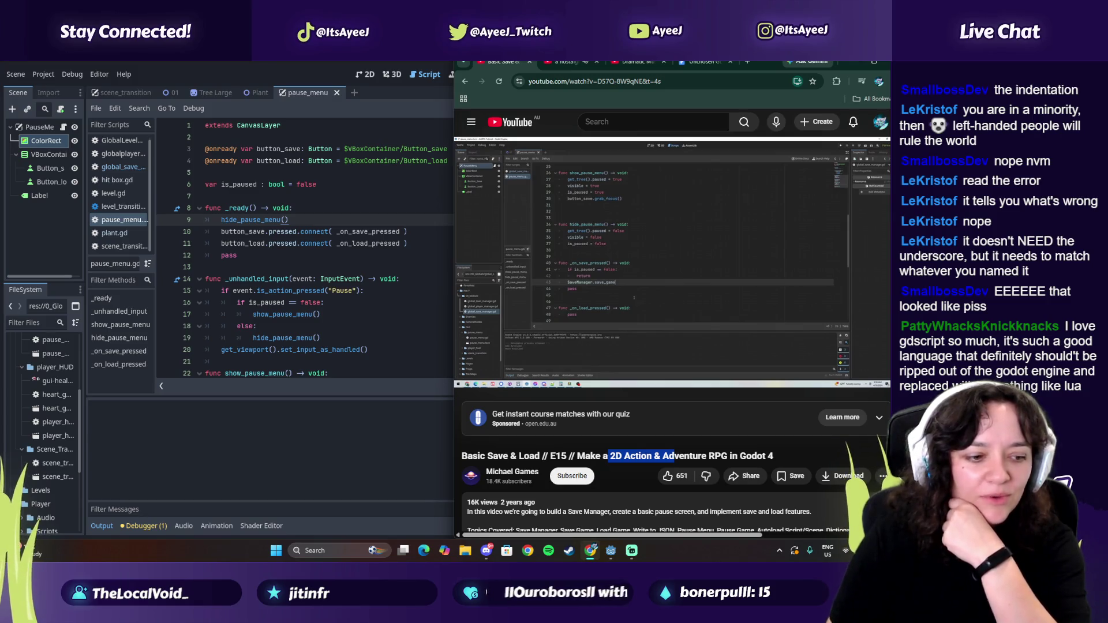
mouse_move(479, 309)
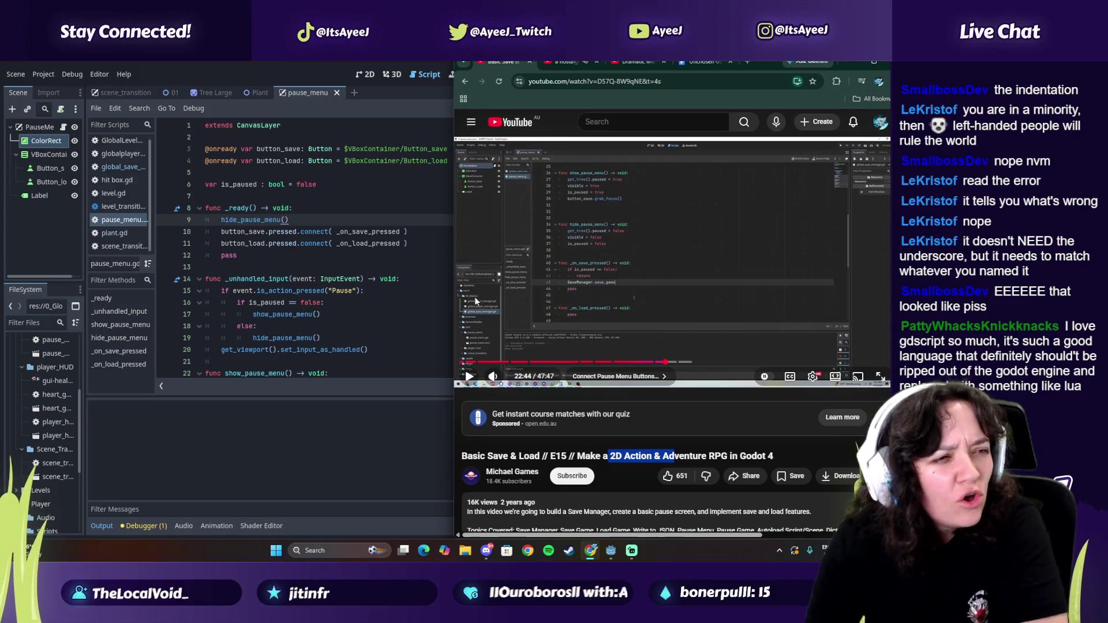
left_click(542, 295)
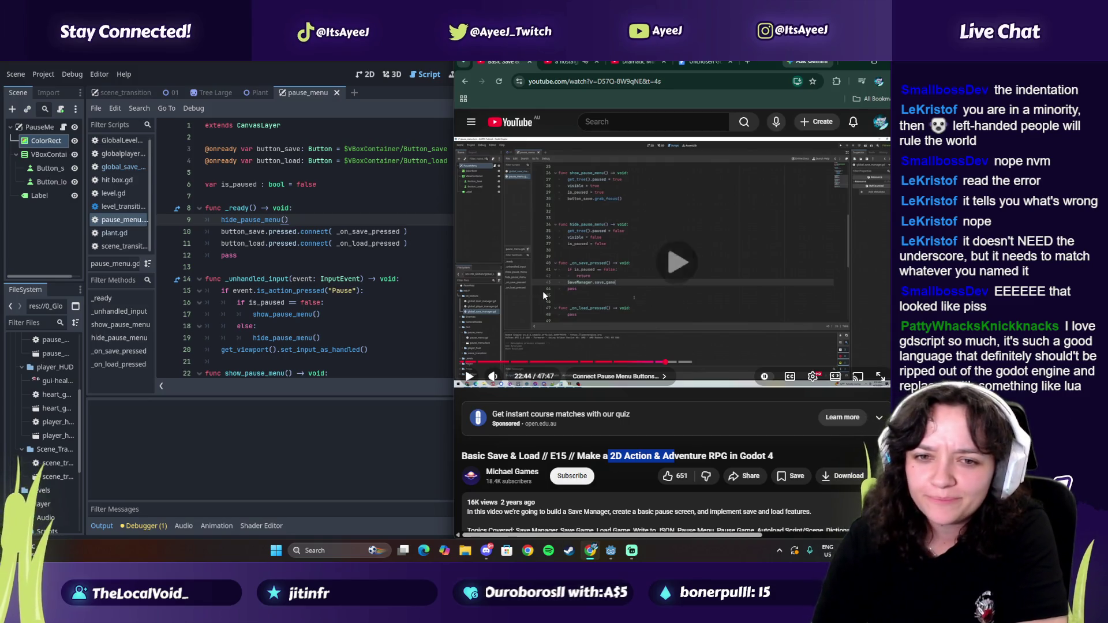
left_click(543, 294)
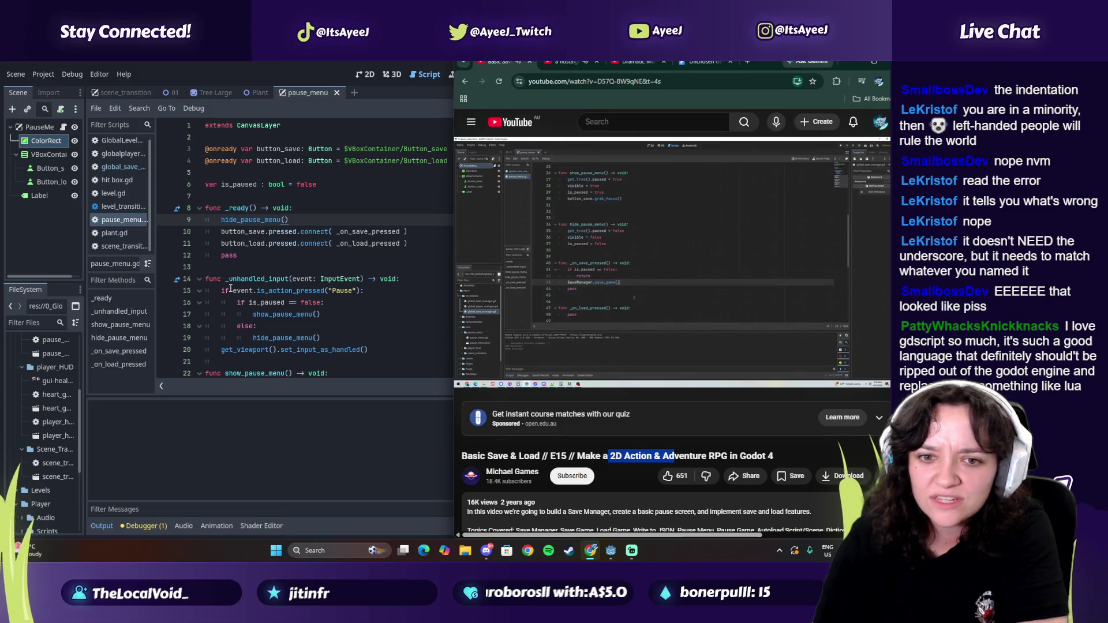
scroll(219, 283, "down", 3)
scroll(241, 271, "down", 5)
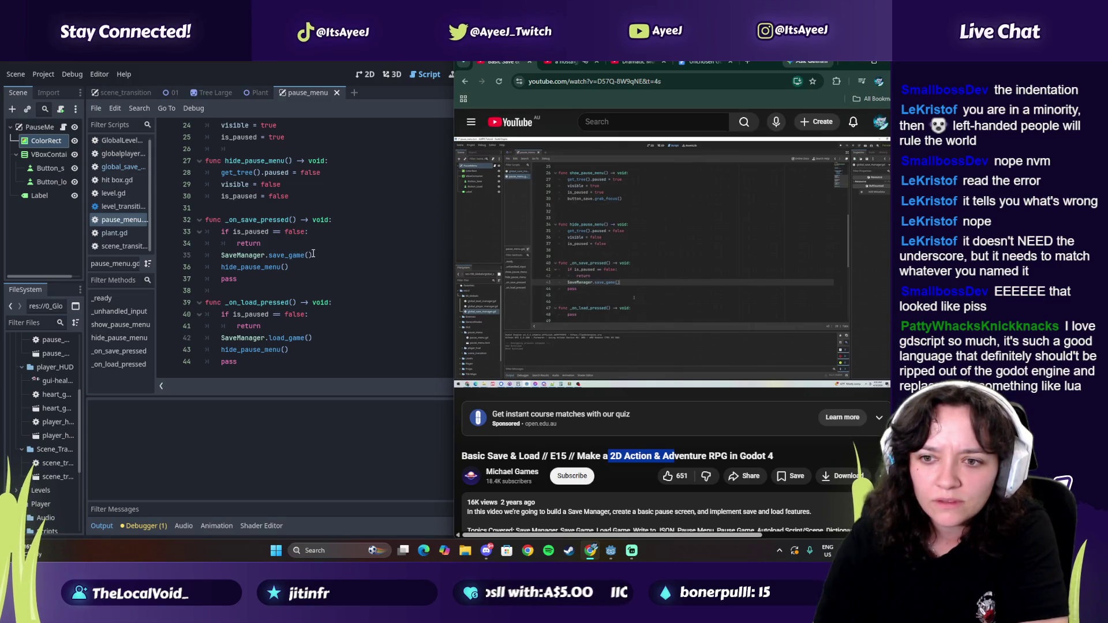
left_click(632, 297)
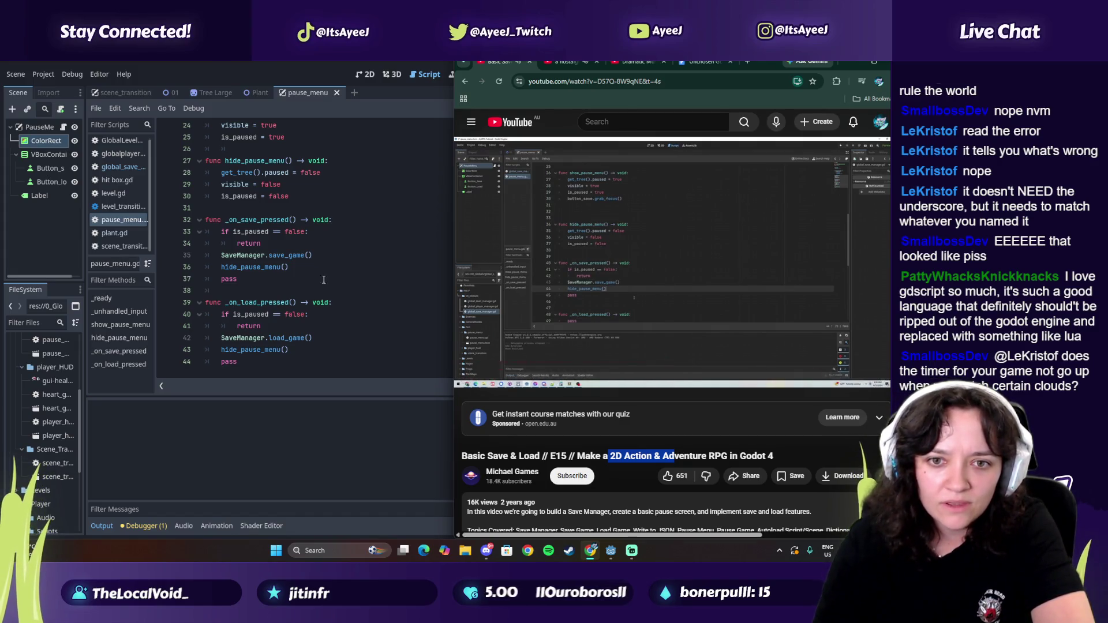
left_click(616, 296)
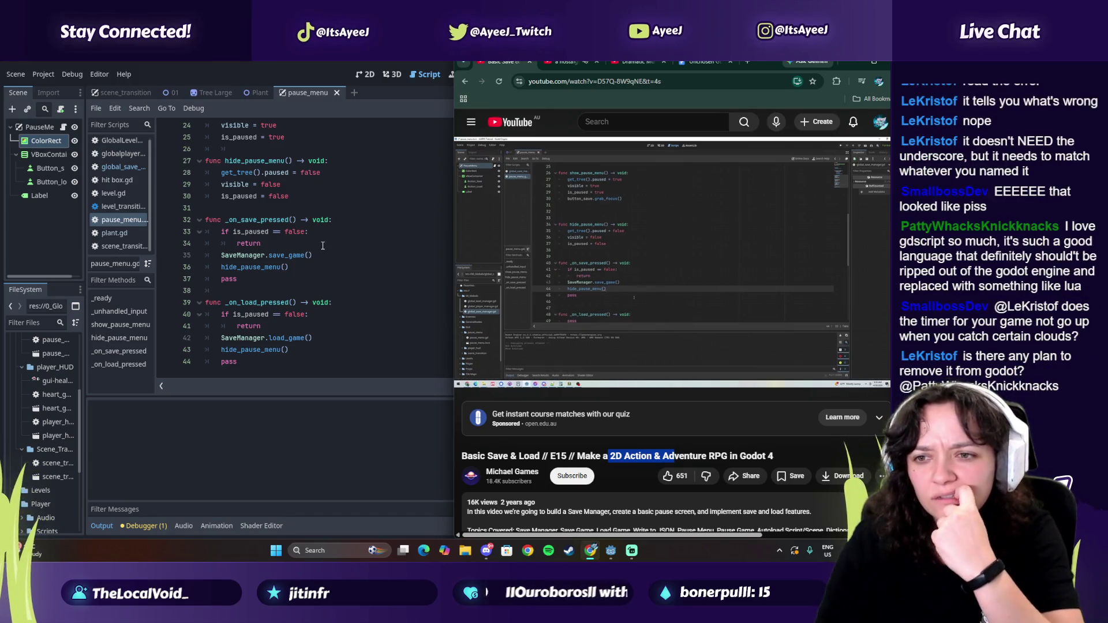
left_click(694, 298)
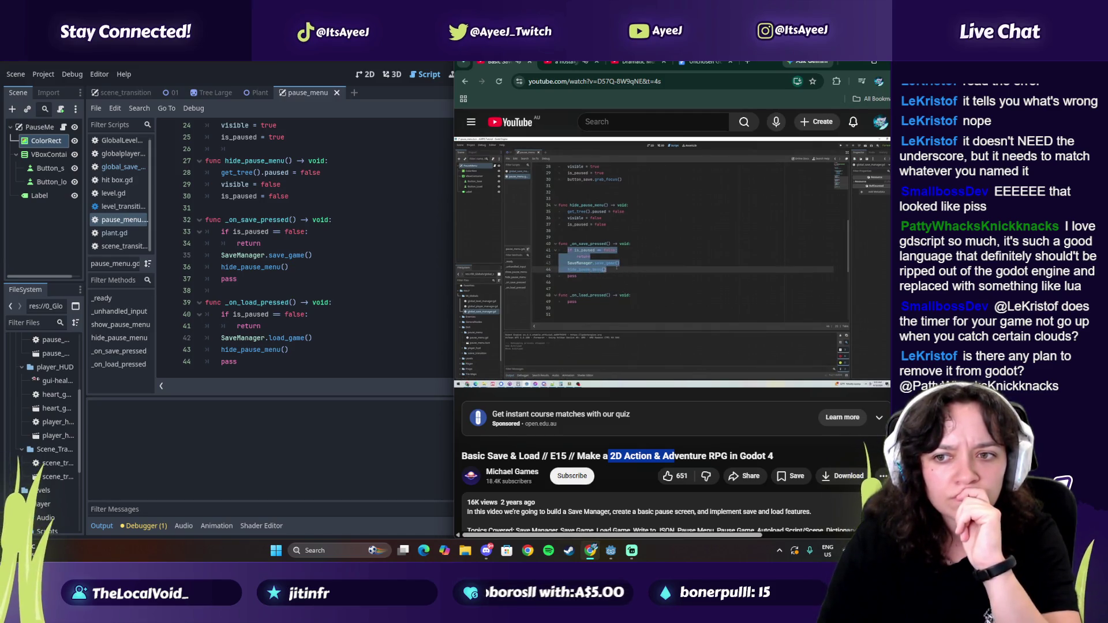
left_click_drag(668, 362, 680, 364)
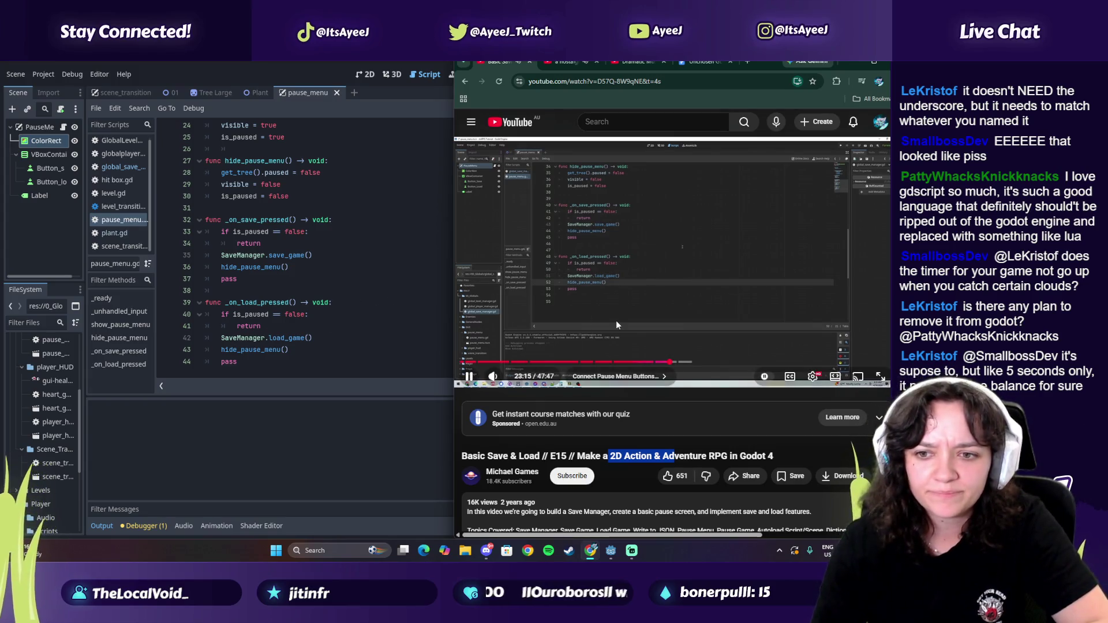
left_click(578, 311)
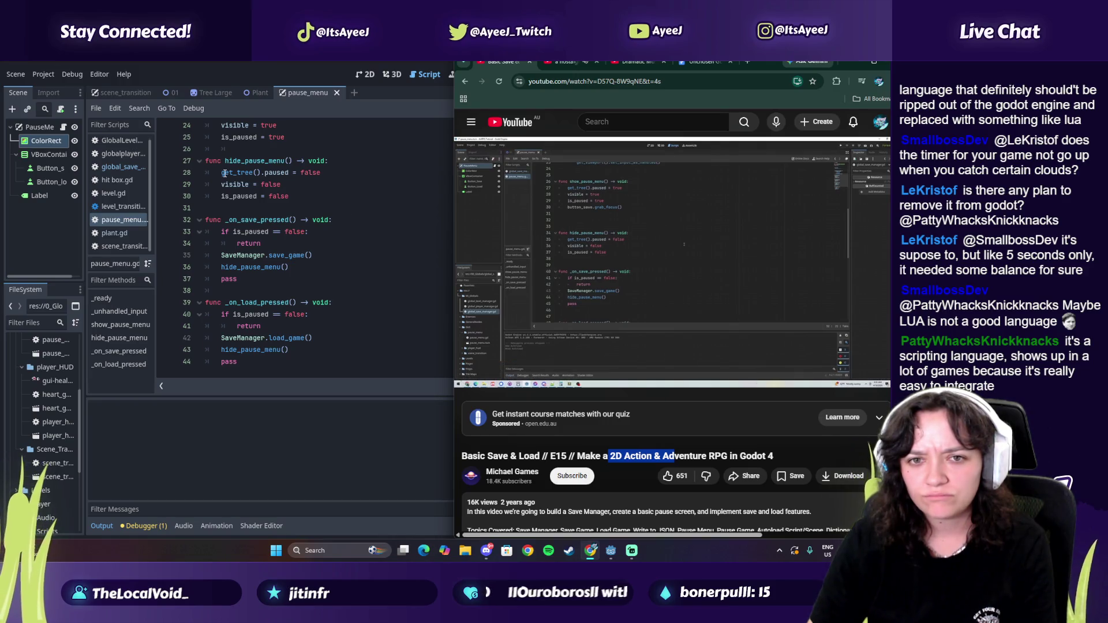
scroll(452, 275, "up", 2)
left_click(656, 300)
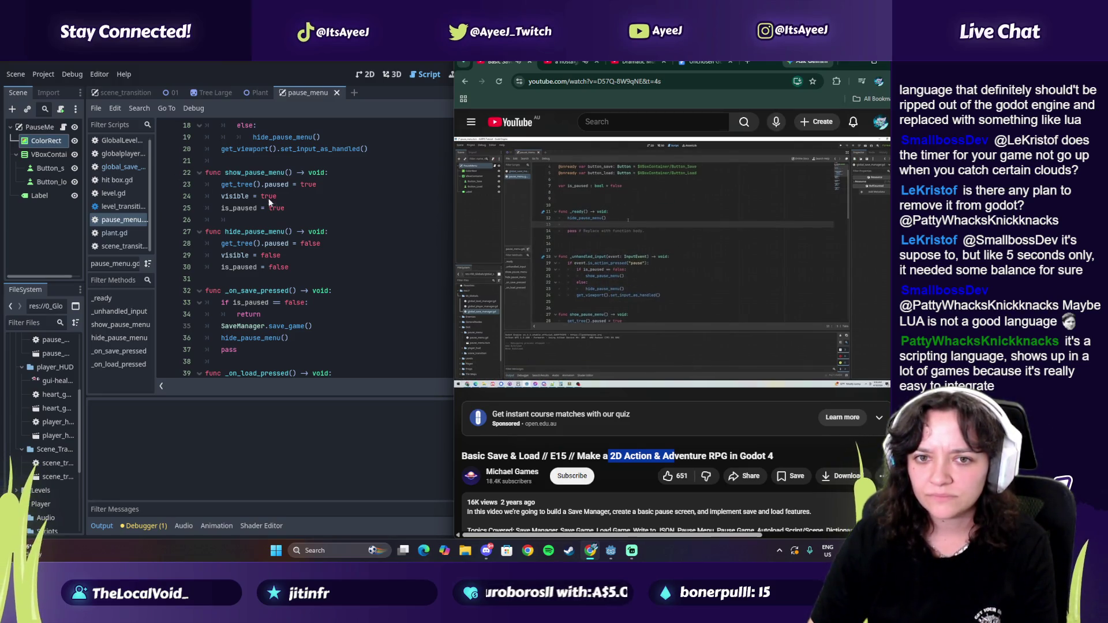
scroll(276, 249, "up", 2)
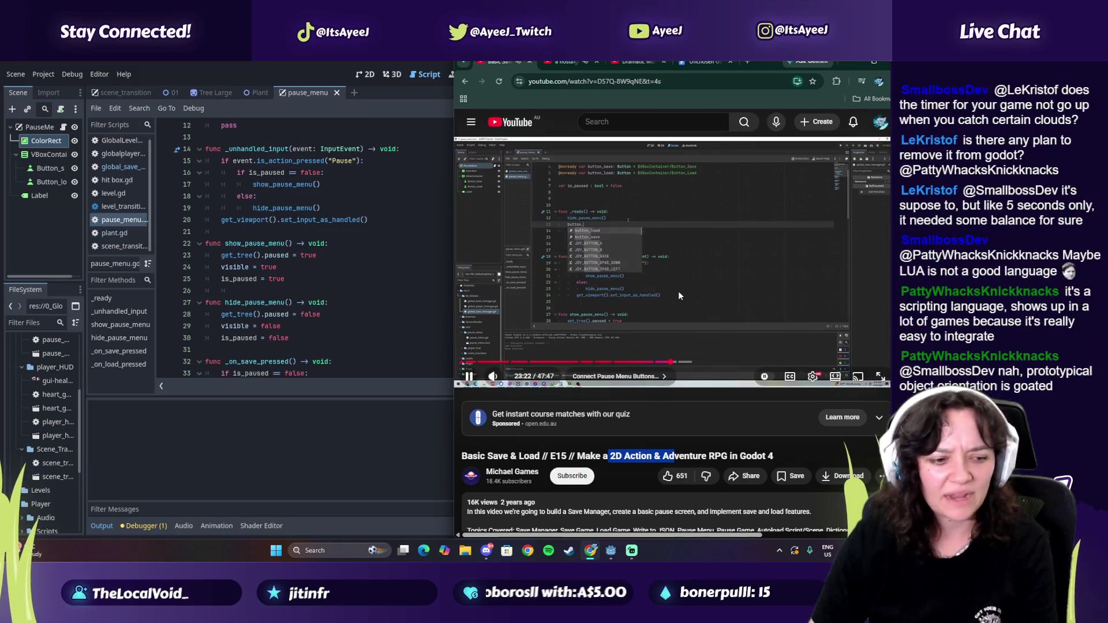
left_click(678, 296)
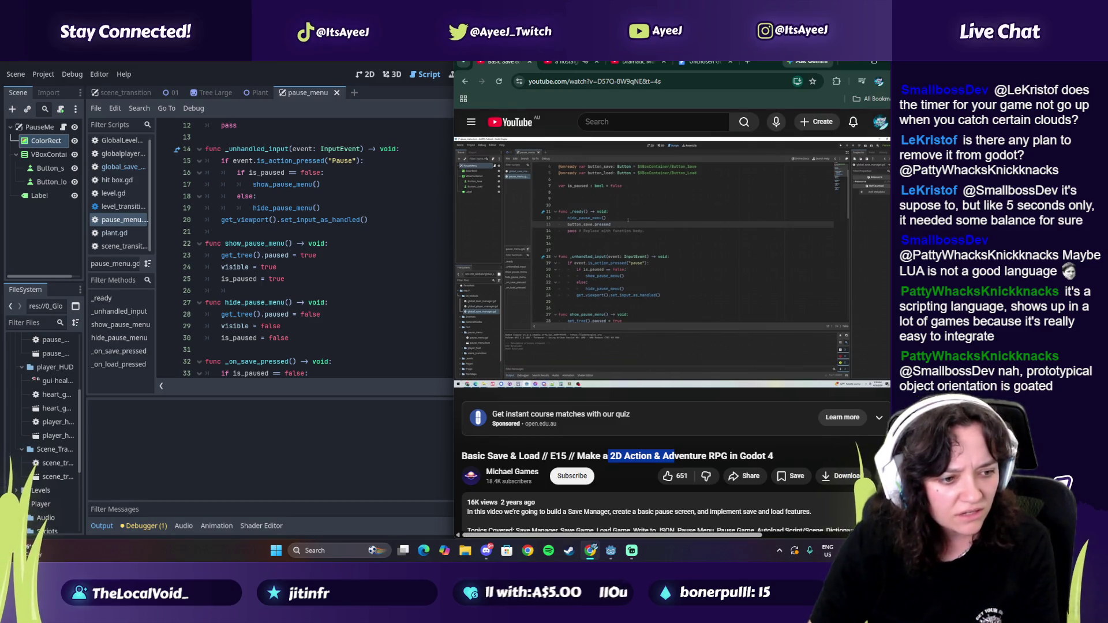
mouse_move(677, 291)
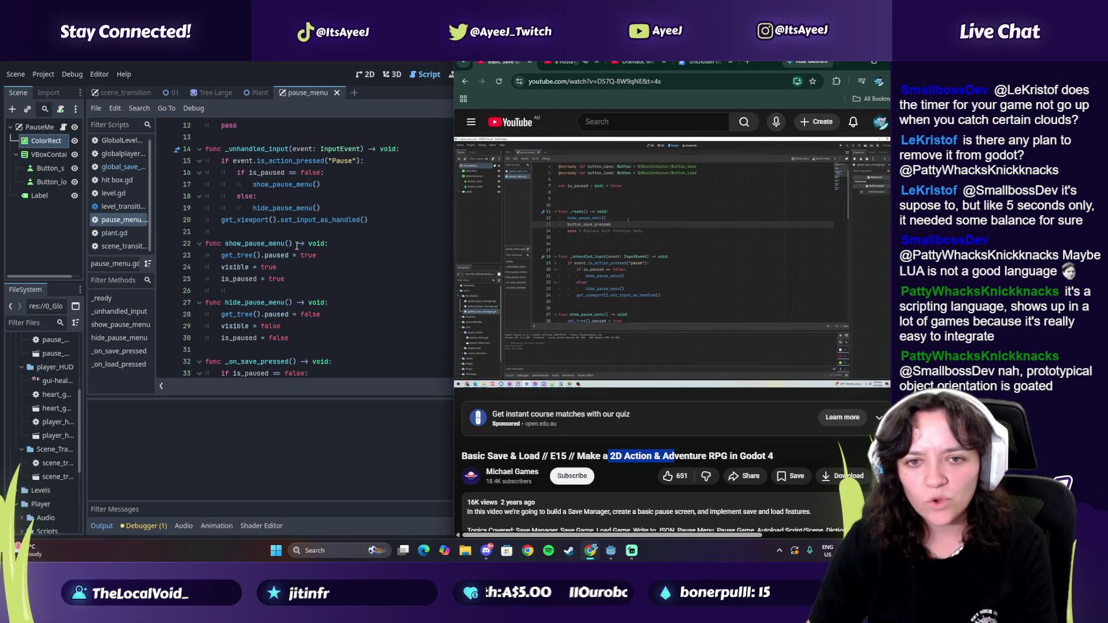
scroll(297, 246, "up", 2)
left_click(680, 233)
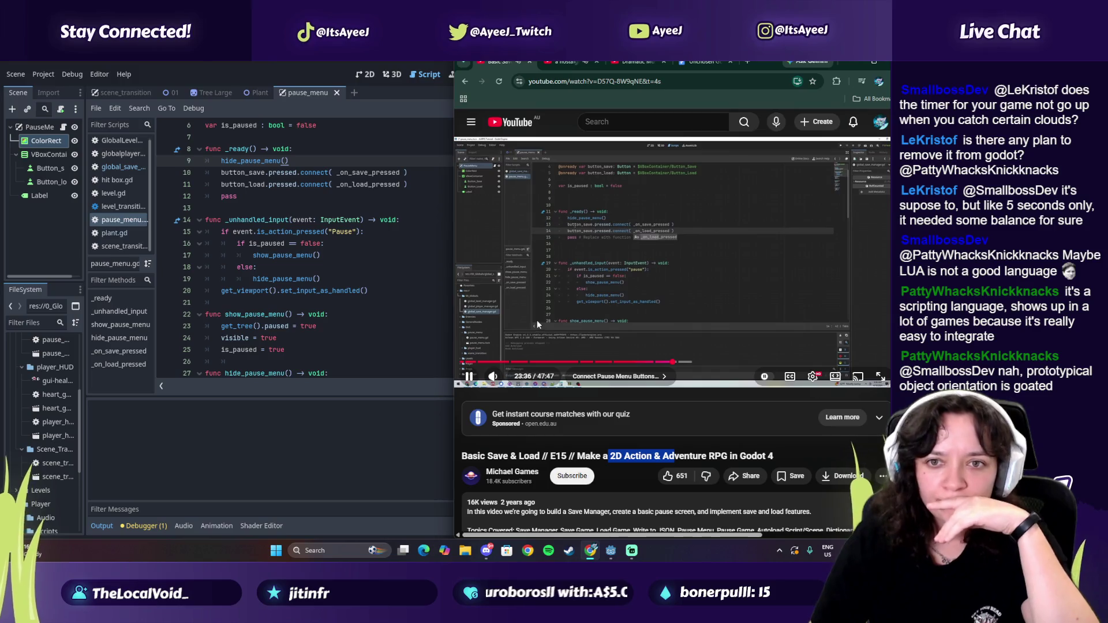
left_click(595, 245)
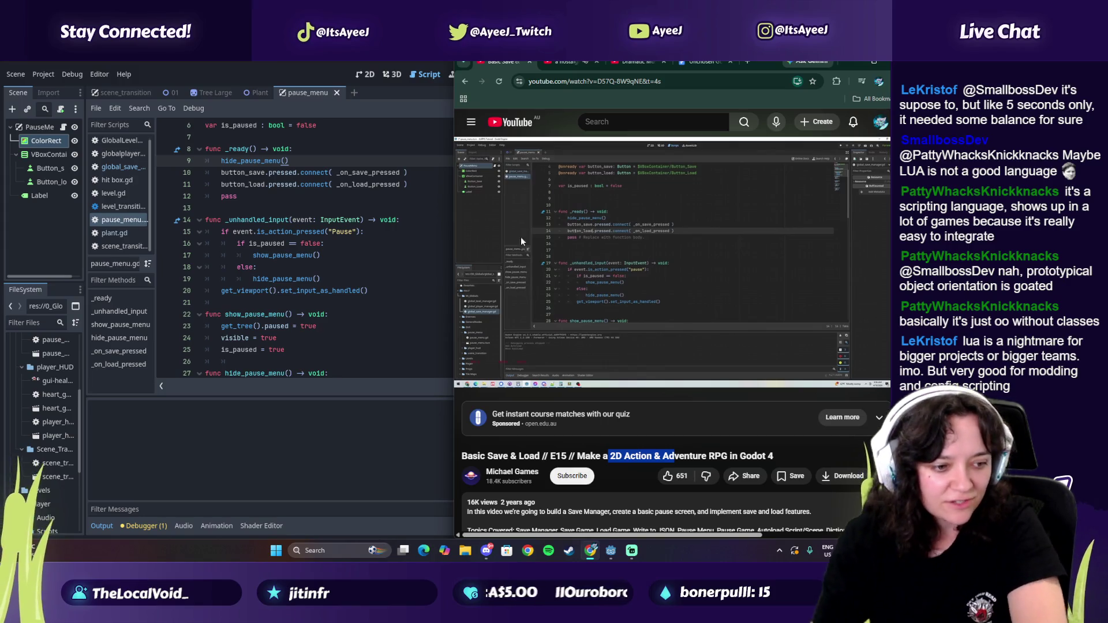
left_click(663, 287)
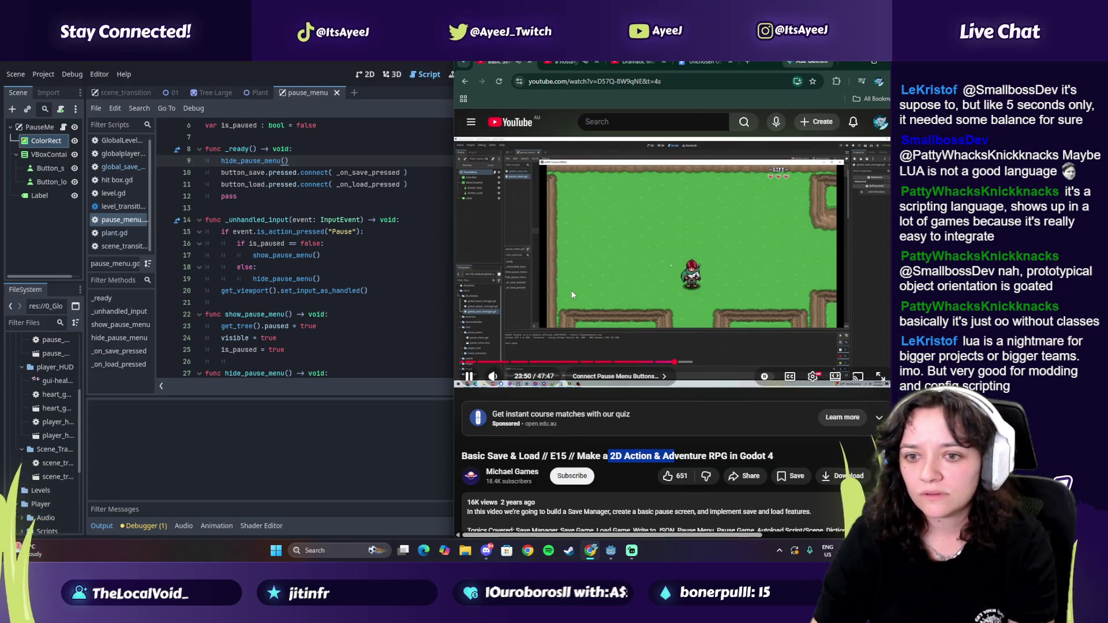
Step: Run the project and press Escape in-game to show the Paused menu with Save and Load buttons
left_click(571, 295)
left_click(348, 265)
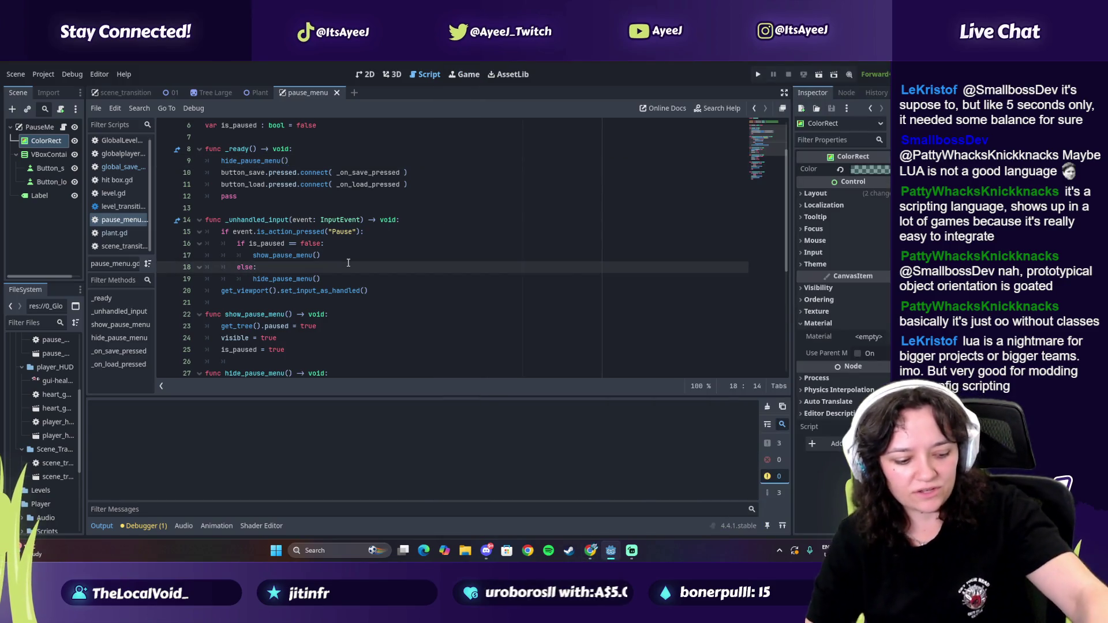
left_click(760, 75)
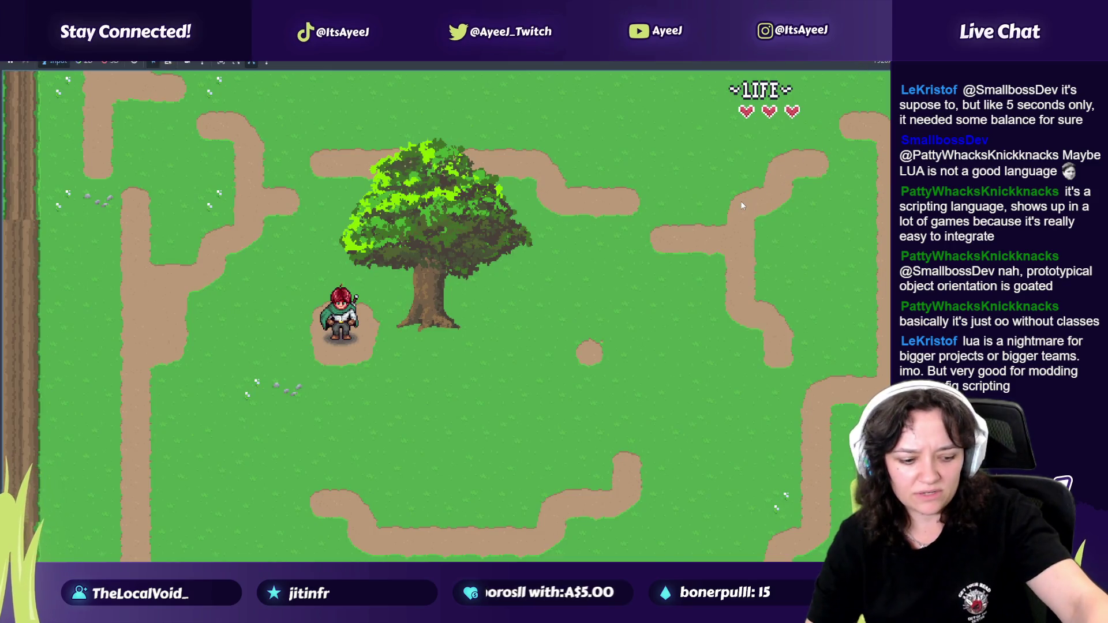
key("Escape")
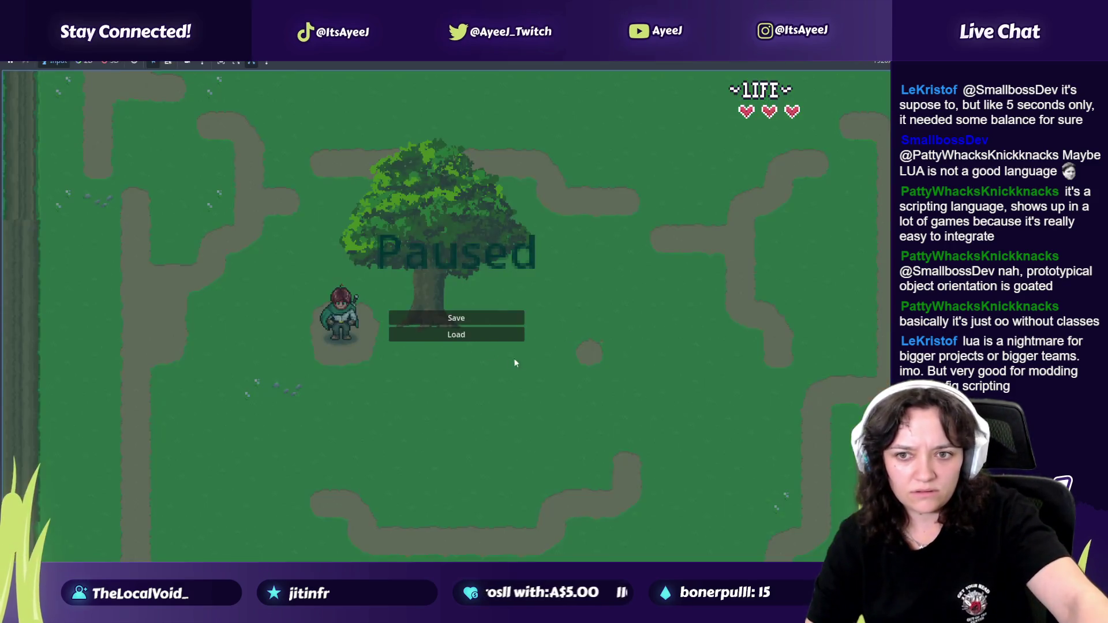
left_click(425, 316)
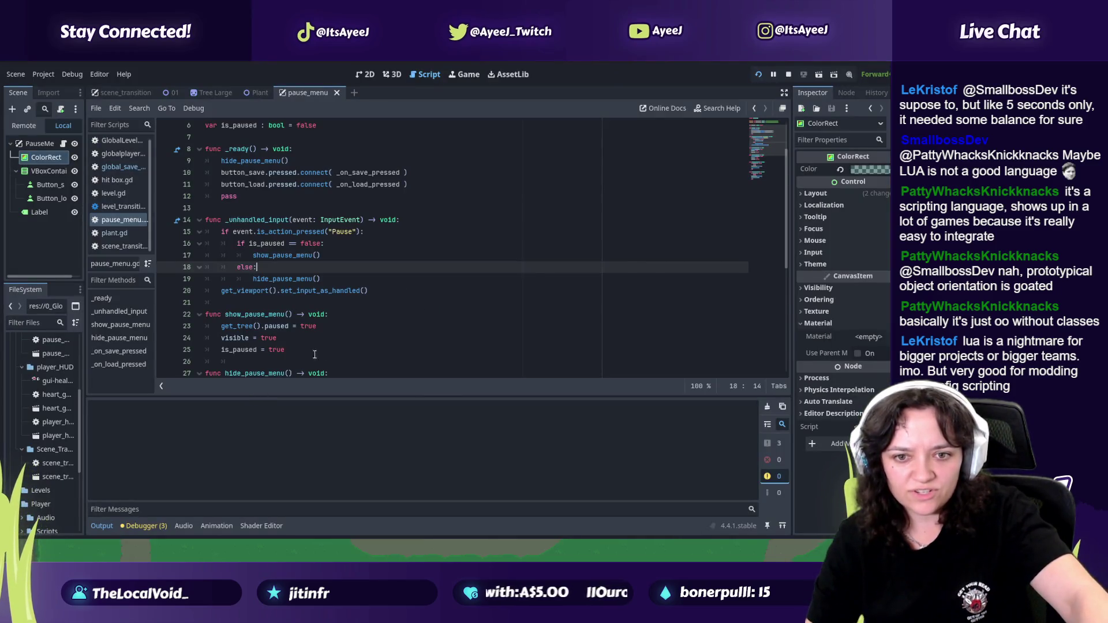
key("alt+Tab")
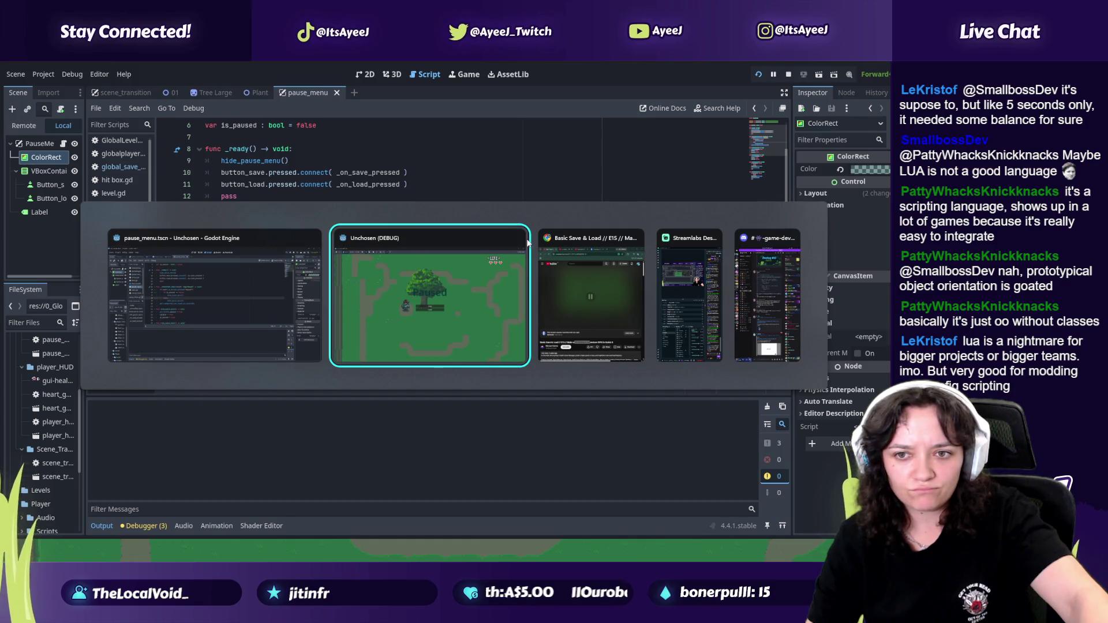
Step: Close the game, inspect Button_save's BaseButton properties, and view the pause_menu scene in 2D
left_click(521, 238)
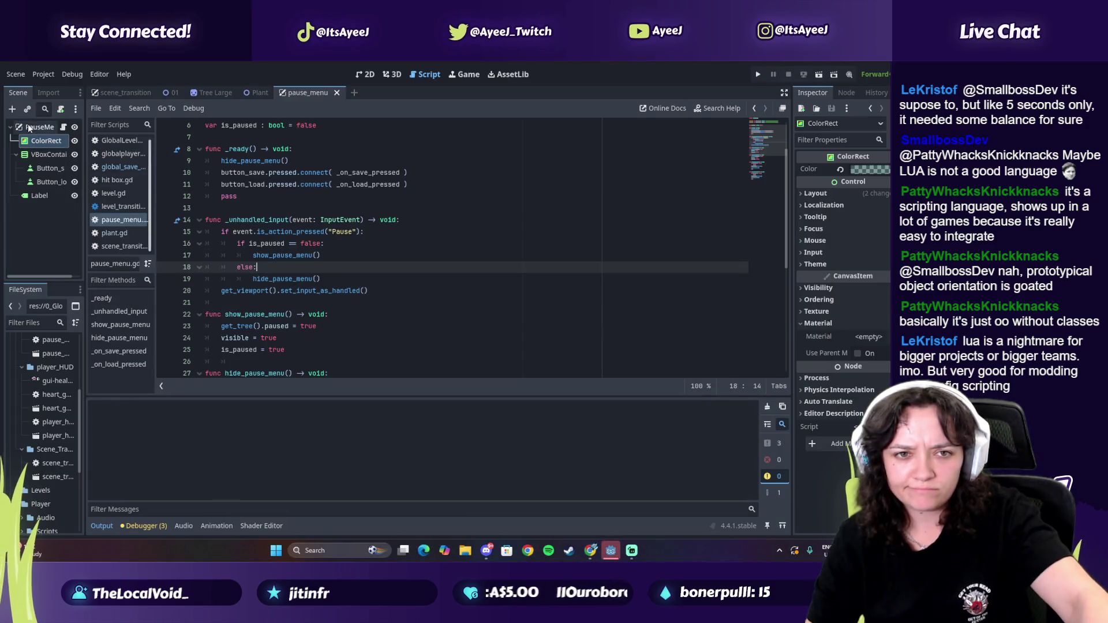
left_click(56, 171)
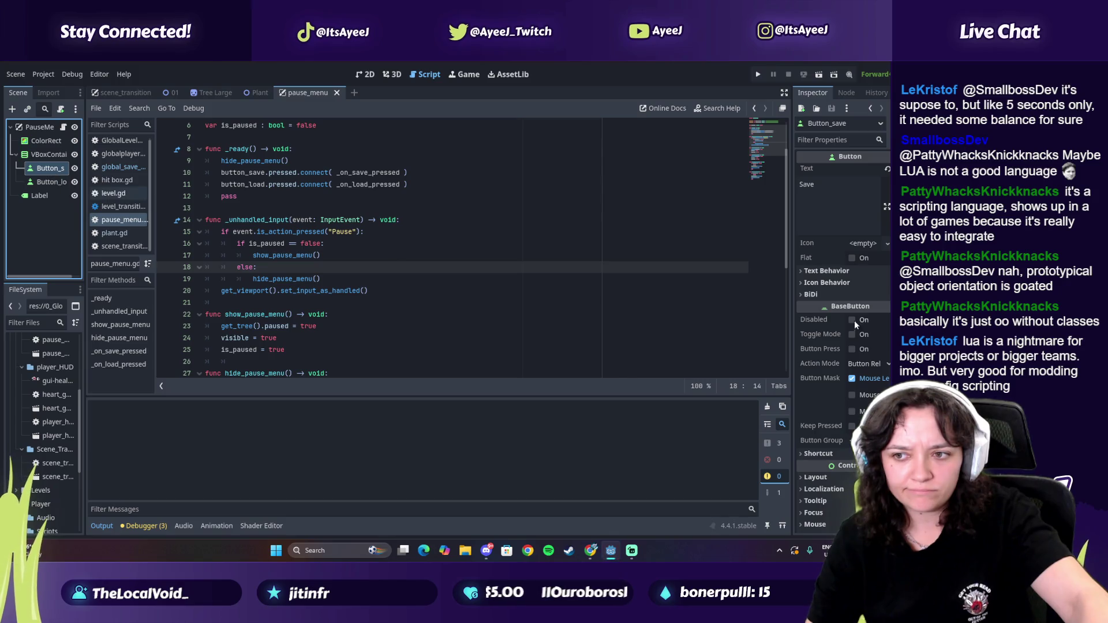
left_click(849, 349)
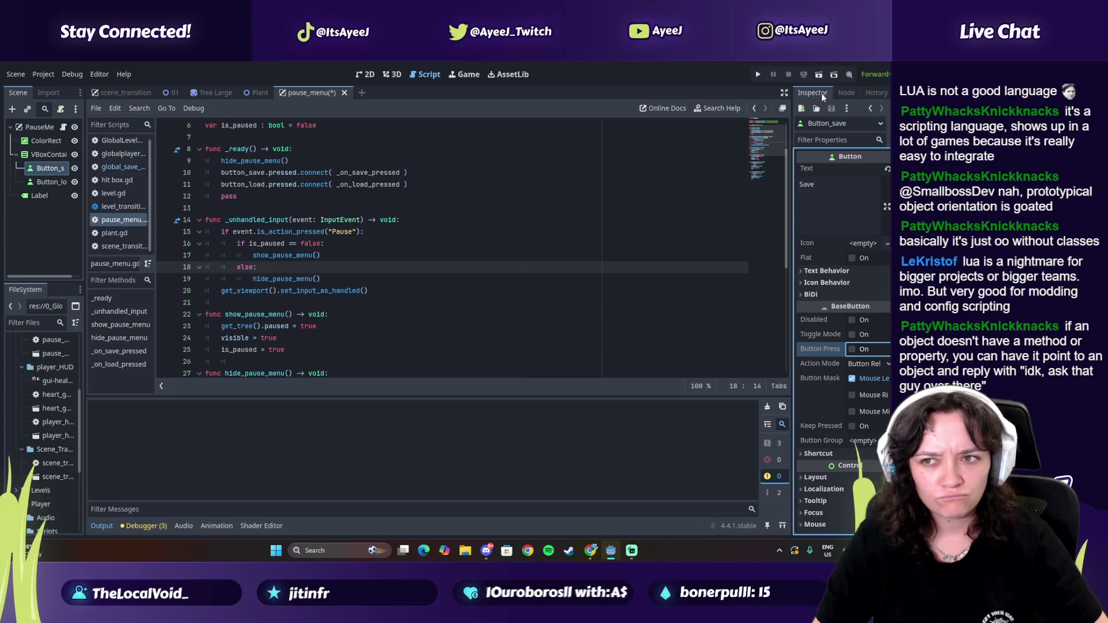
left_click(365, 74)
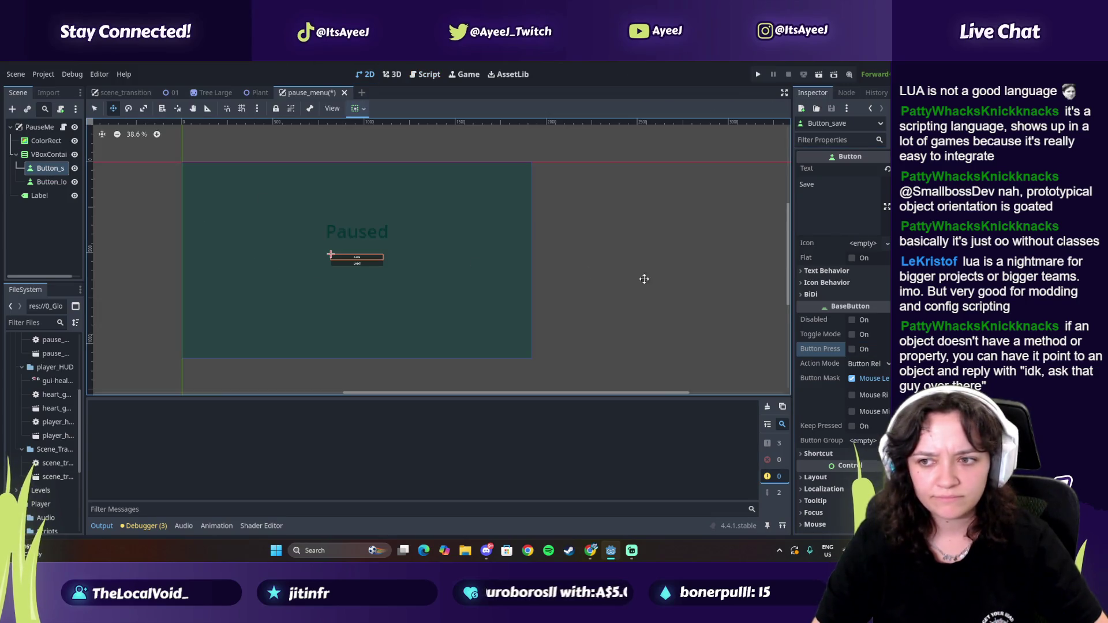
Step: Rename the Save node to button_save and the Load node to button_load, then save the scene
mouse_move(826, 308)
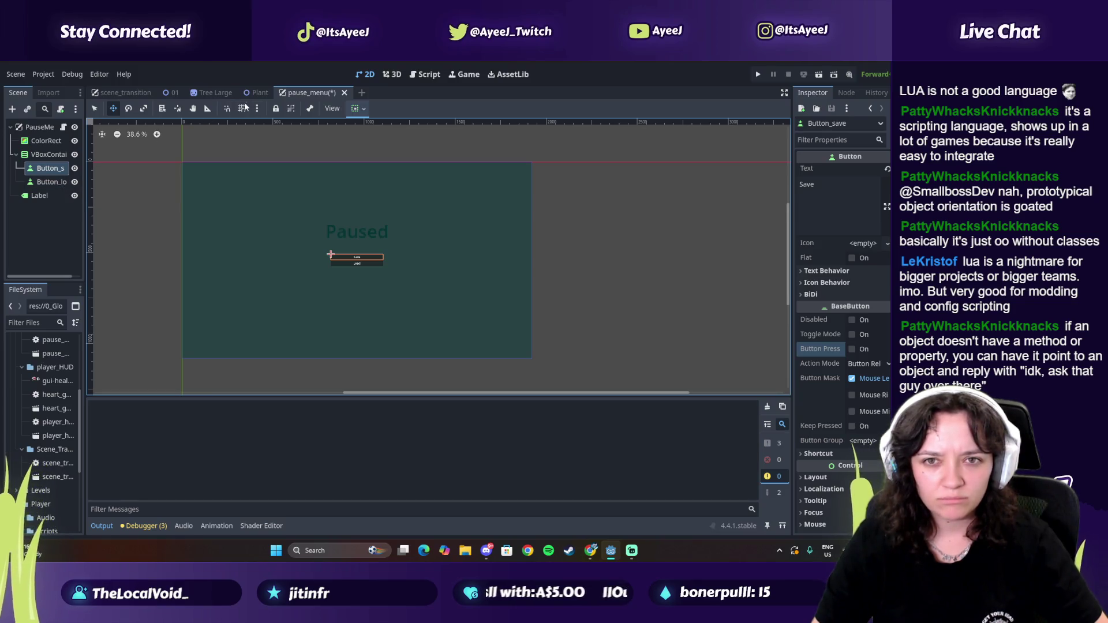
left_click(51, 166)
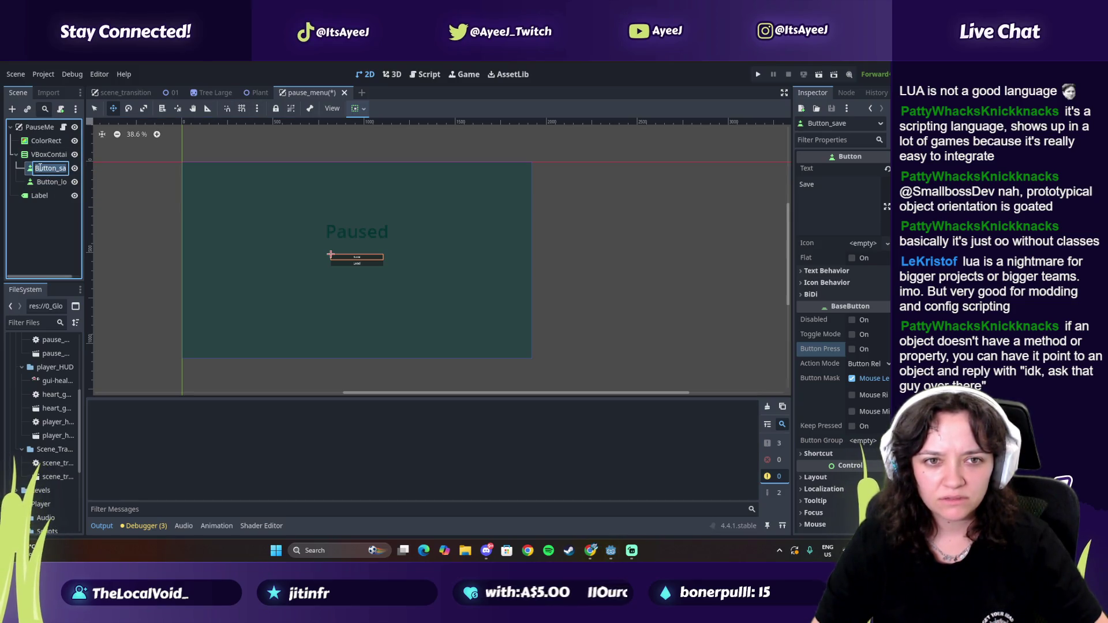
type("button_save")
key("Return")
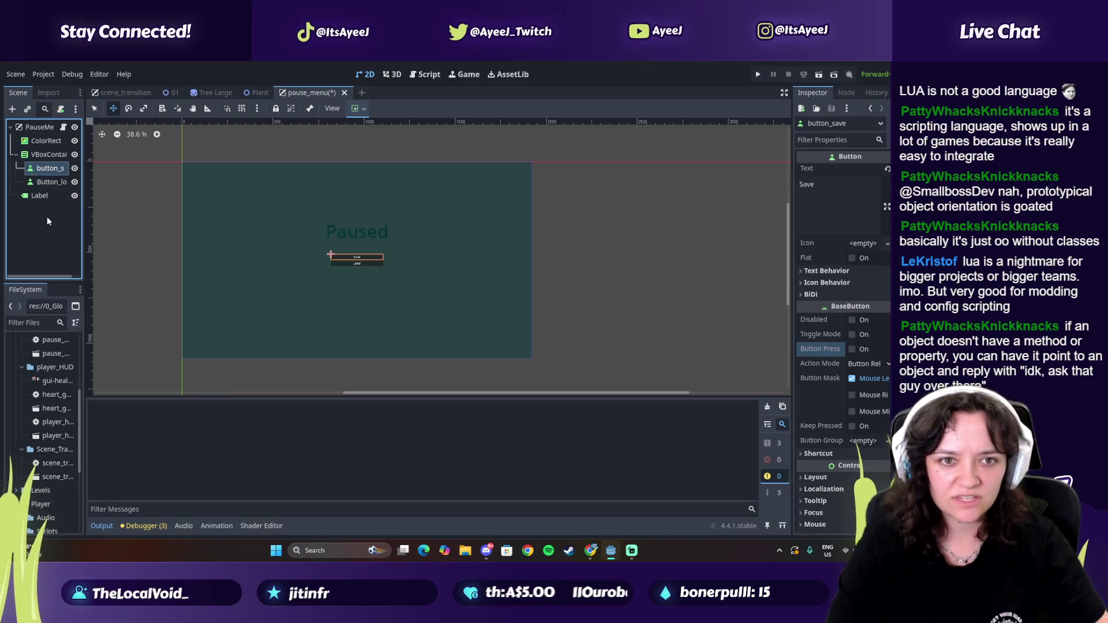
left_click(46, 183)
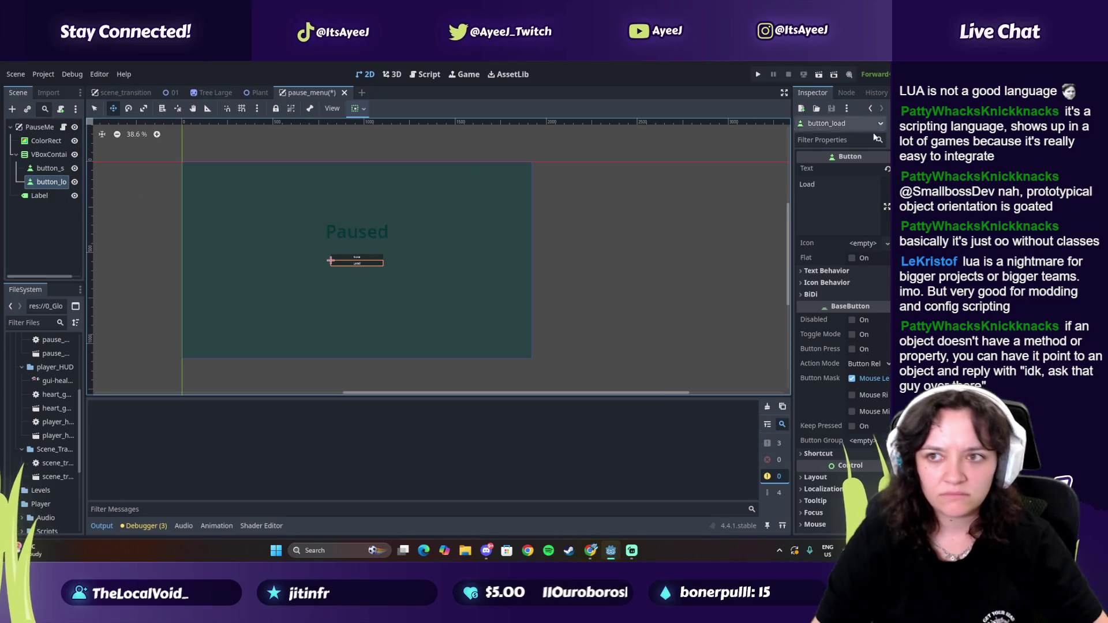
key("ctrl+s")
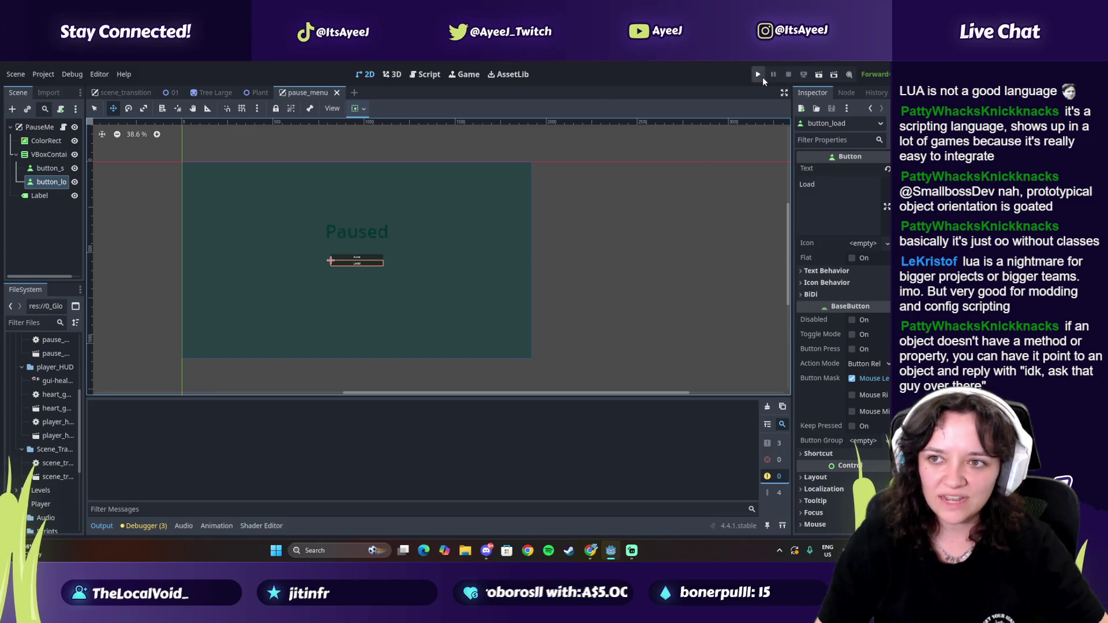
Step: Rerun the game with F5 and, after the line 10 null-instance error, select button_save
key("F5")
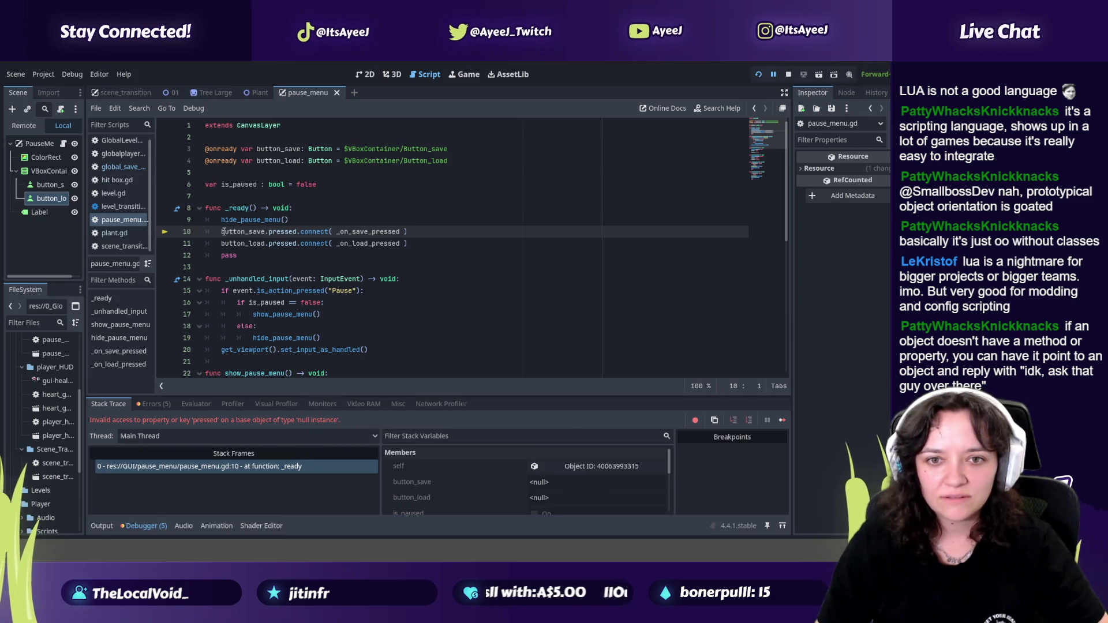
left_click(45, 184)
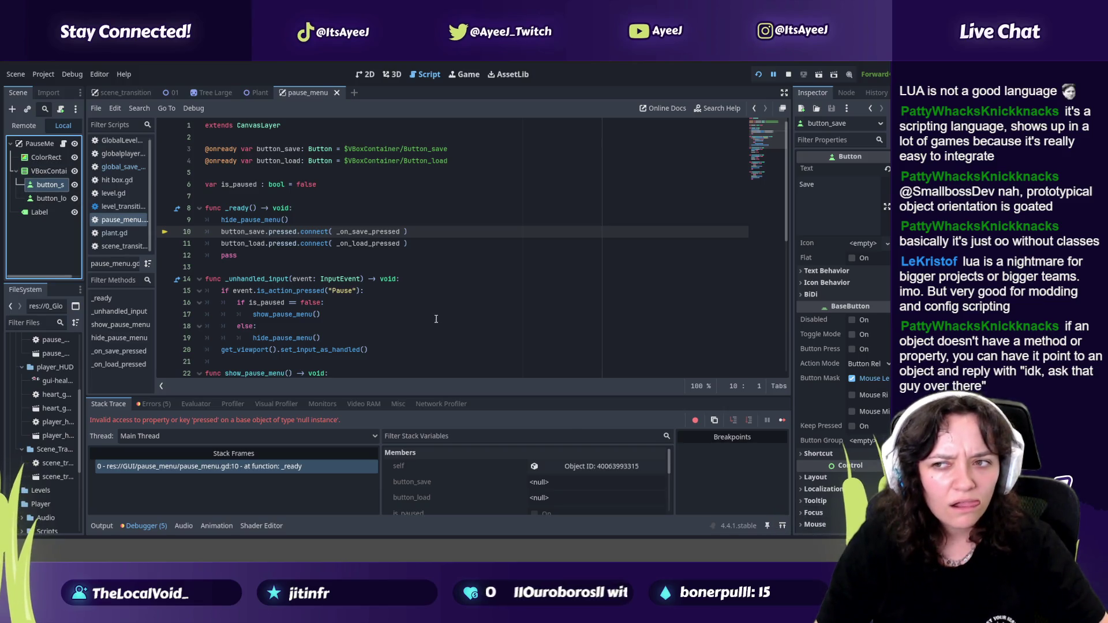
Step: Check the Save button's Action Mode options and close the running game window
left_click(874, 364)
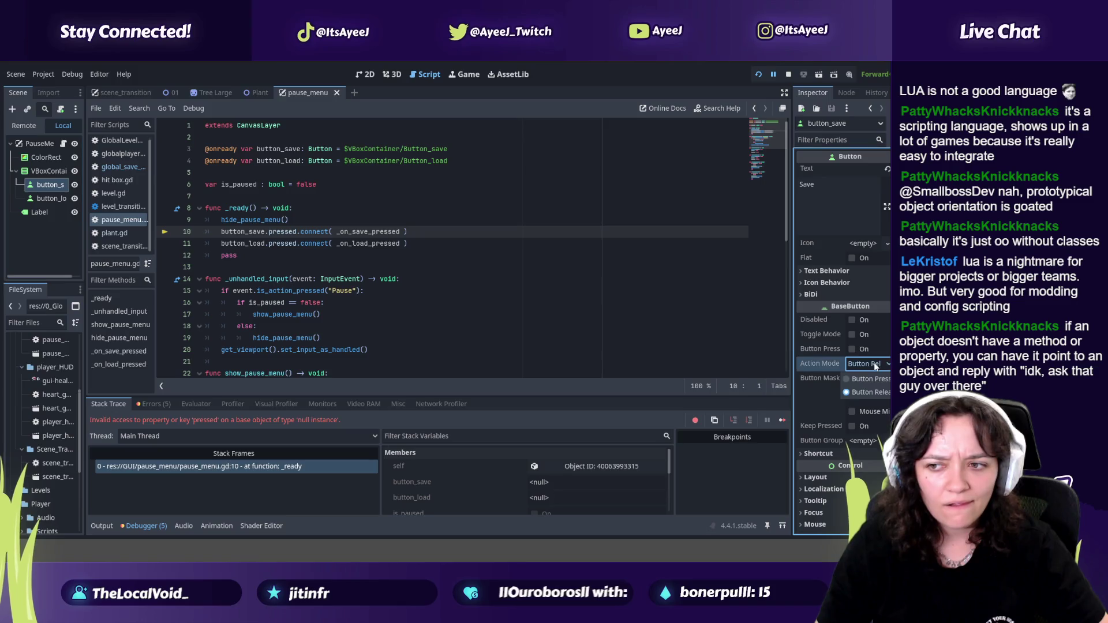
left_click(874, 365)
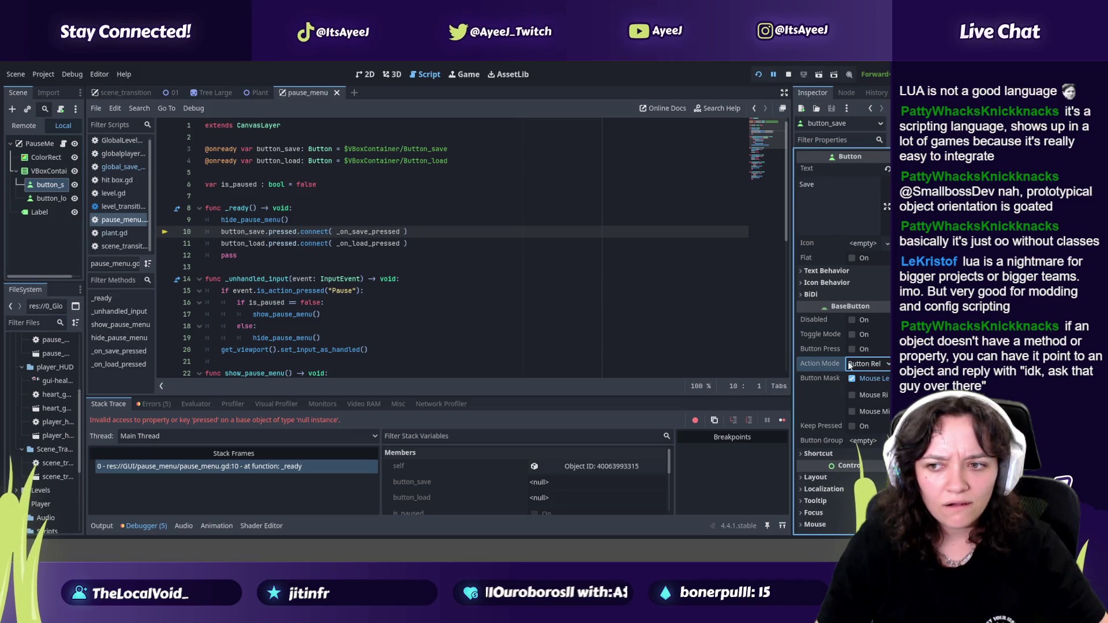
key("alt+Tab")
left_click(514, 237)
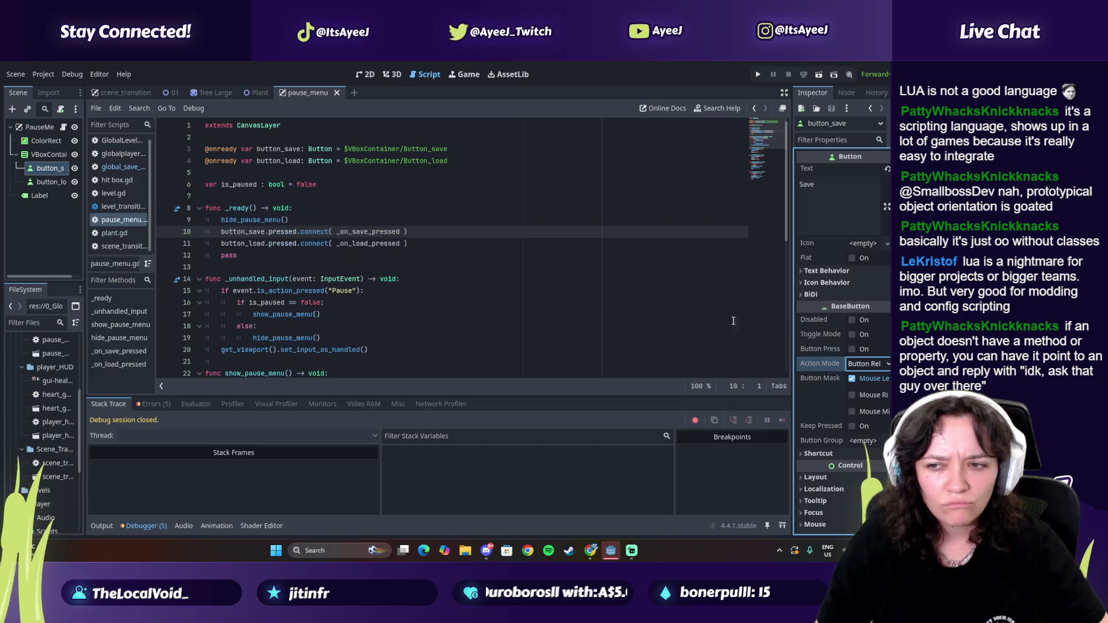
Step: Set Action Mode to Button Press on both button_save and button_load, then save the scene
left_click(865, 363)
left_click(863, 378)
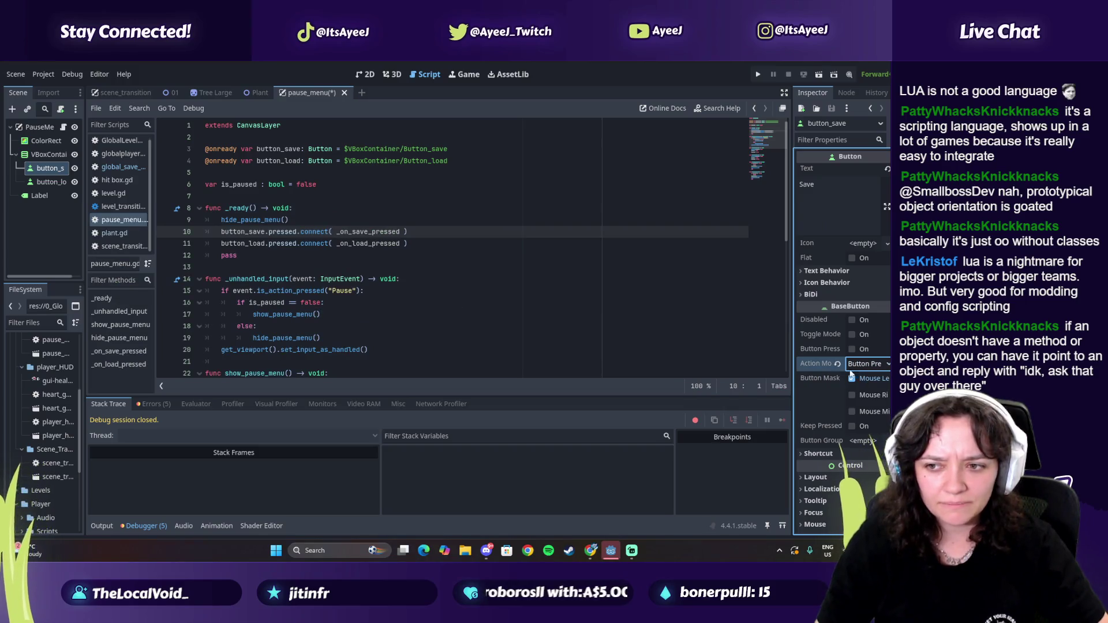
left_click(51, 181)
left_click(860, 363)
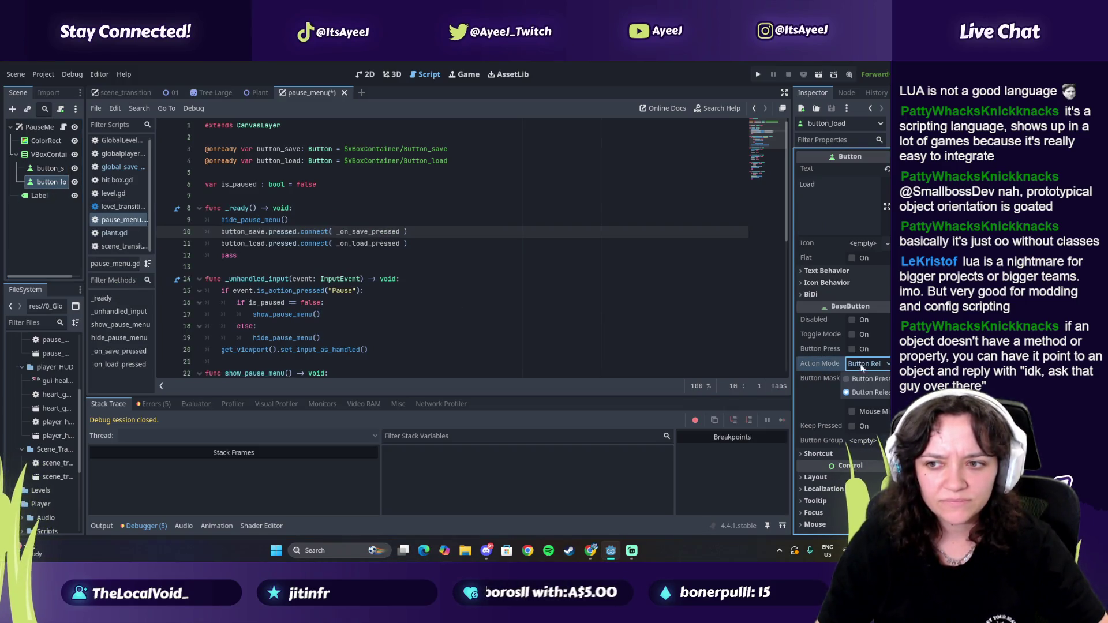
left_click(868, 378)
key("ctrl+s")
Step: Run the game again and close the crashed game window after the same error
left_click(759, 74)
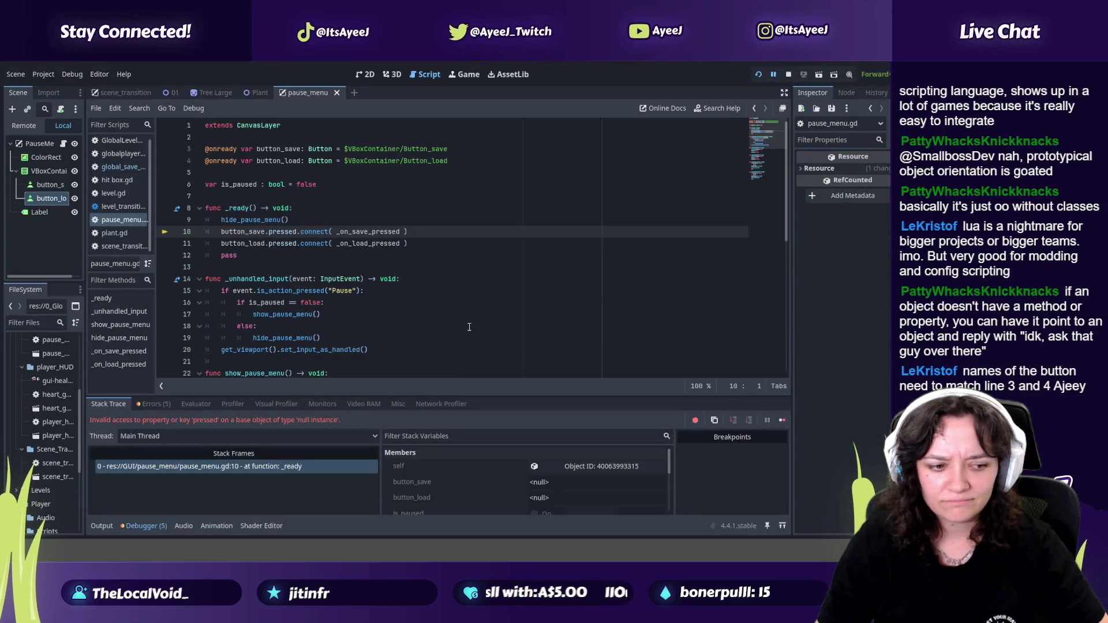
key("alt+Tab")
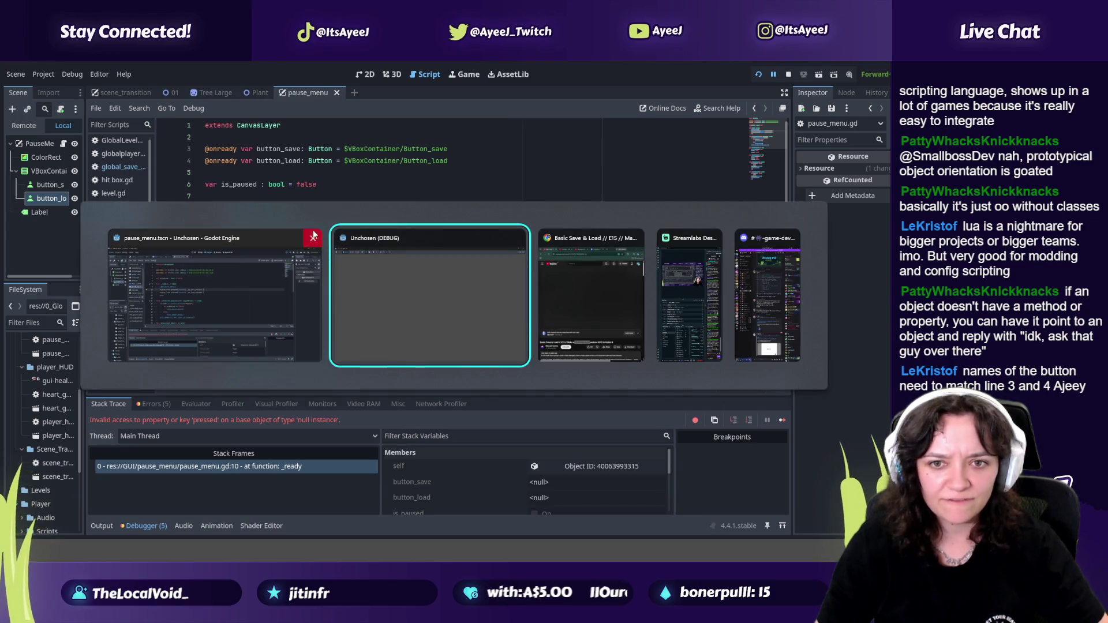
left_click(520, 237)
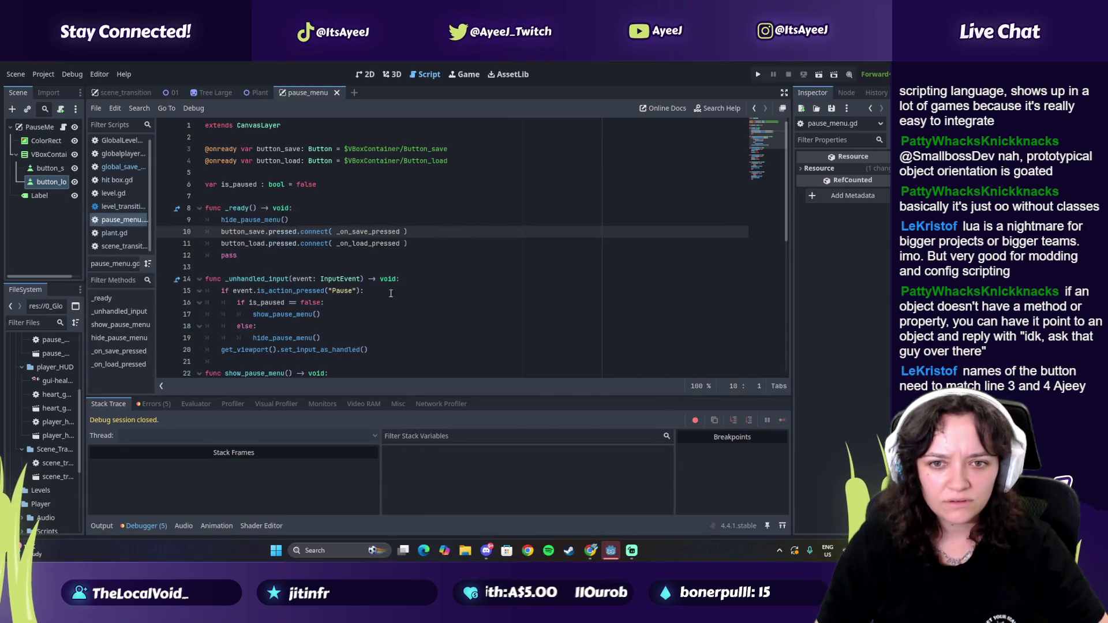
scroll(235, 158, "down", 1)
scroll(235, 158, "up", 1)
Step: Change the node paths on lines 3 and 4 to lowercase button_save and button_load
left_click(274, 149)
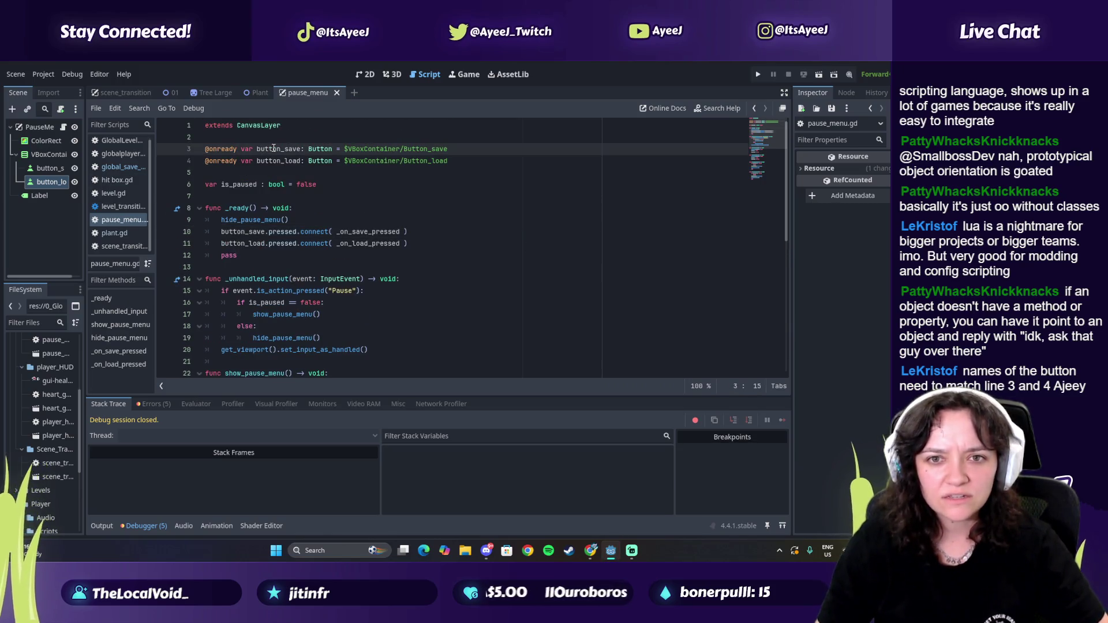
left_click_drag(274, 148, 312, 149)
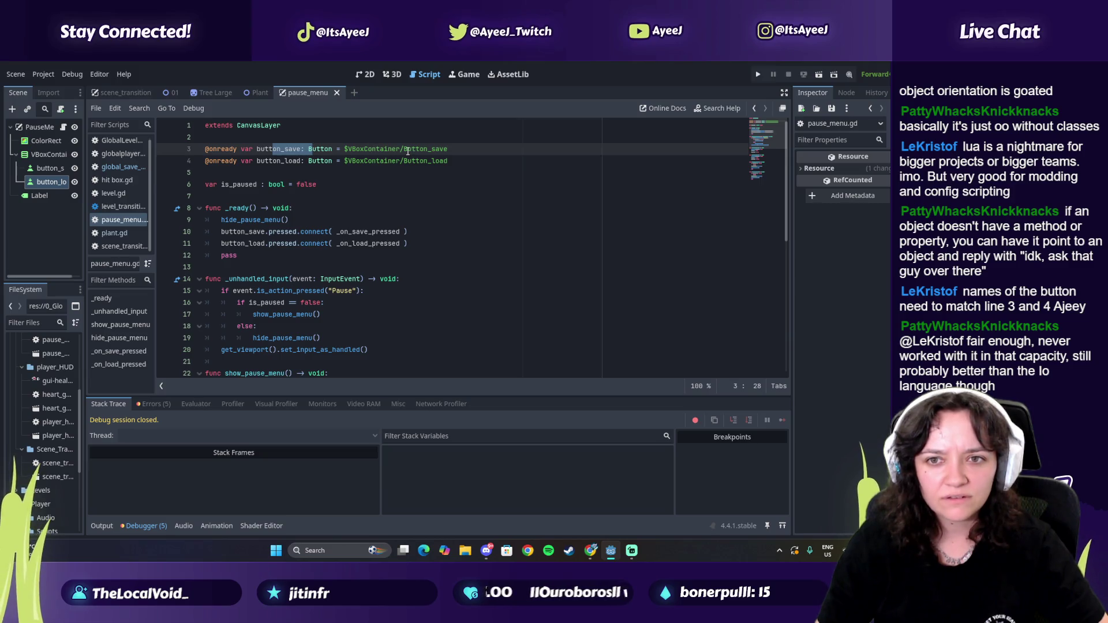
left_click(408, 149)
key("BackSpace")
type("b")
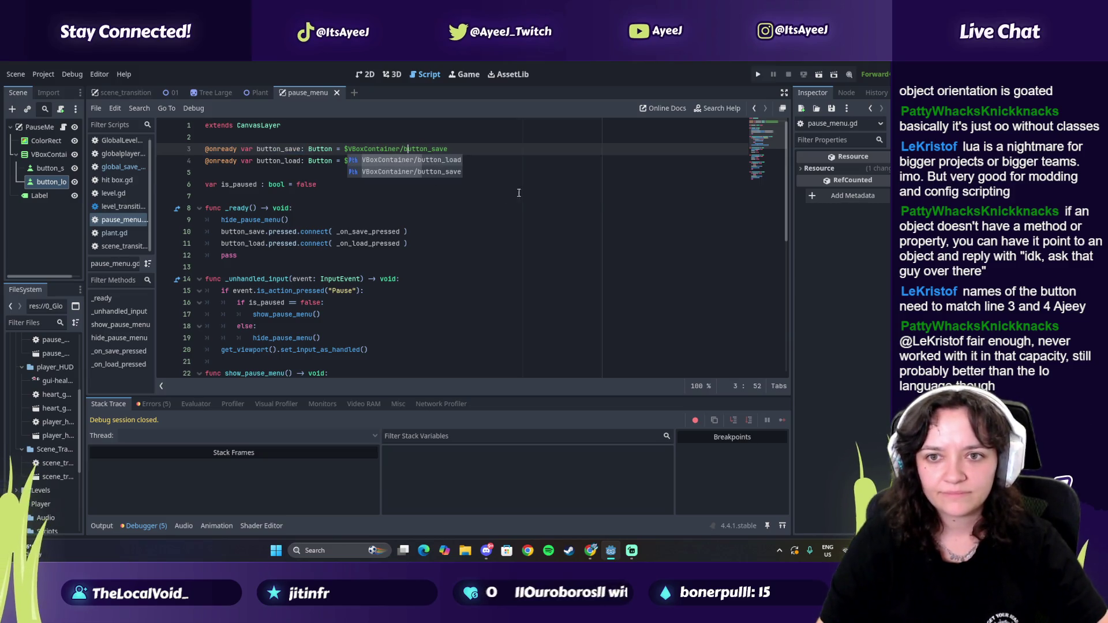
key("Escape")
key("Down")
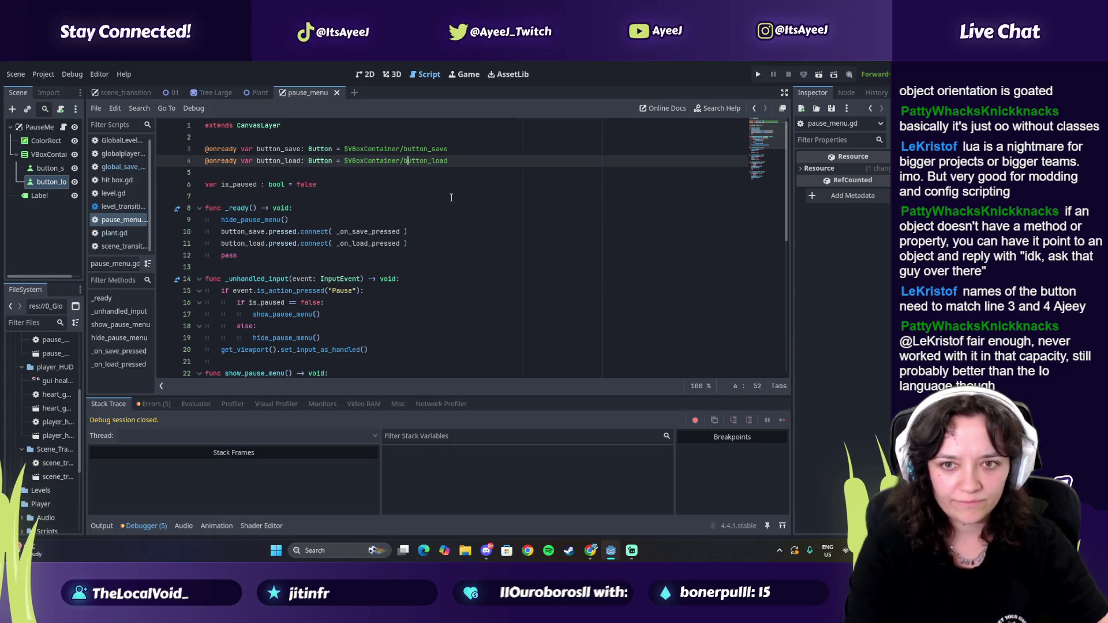
key("BackSpace")
type("b")
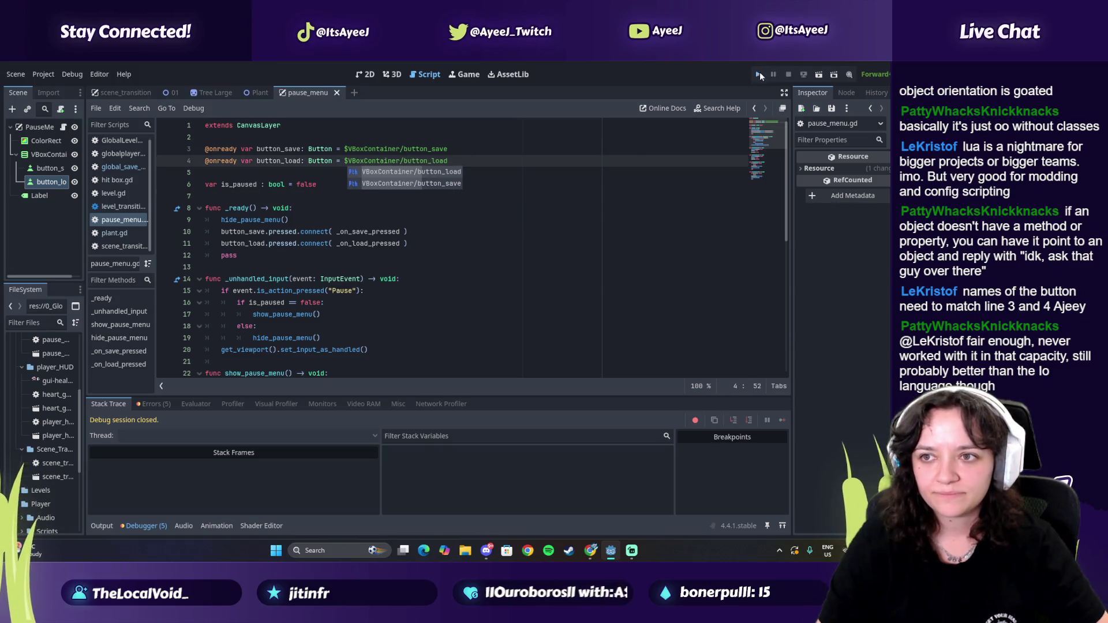
Step: Run the project and press Escape to reach the Paused menu
left_click(759, 74)
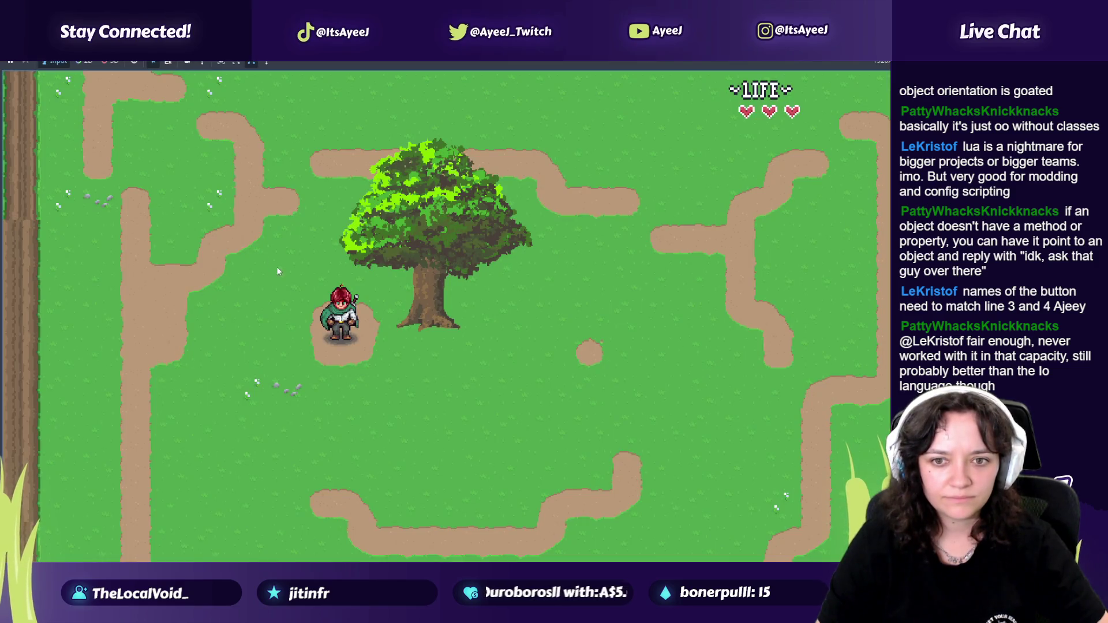
key("Escape")
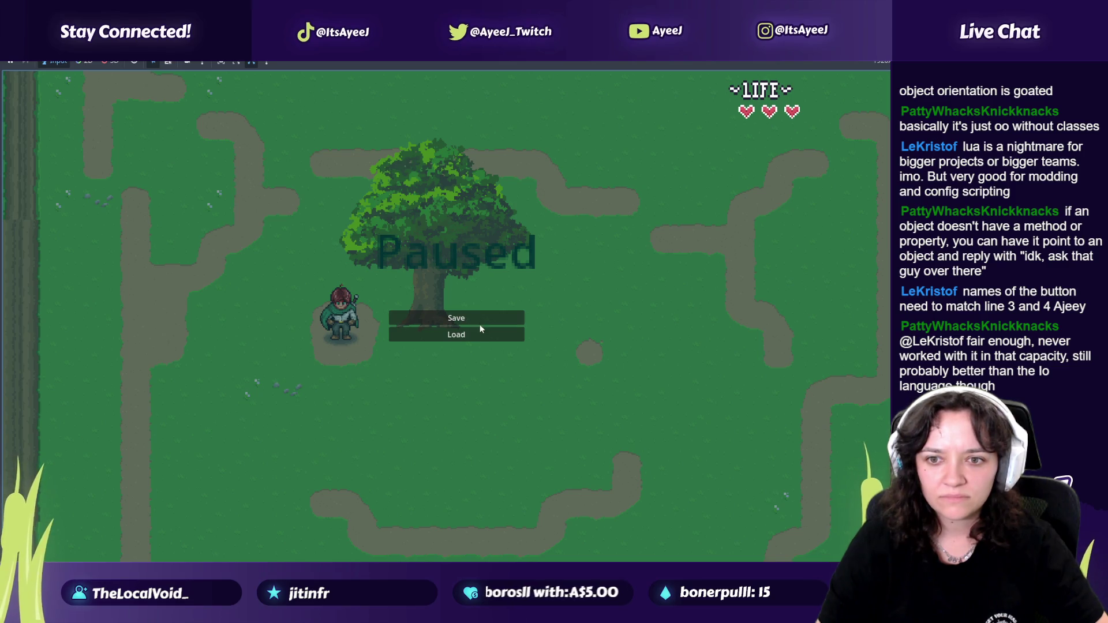
key("alt+Tab")
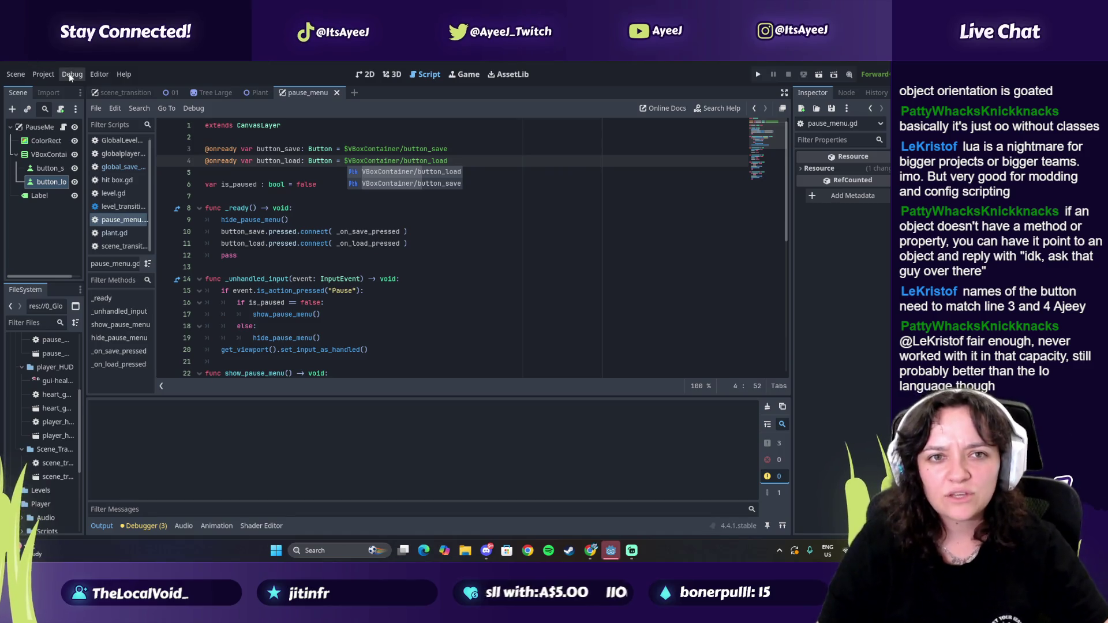
Step: Raise PauseMenu in the autoload list to sit second, right after LevelManager, then rerun the game
left_click(45, 75)
left_click(58, 88)
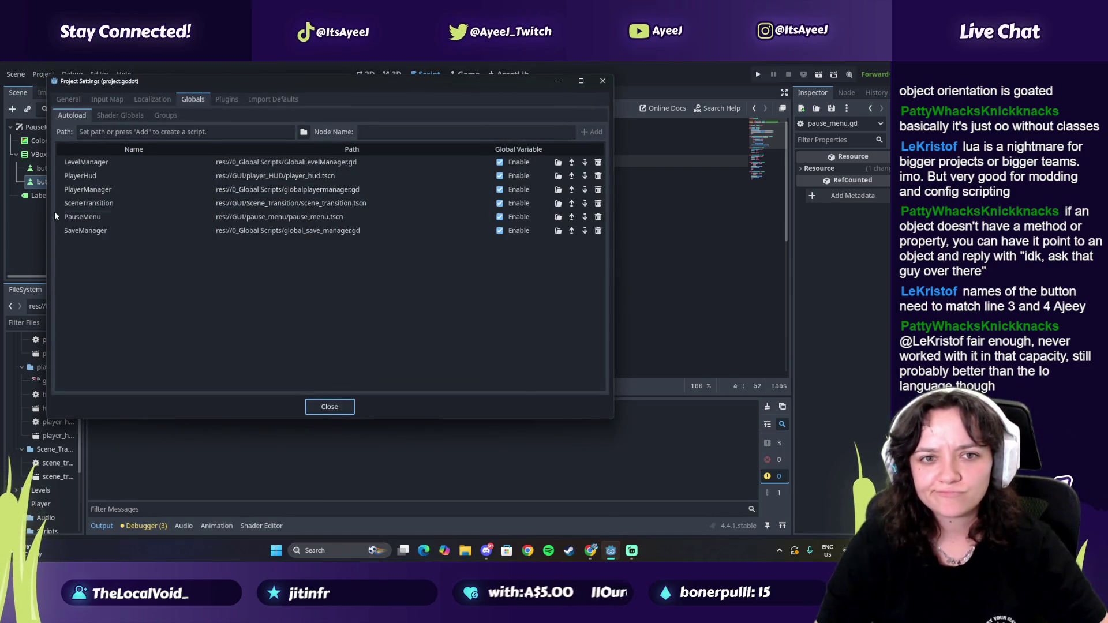
left_click(109, 217)
left_click(323, 216)
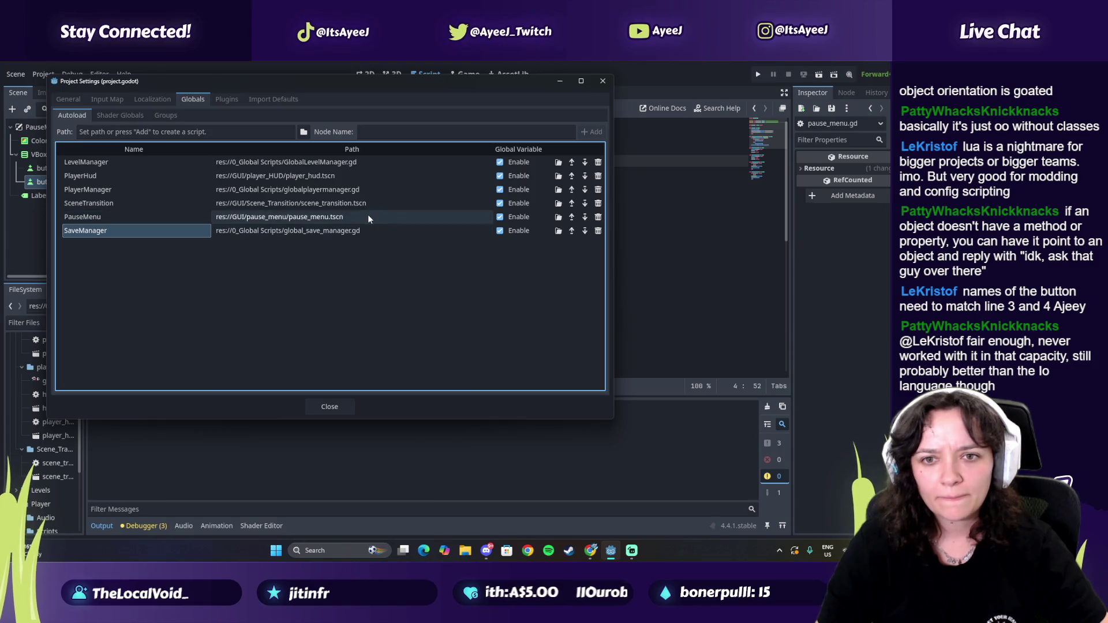
left_click(573, 217)
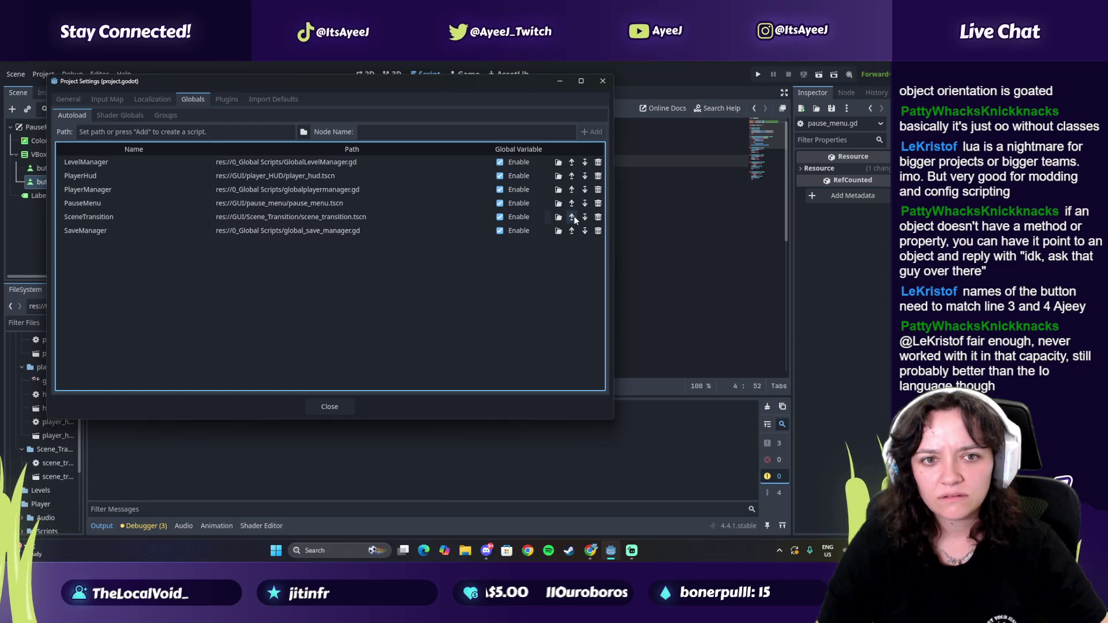
left_click(573, 217)
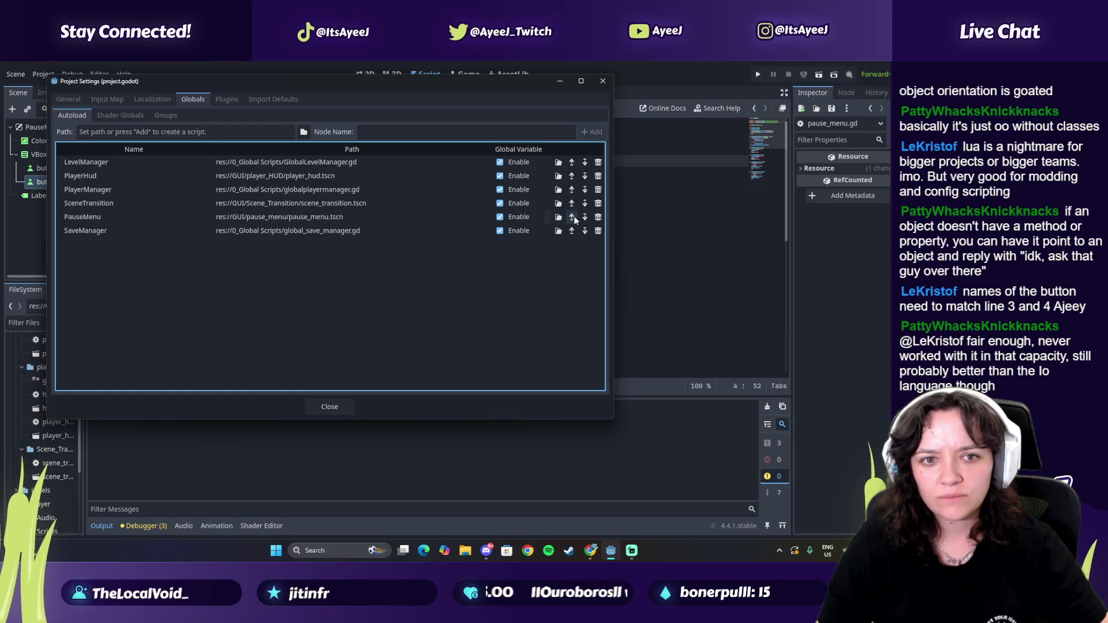
left_click(573, 217)
left_click(573, 201)
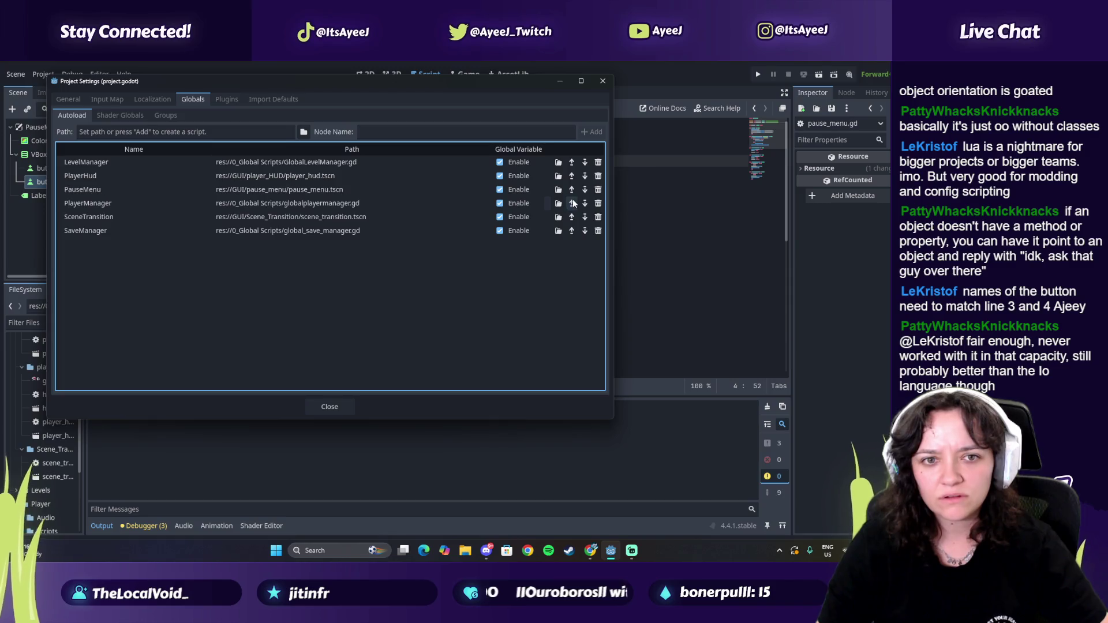
left_click(571, 190)
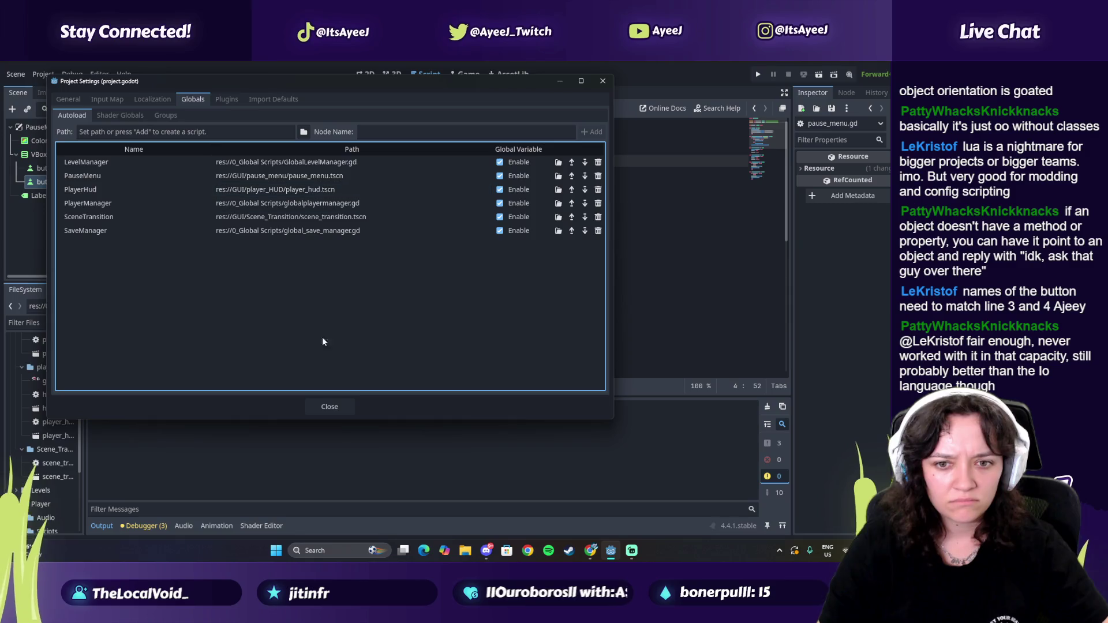
left_click(334, 407)
left_click(758, 76)
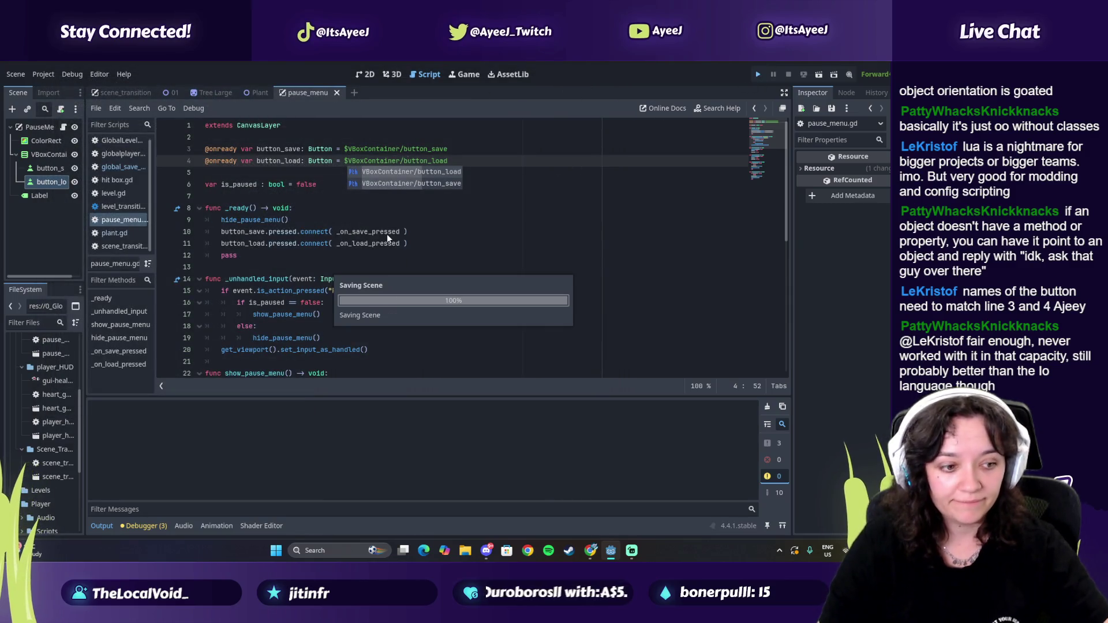
key("Escape")
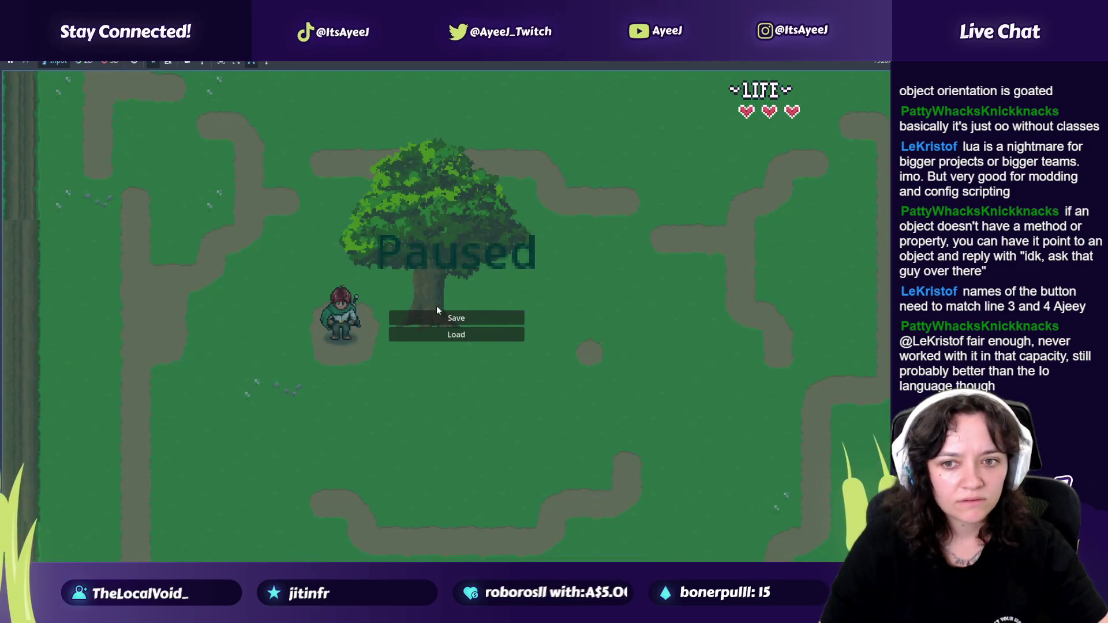
key("Escape")
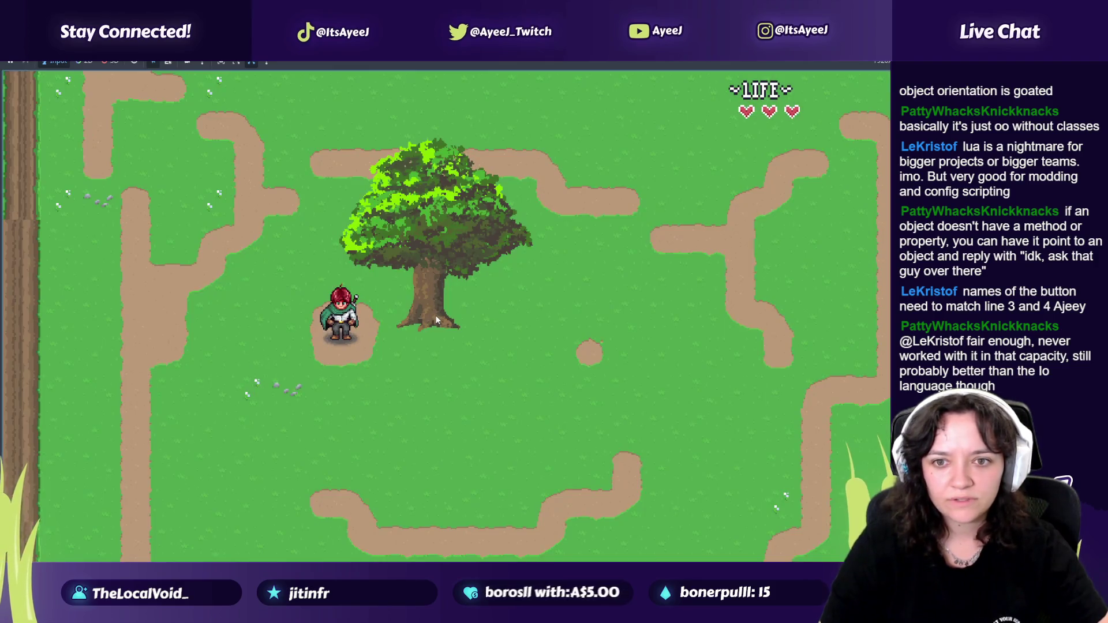
key("Escape")
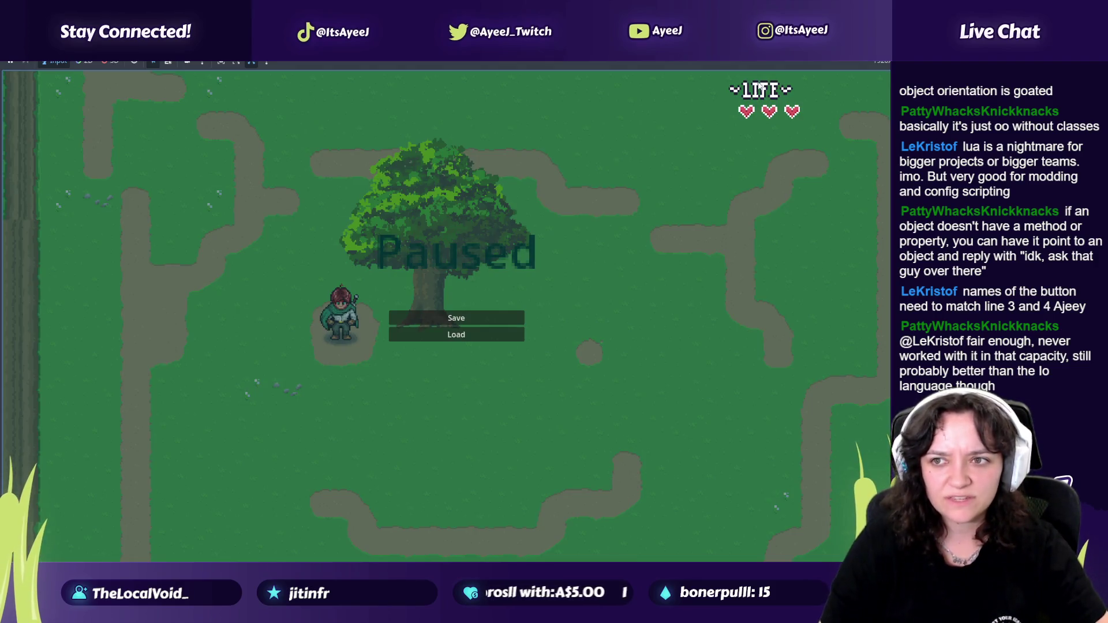
key("alt+Tab")
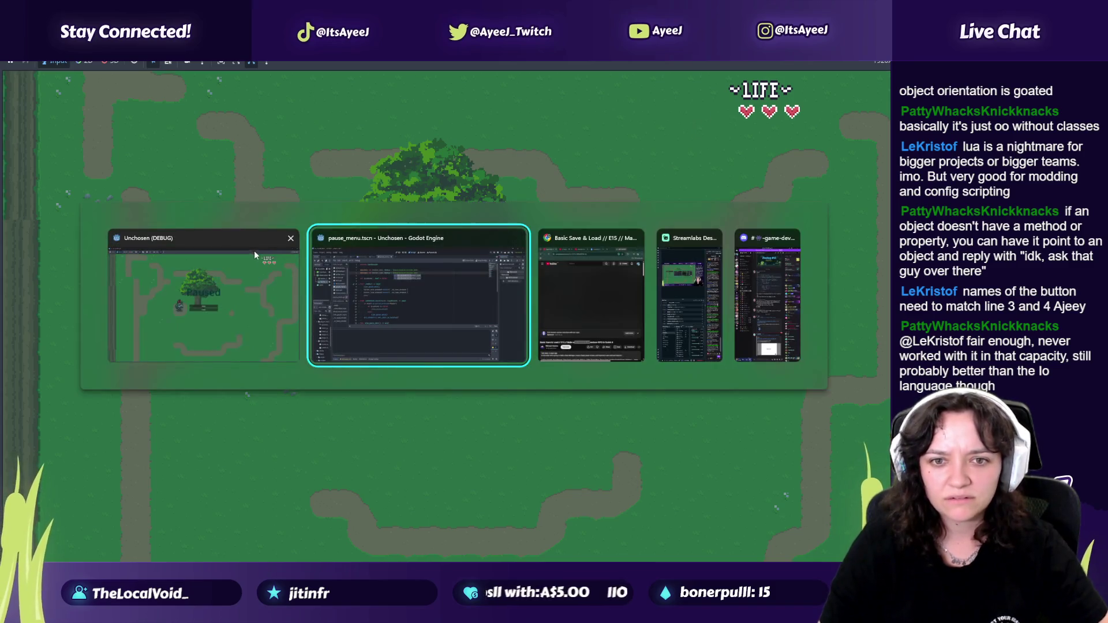
left_click(289, 240)
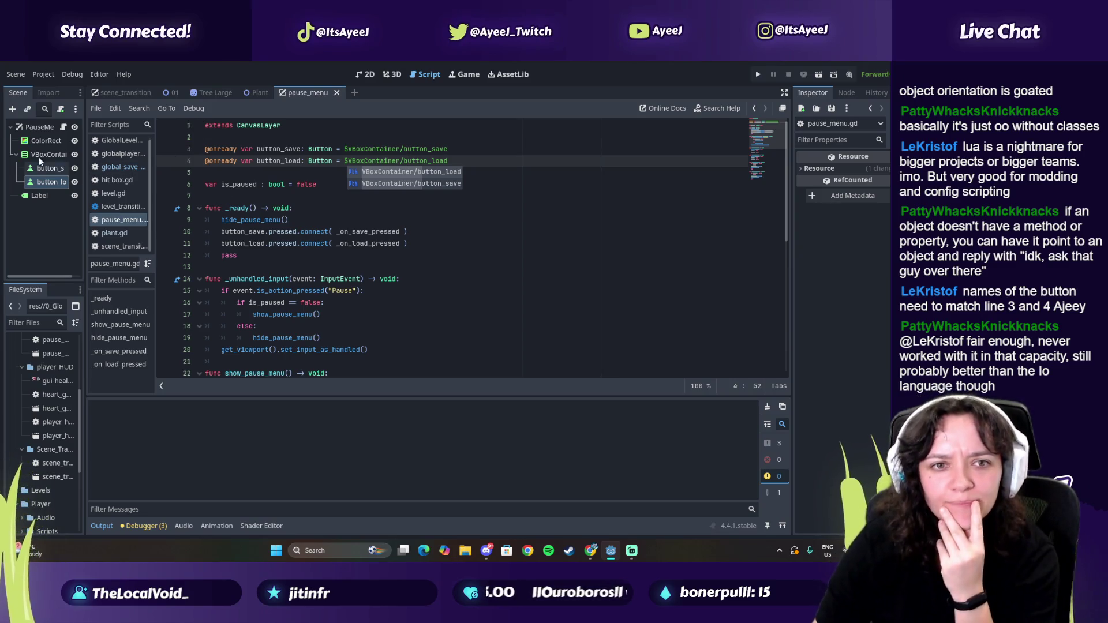
left_click(36, 75)
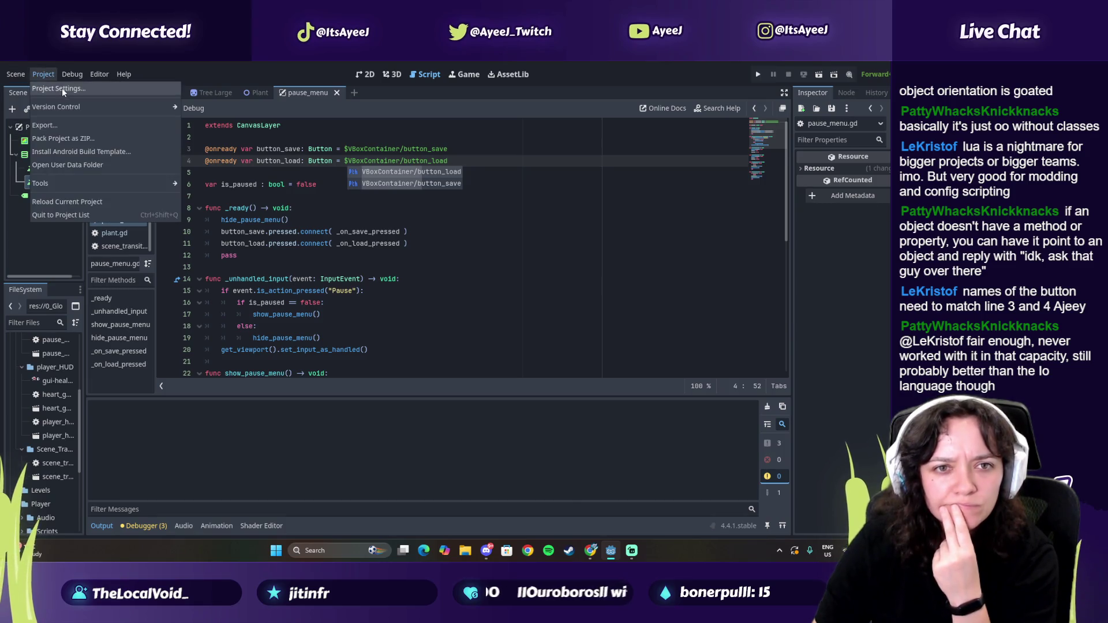
left_click(57, 88)
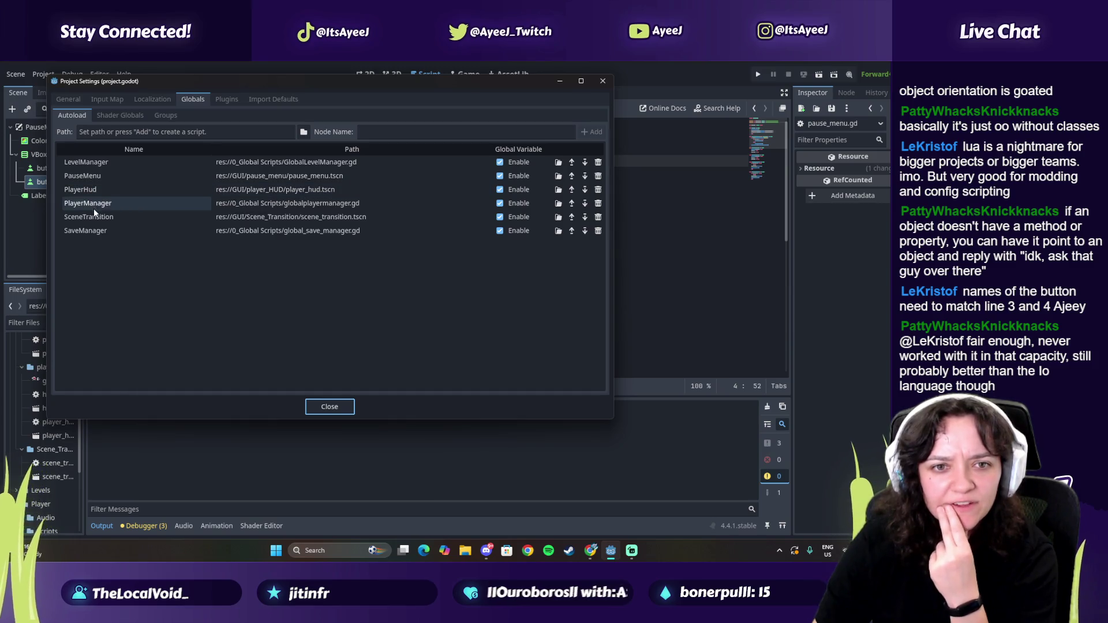
left_click(239, 189)
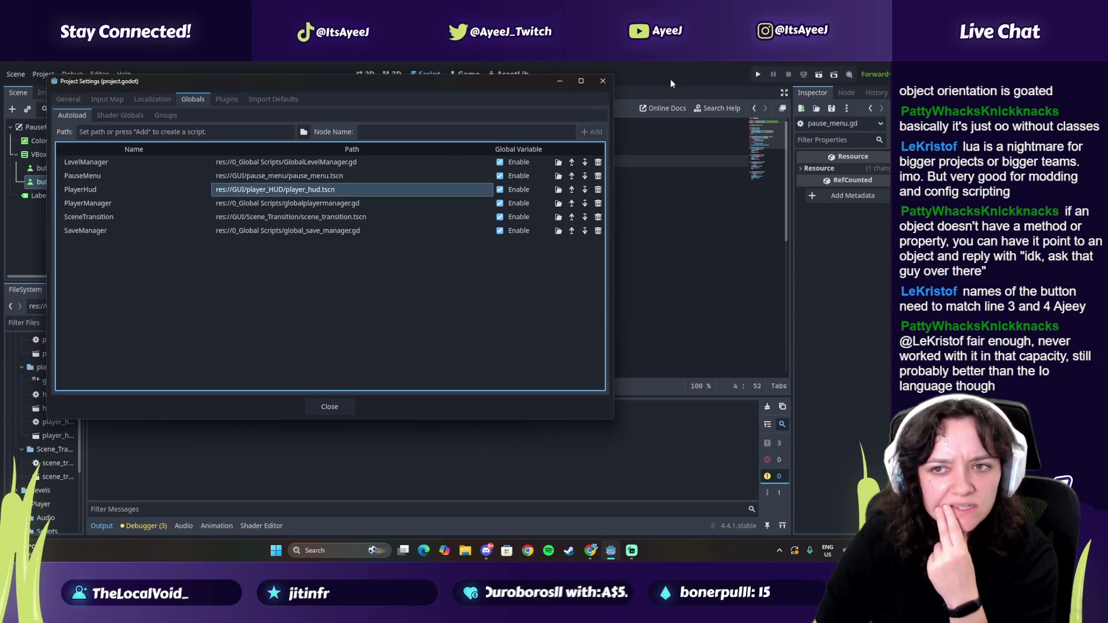
left_click(248, 175)
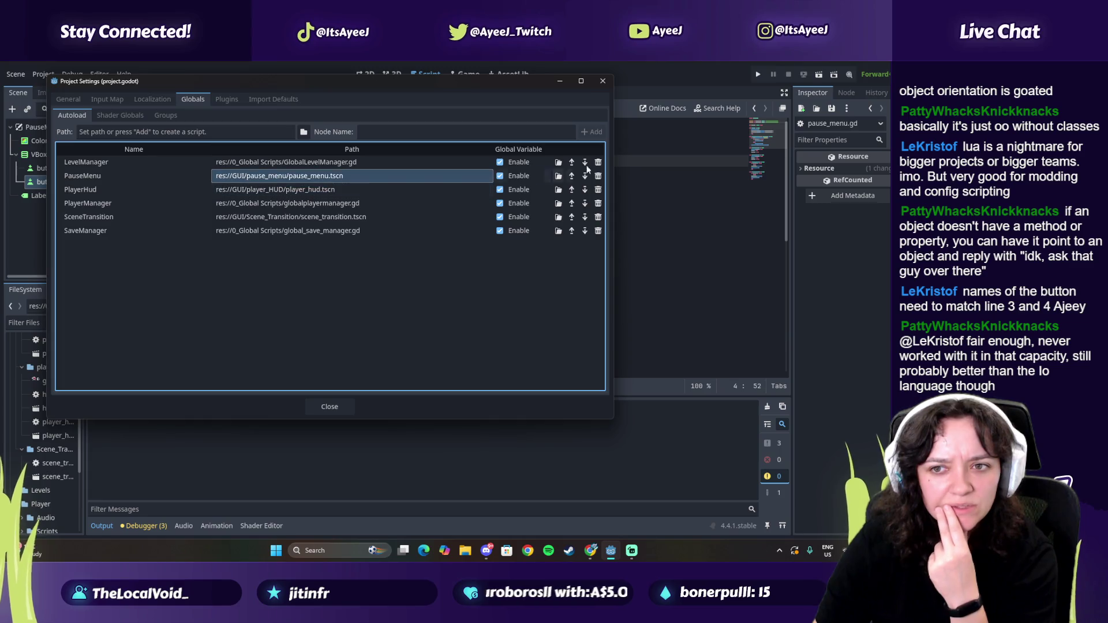
left_click(602, 81)
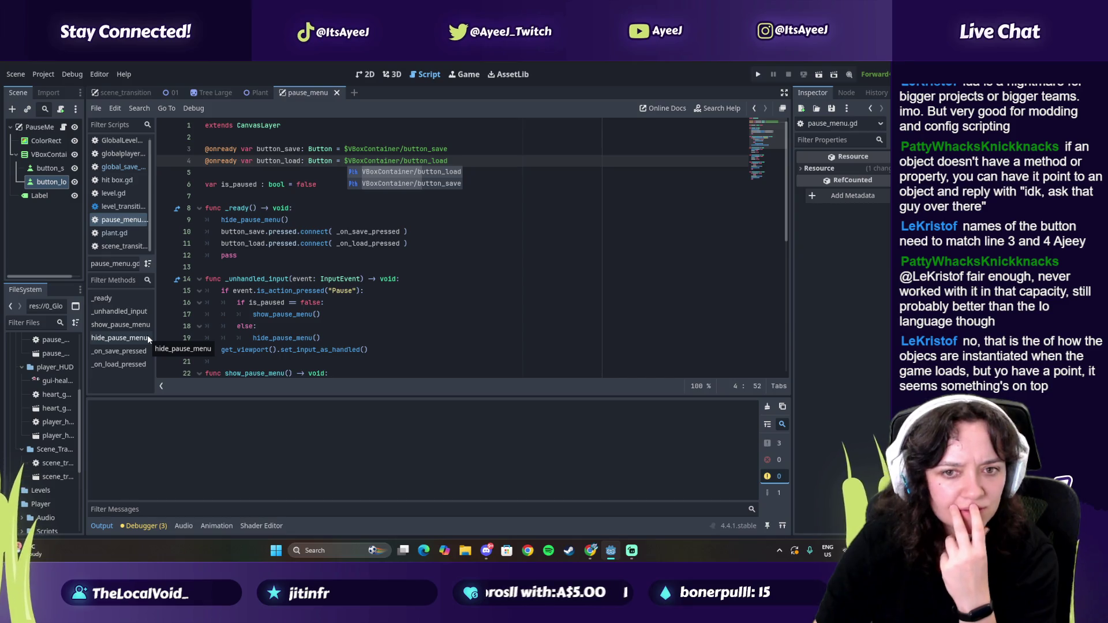
left_click_drag(45, 140, 33, 204)
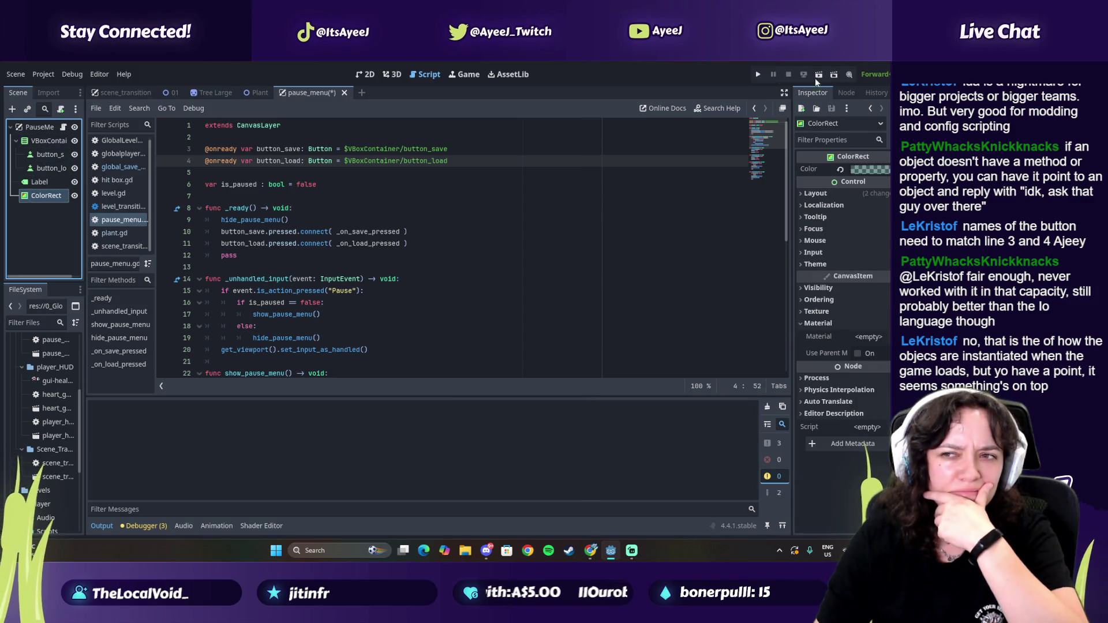
left_click(759, 77)
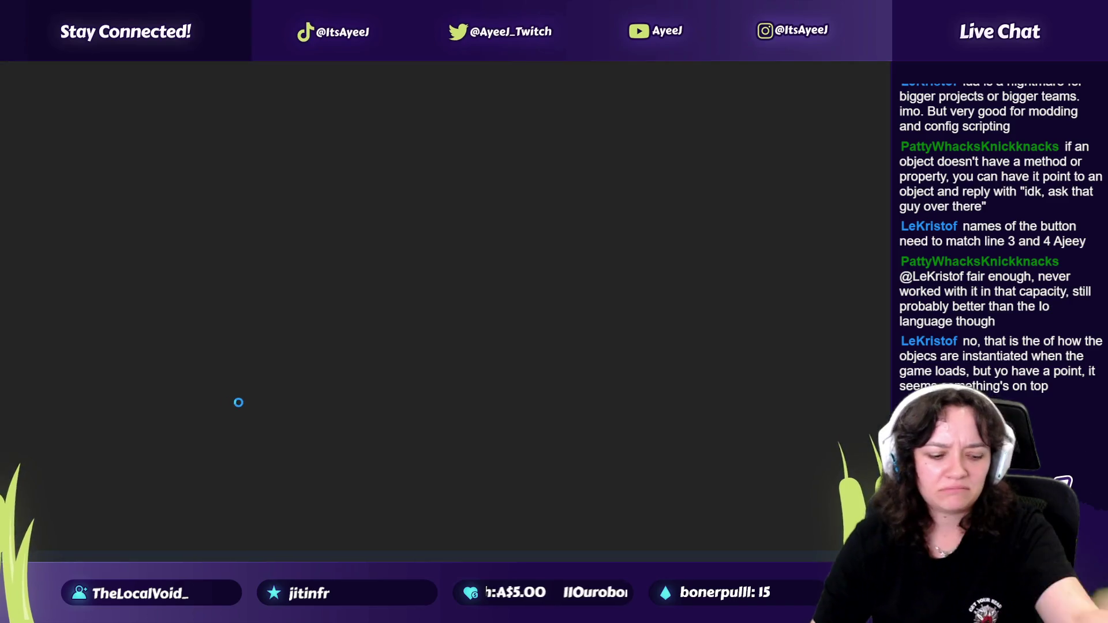
key("Escape")
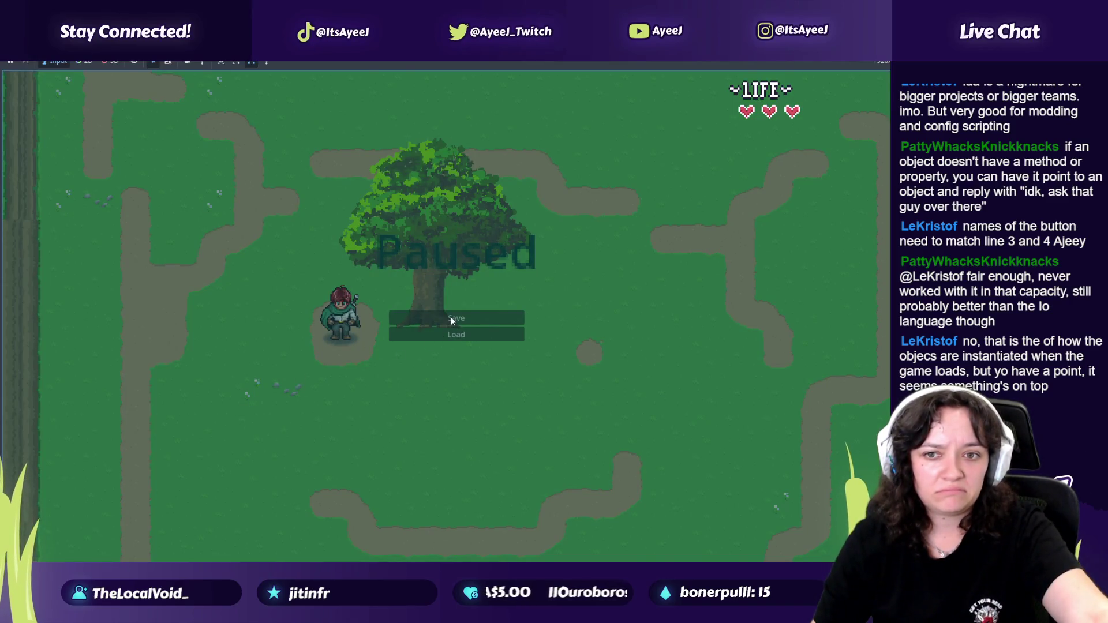
left_click(460, 319)
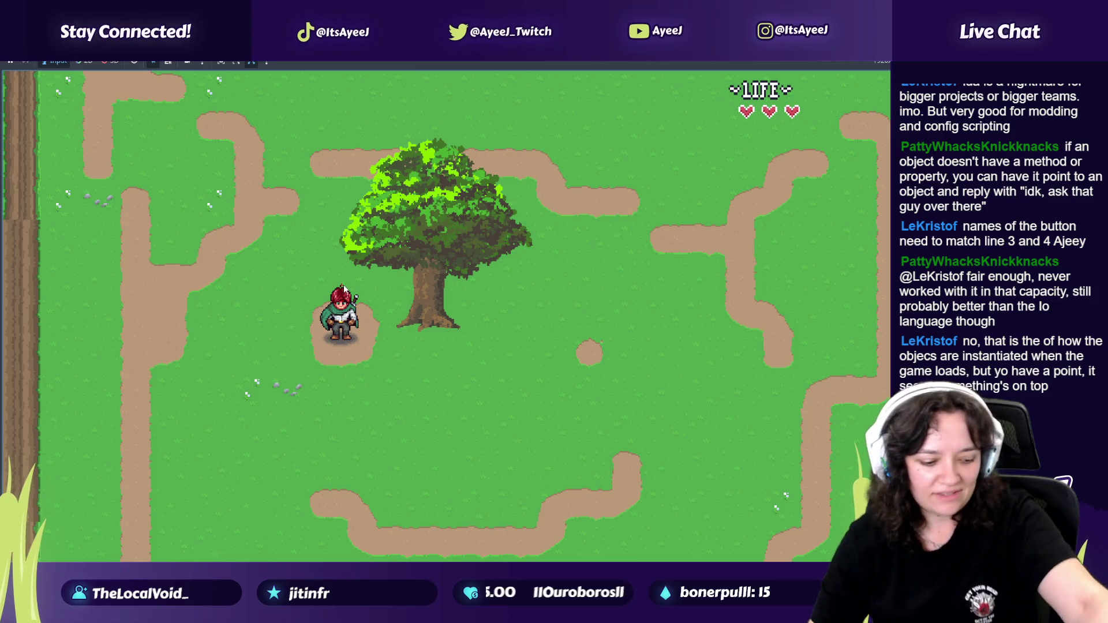
key("alt+Tab")
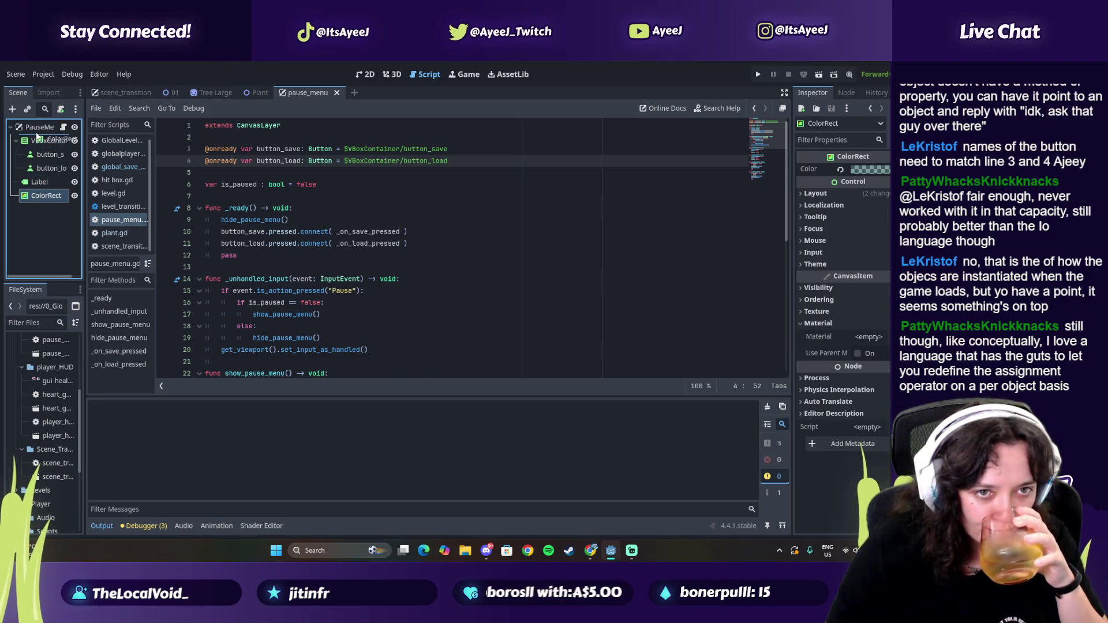
Step: Drag ColorRect to be PauseMenu's first child and bring up the YouTube tutorial
left_click_drag(37, 136, 37, 135)
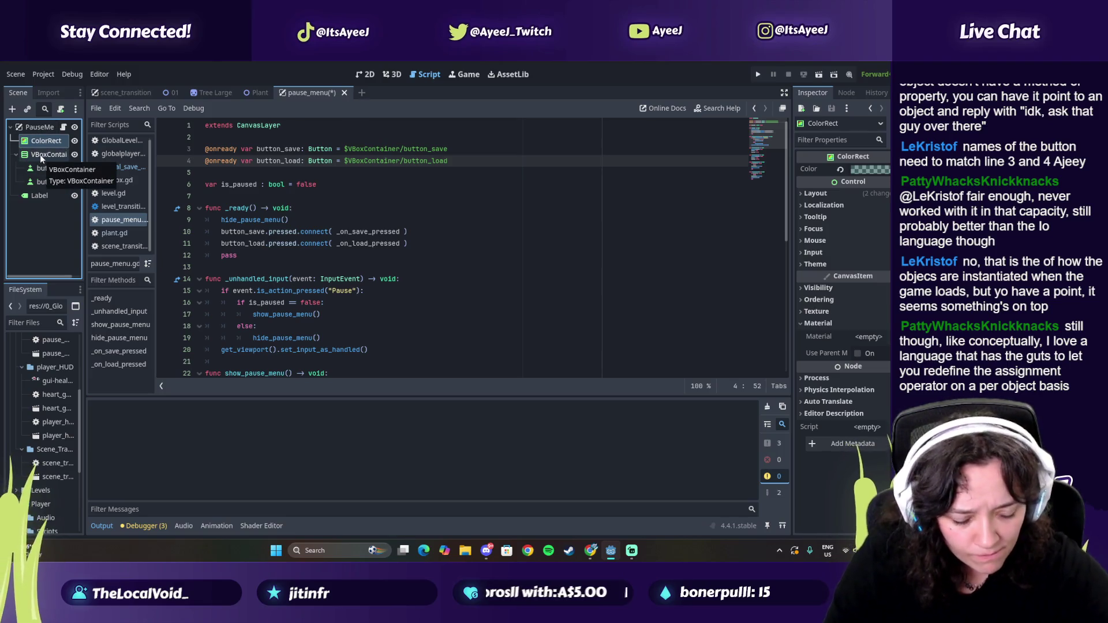
key("alt+Tab")
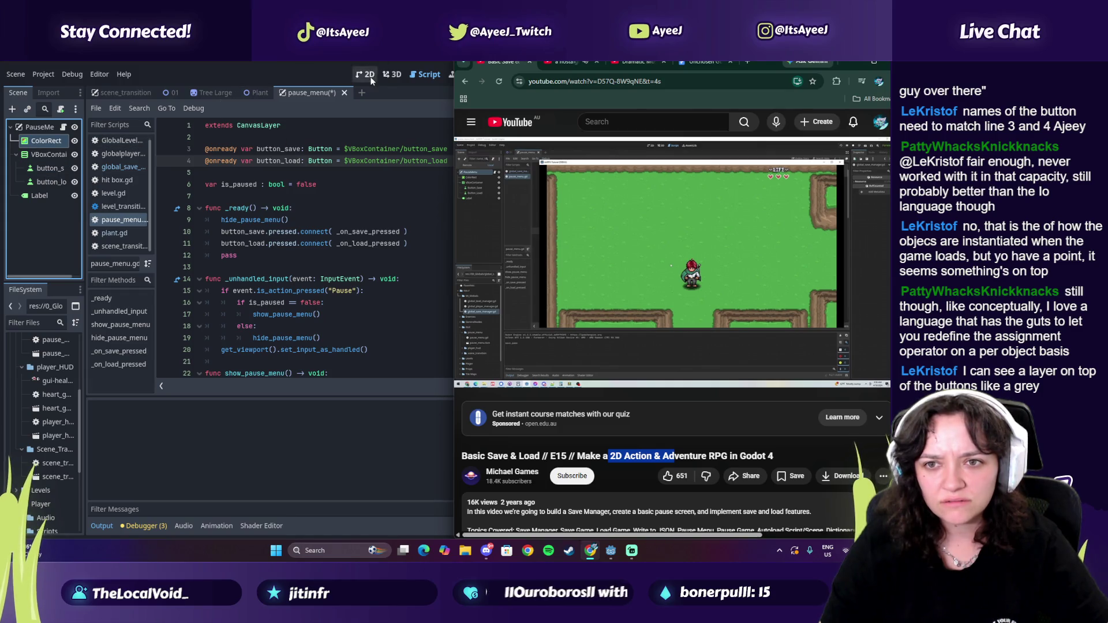
Step: View pause_menu in 2D, toggle ColorRect's visibility to compare, and expand its Ordering settings
left_click(365, 74)
scroll(346, 248, "up", 4)
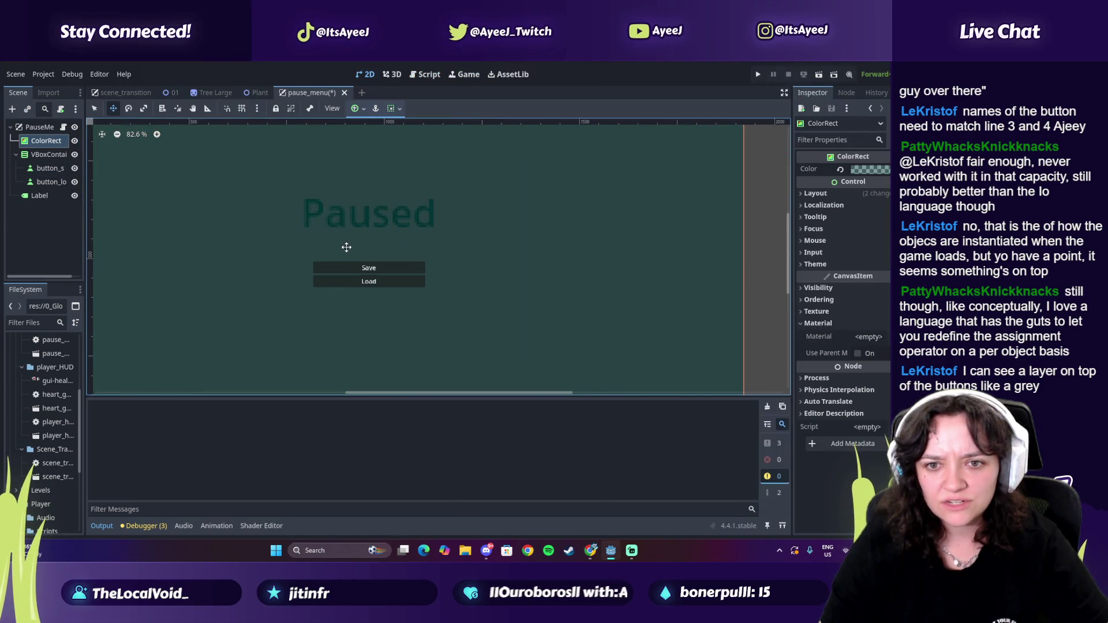
left_click(75, 141)
left_click(74, 140)
left_click(75, 141)
left_click(74, 141)
left_click(74, 140)
left_click(74, 141)
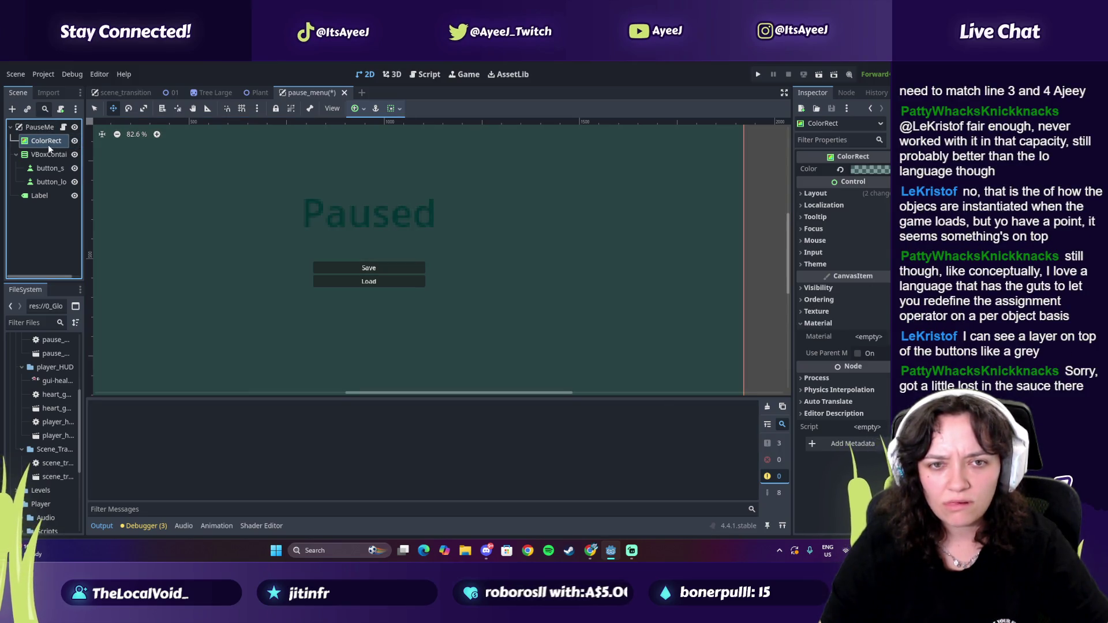
left_click(819, 300)
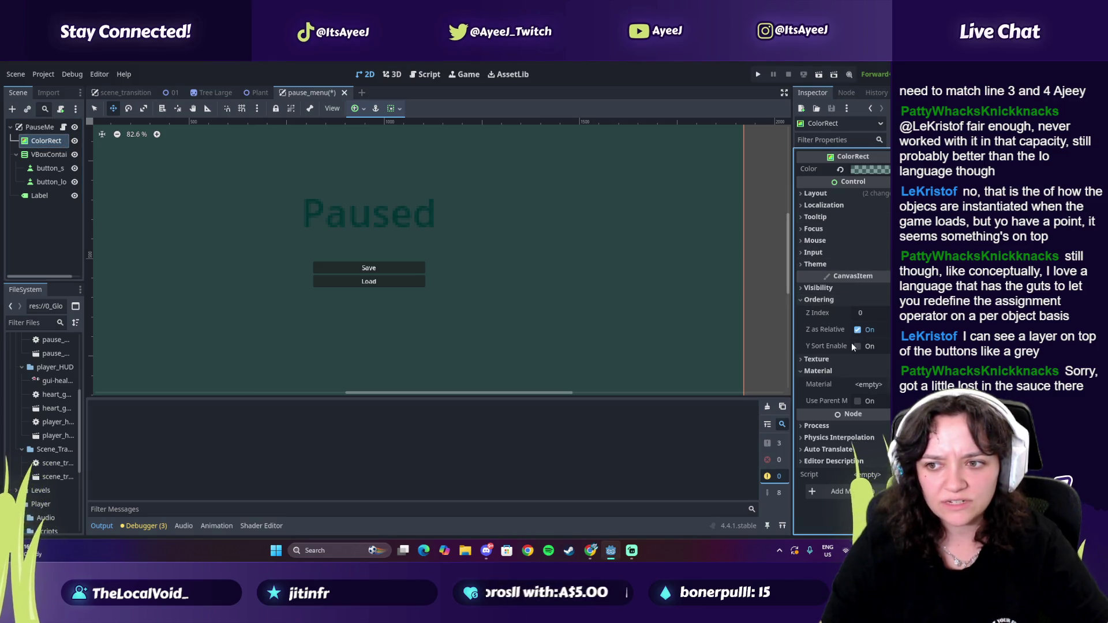
Step: Drag ColorRect below the other nodes, undo it back to first child, and rerun the game
left_click_drag(41, 142, 46, 200)
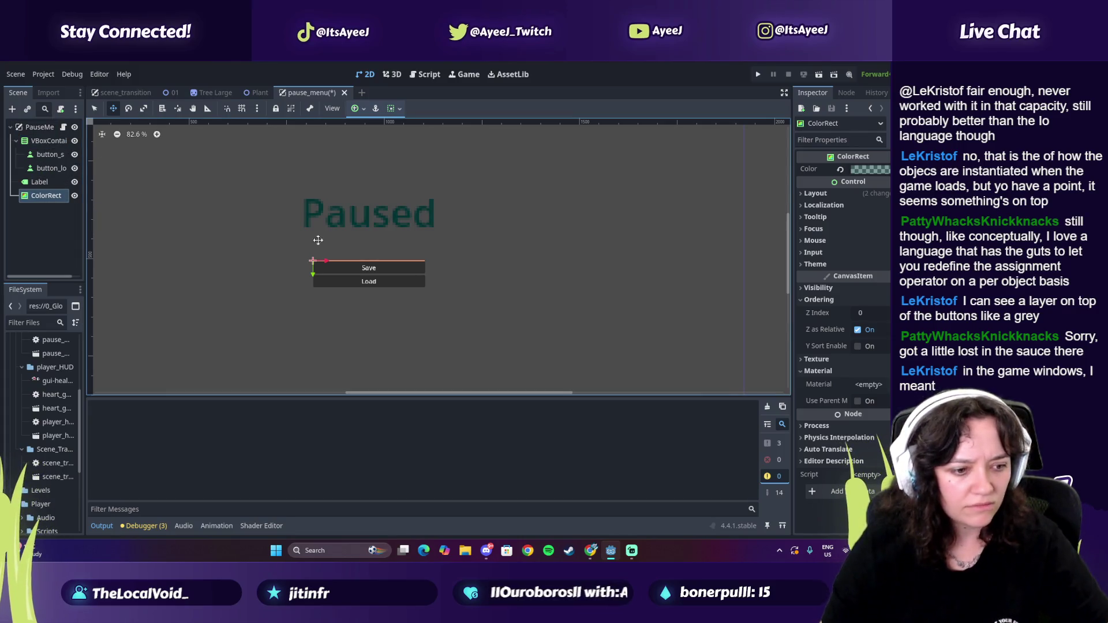
key("ctrl+z")
key("ctrl+z")
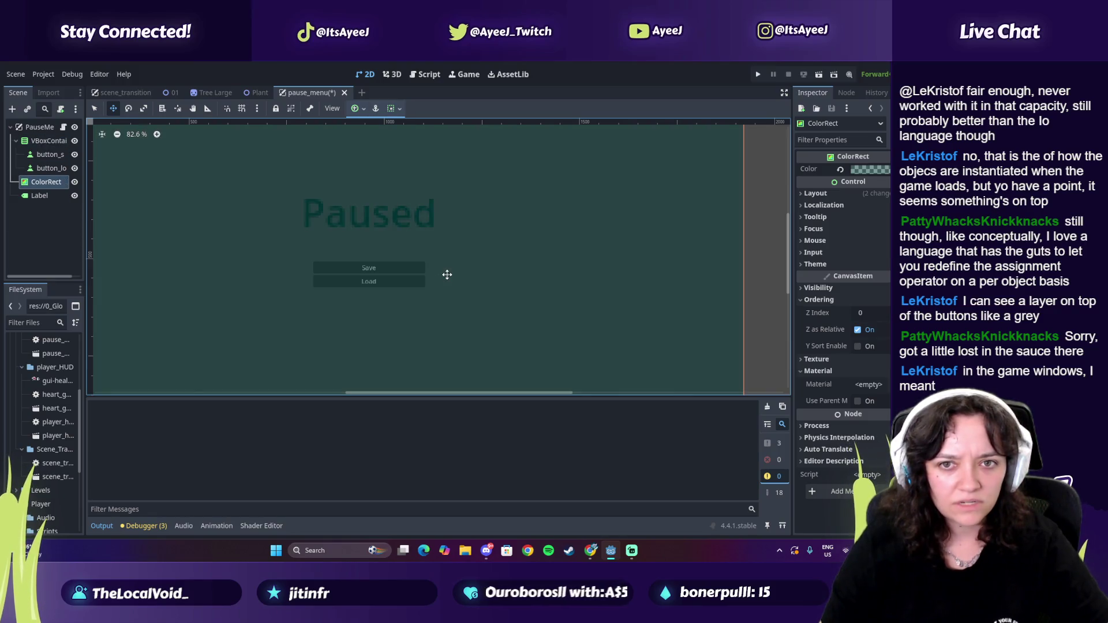
key("ctrl+z")
key("ctrl+z")
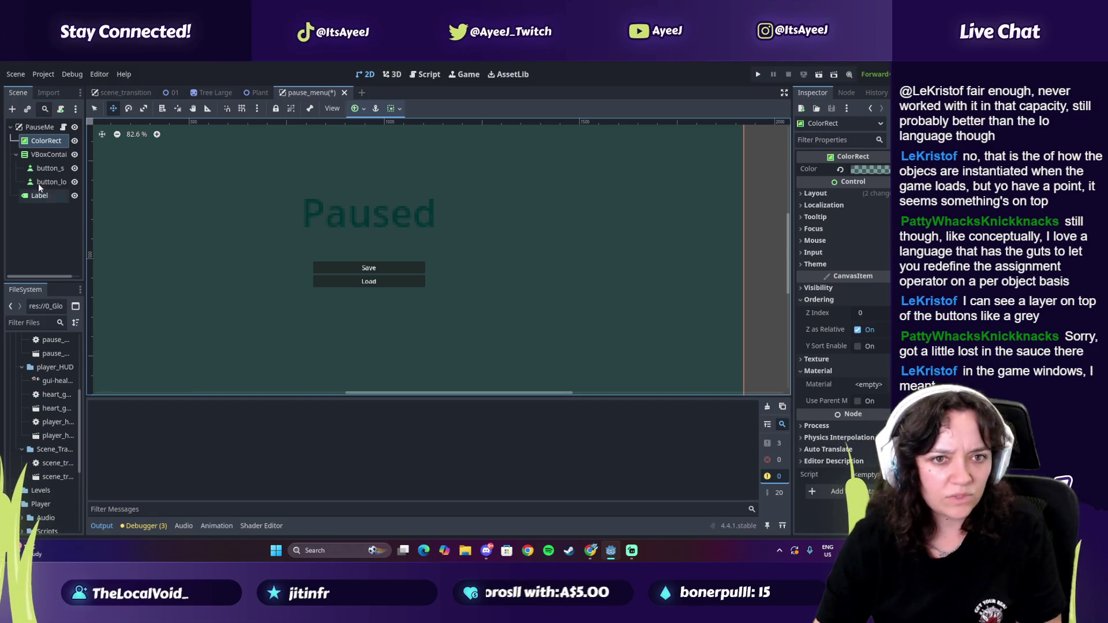
left_click(49, 168)
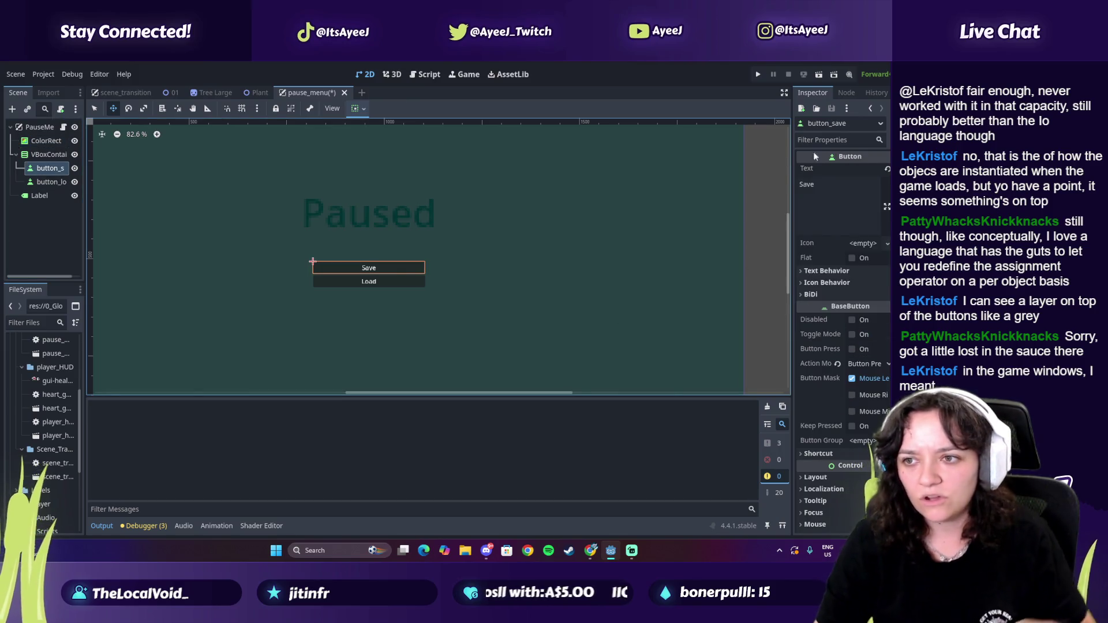
left_click(763, 73)
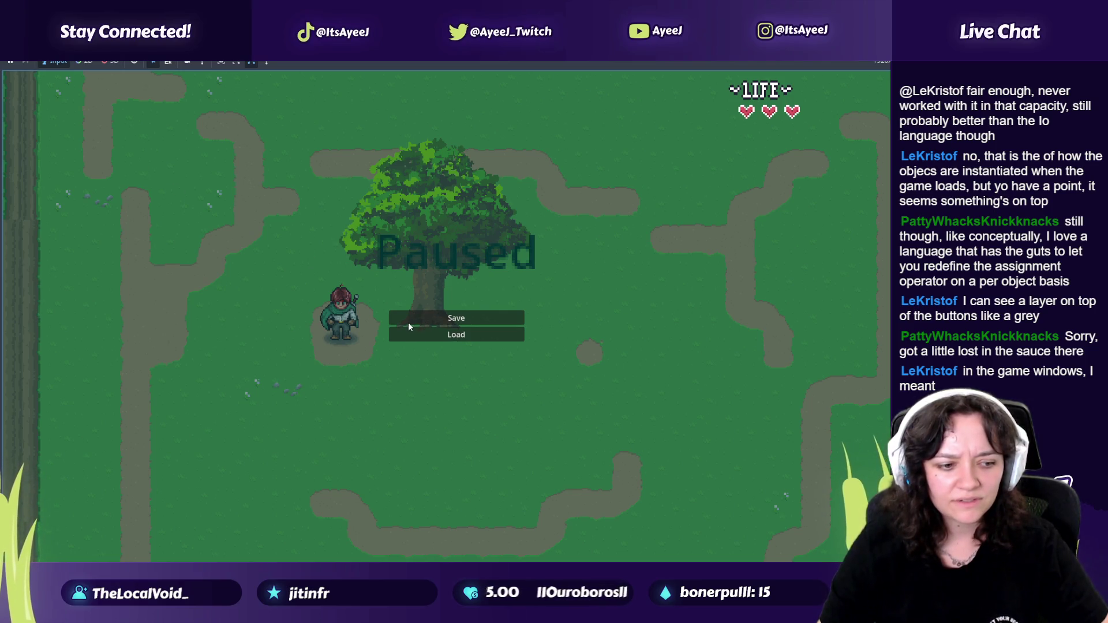
Step: Close the running game window and pause the tutorial video in the browser
key("alt+Tab")
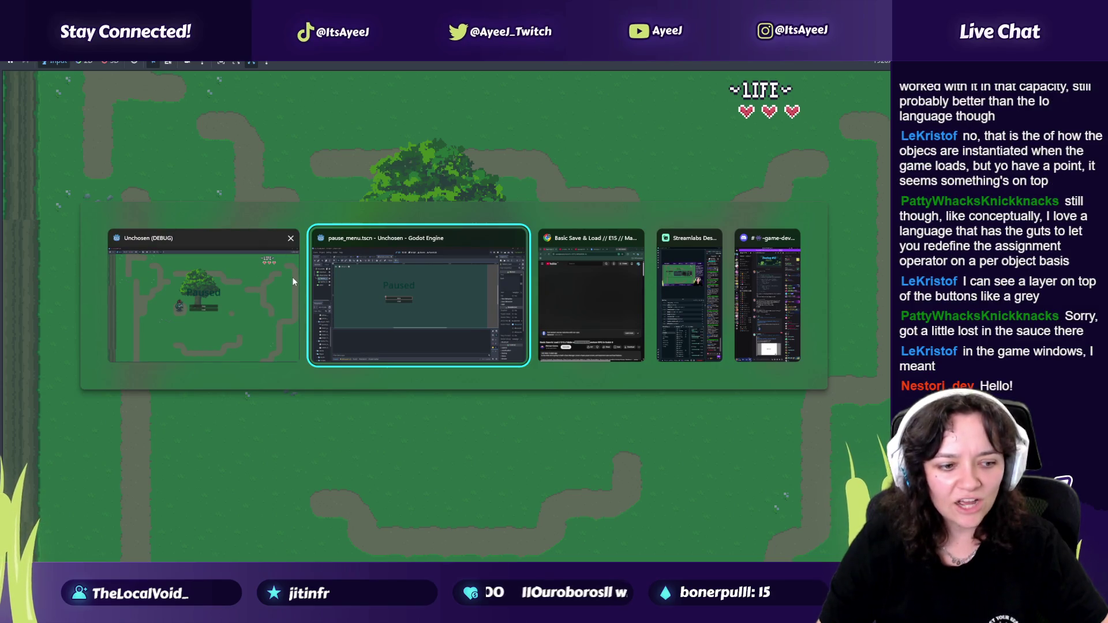
left_click(291, 239)
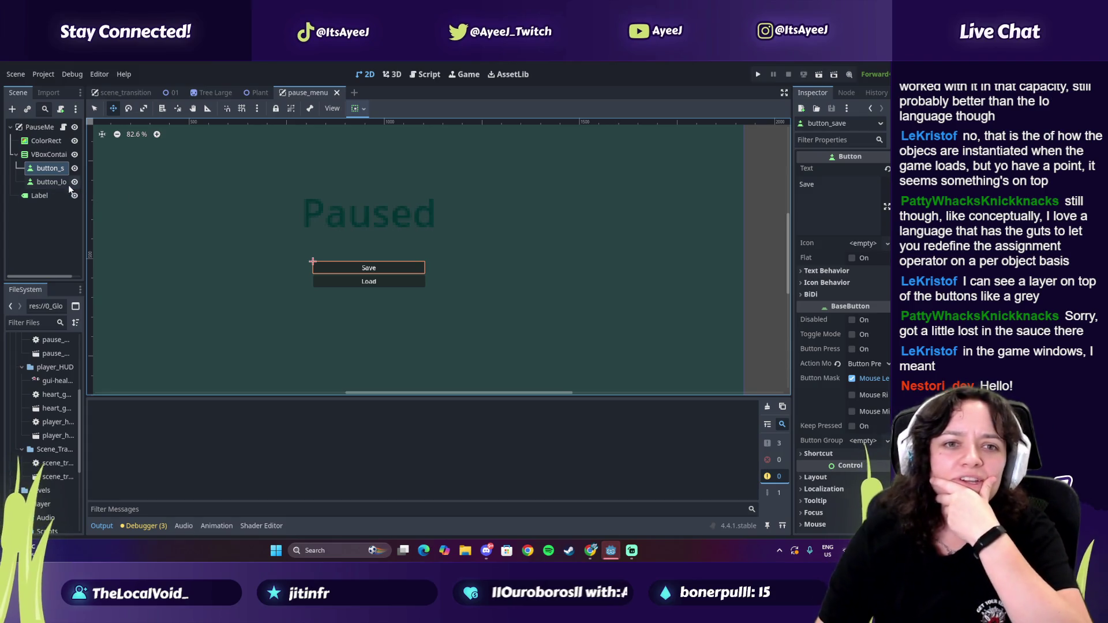
left_click(590, 554)
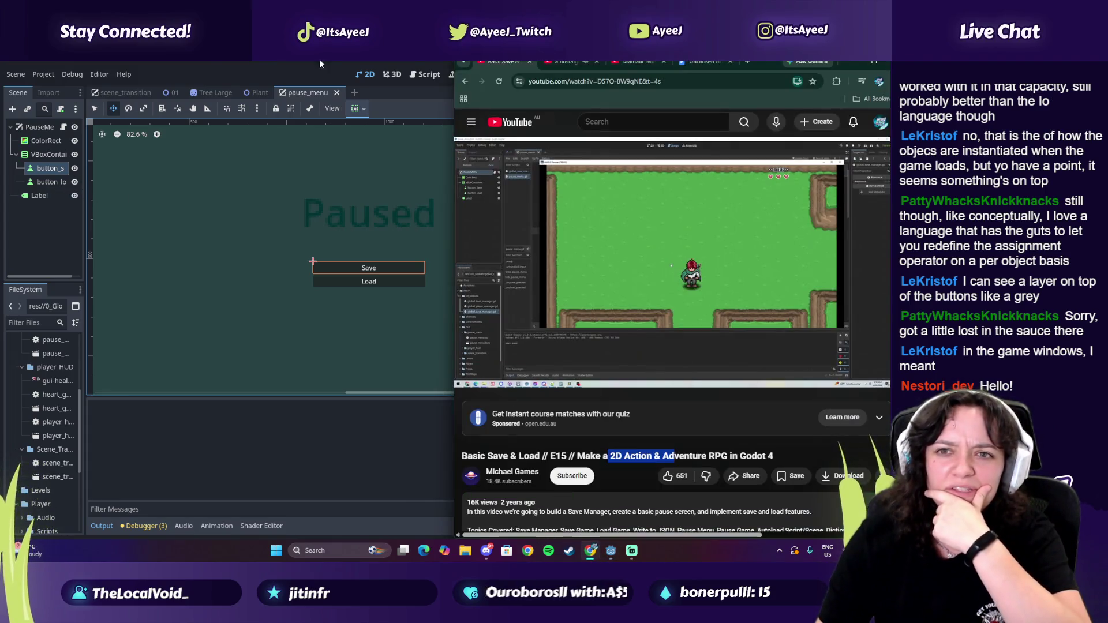
key("space")
key("space")
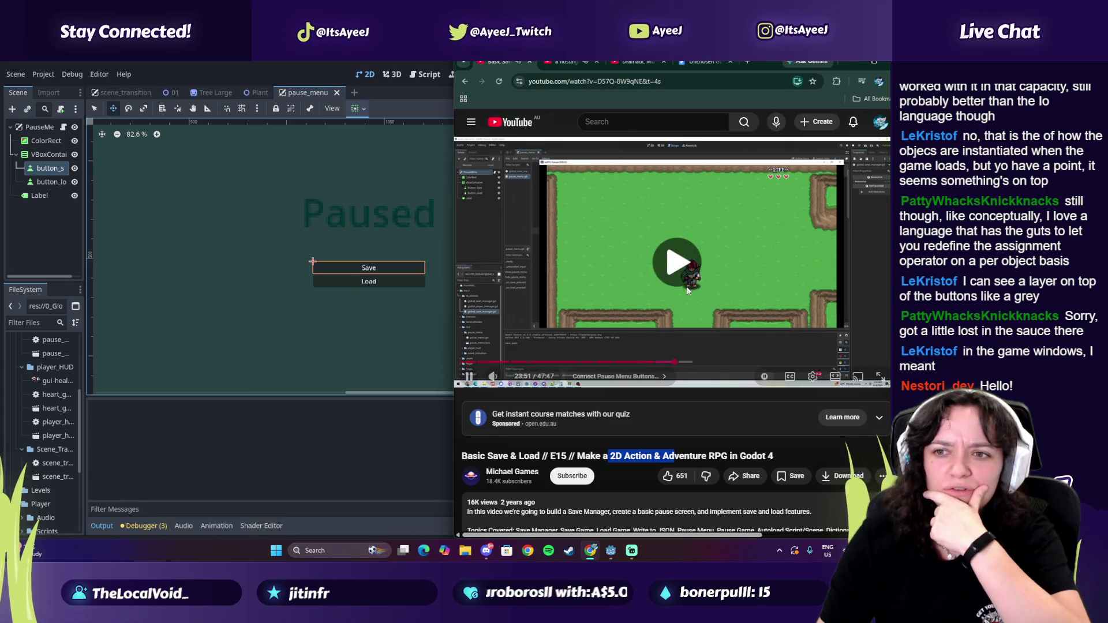
Step: Stop the nostalgic Pokemon music, lower the Dramatic Music tab's volume, and return to Godot
left_click(619, 62)
left_click(573, 61)
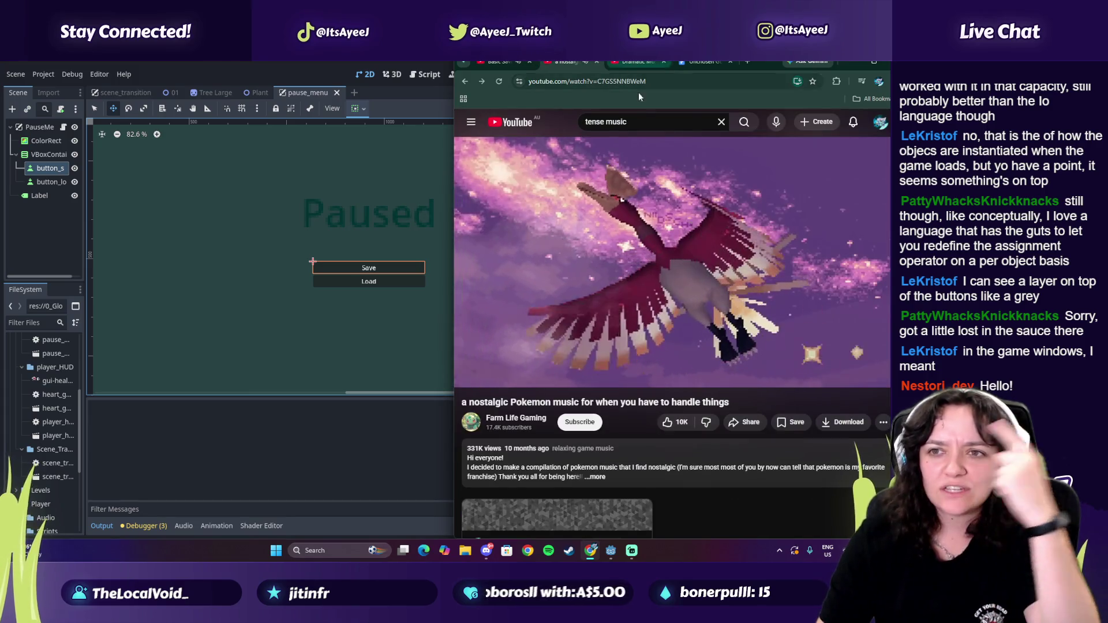
left_click(614, 217)
key("ctrl+Tab")
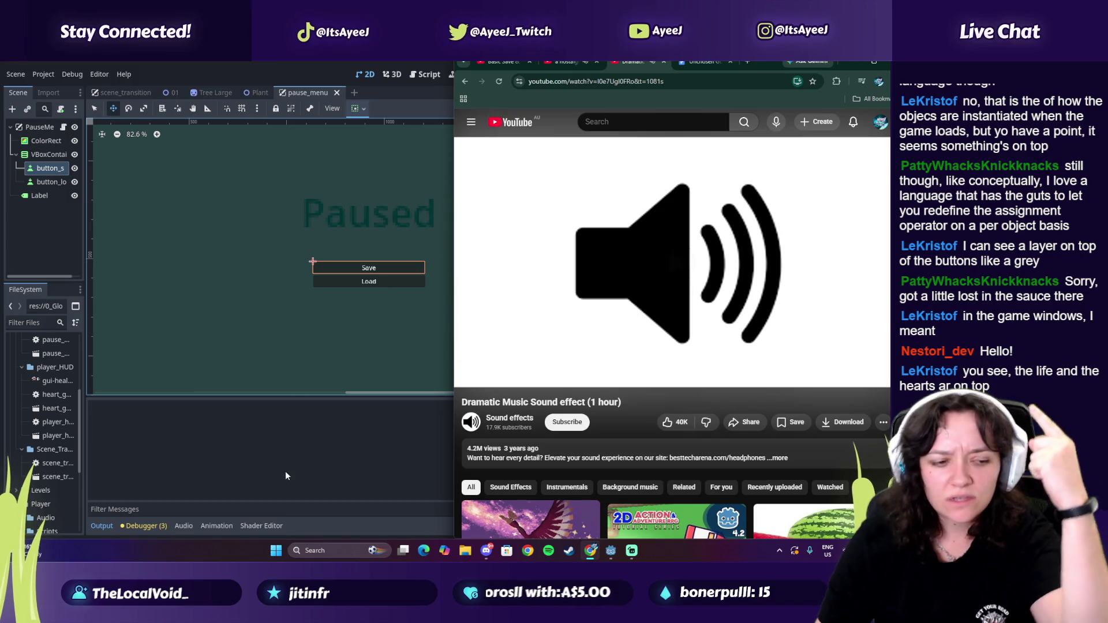
left_click(515, 376)
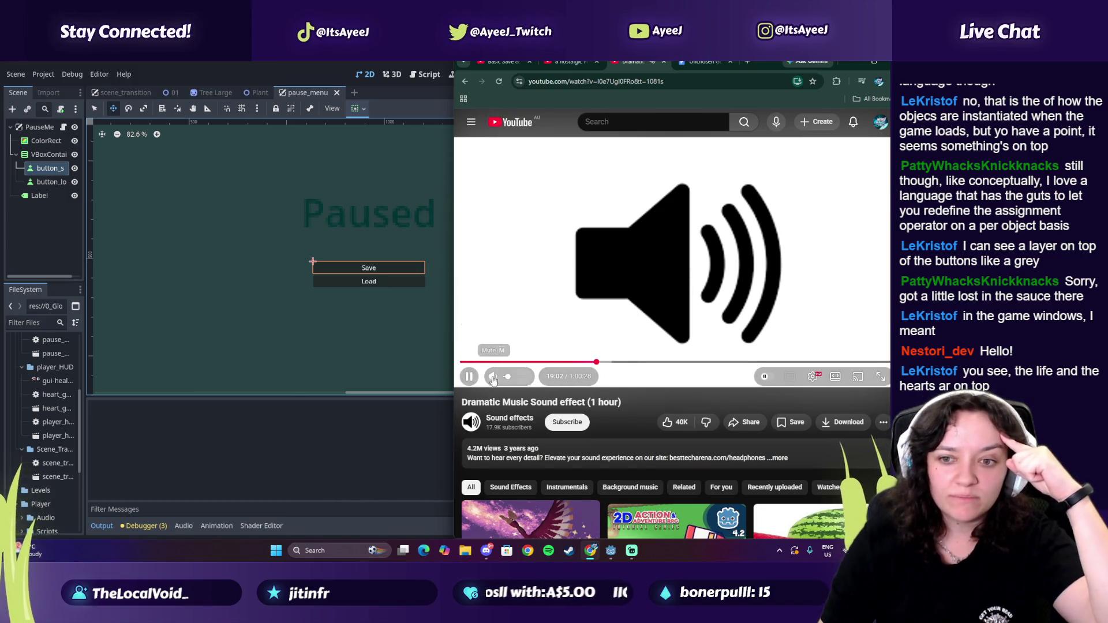
left_click(253, 490)
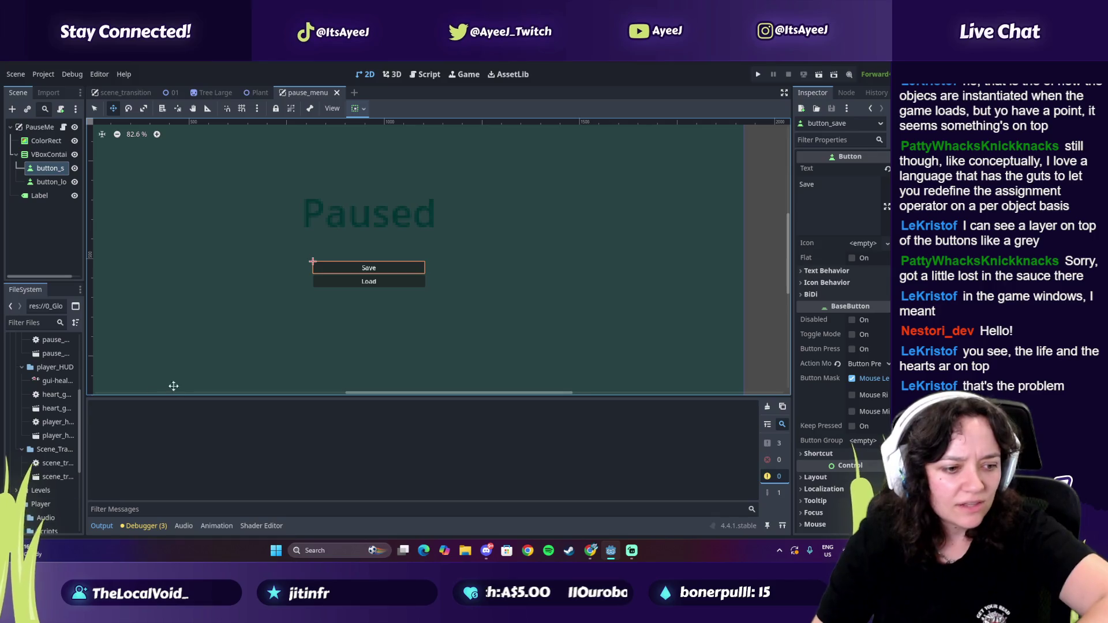
Step: Open the Project Settings autoload list and inspect the PauseMenu and PlayerHud entries
left_click(35, 75)
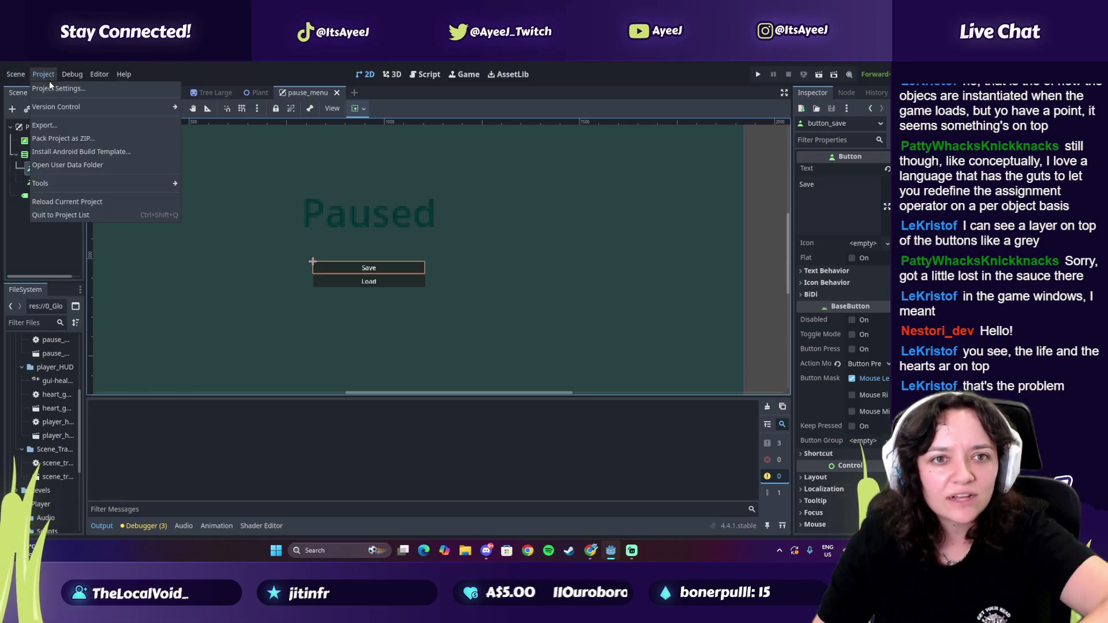
left_click(46, 87)
left_click(87, 176)
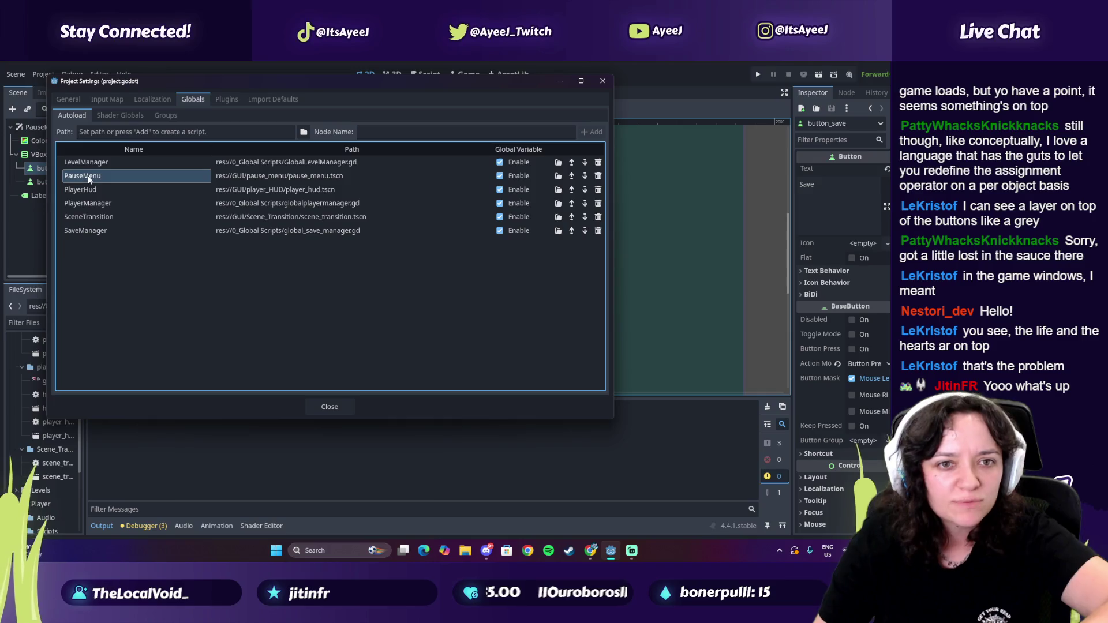
left_click(85, 191)
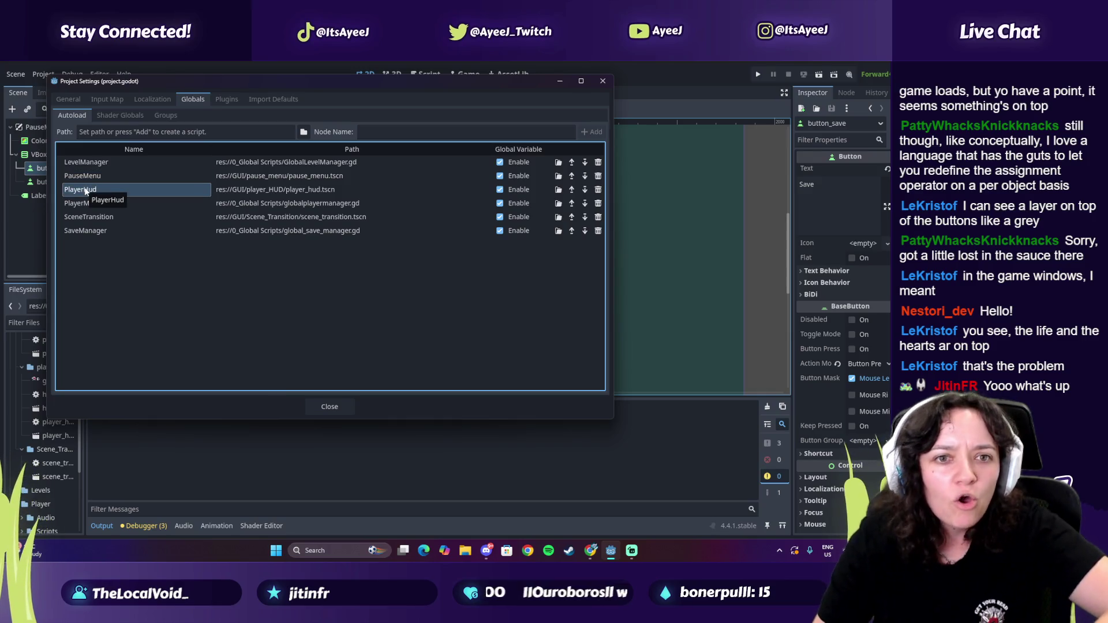
left_click(92, 176)
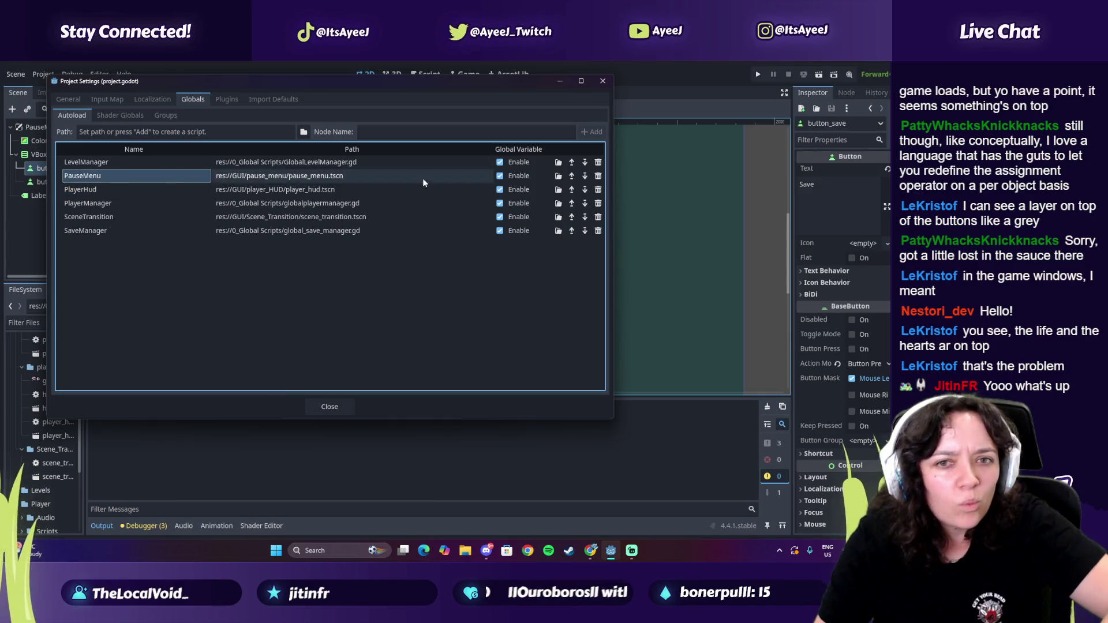
left_click(358, 174)
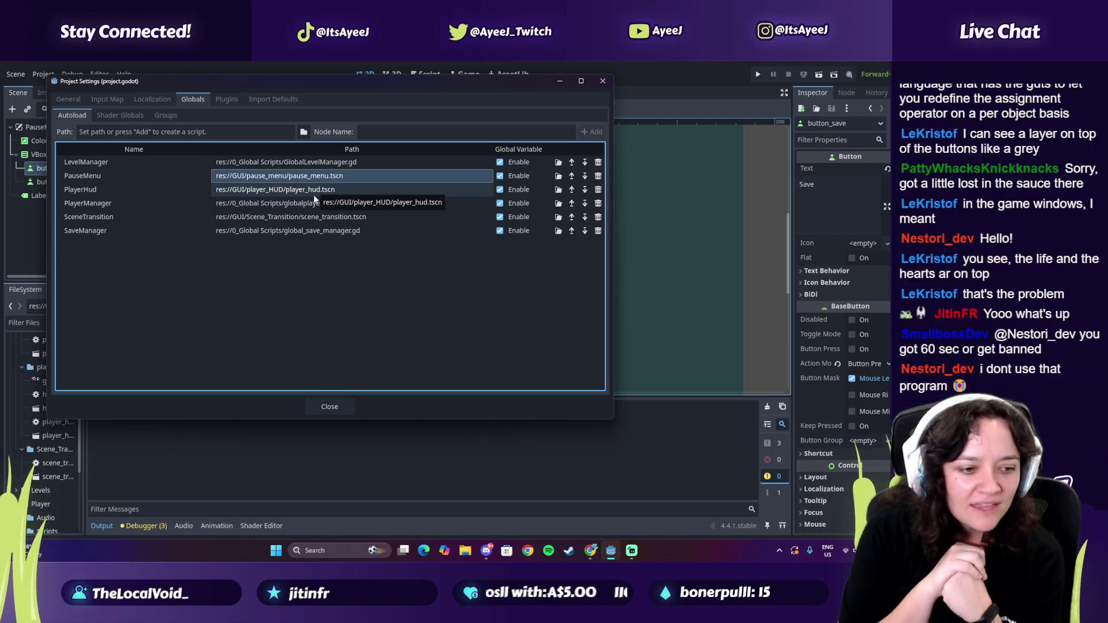
Step: Start the nostalgic Pokemon music, then move PauseMenu to the top of the autoload list
key("alt+Tab")
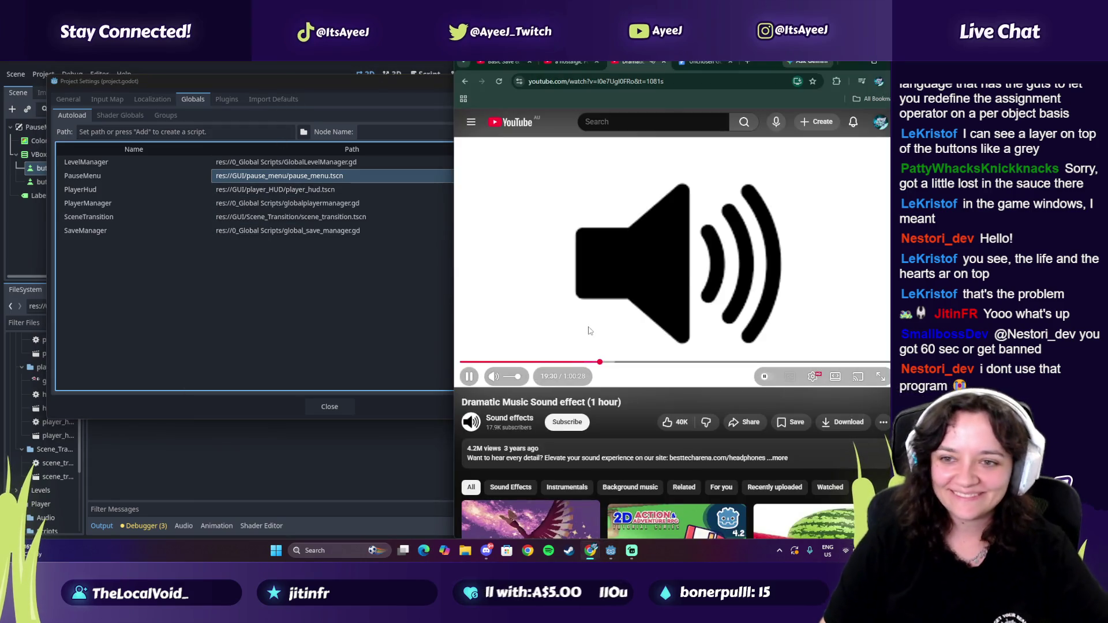
left_click(569, 62)
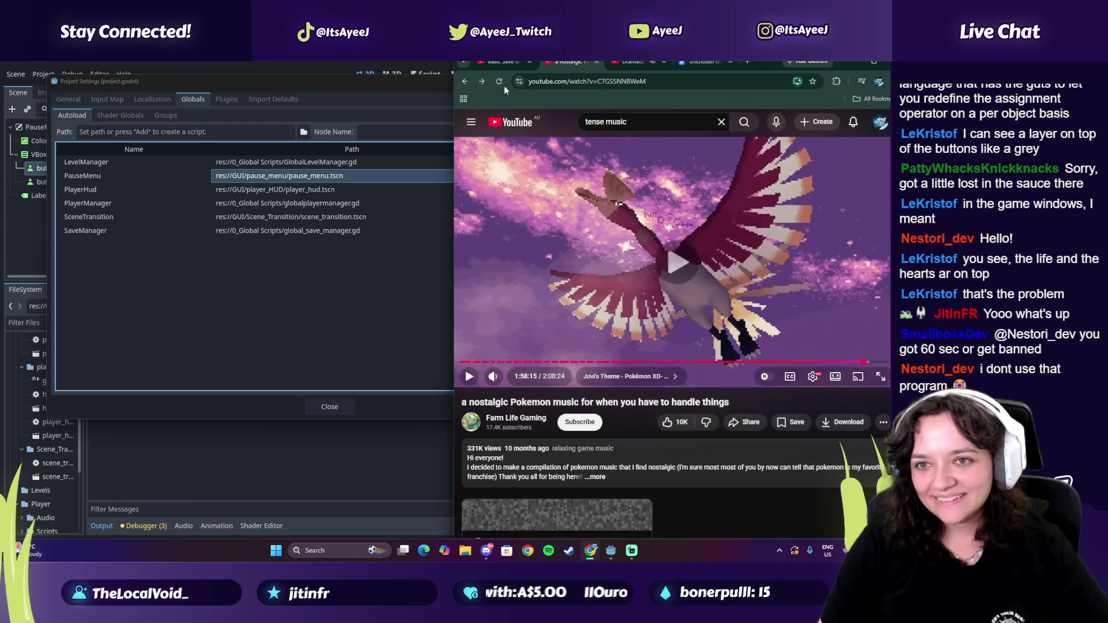
left_click(468, 376)
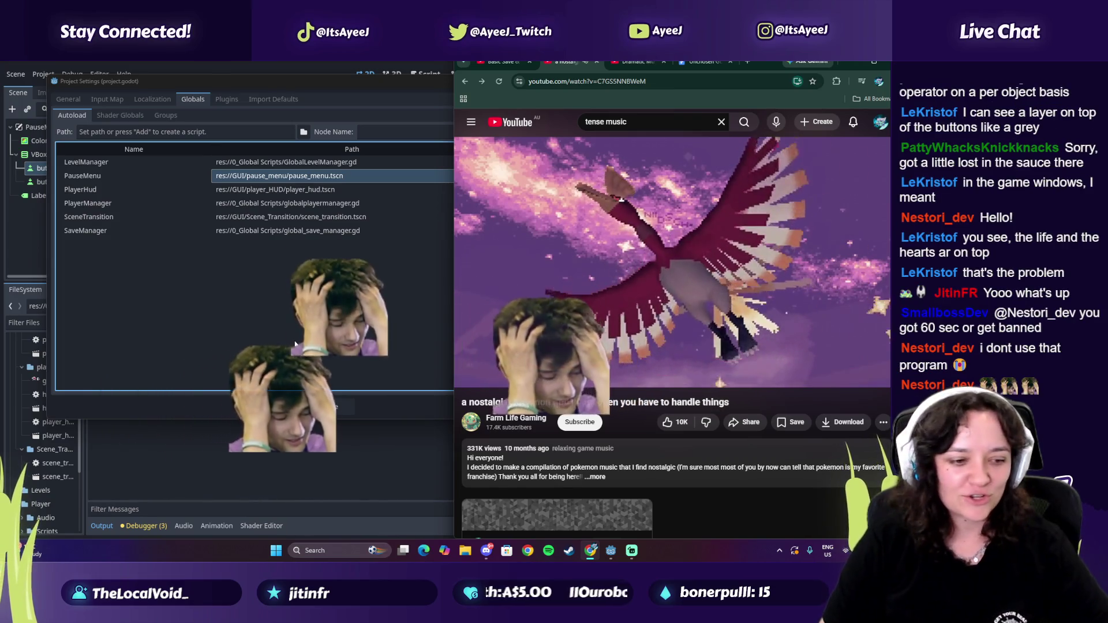
left_click(295, 340)
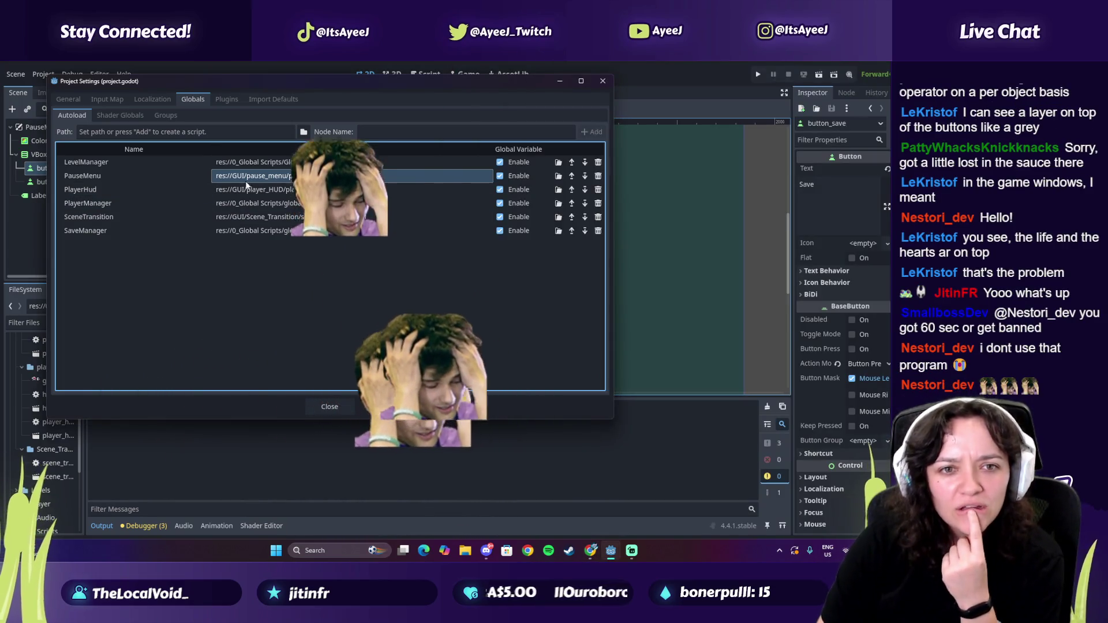
left_click(571, 176)
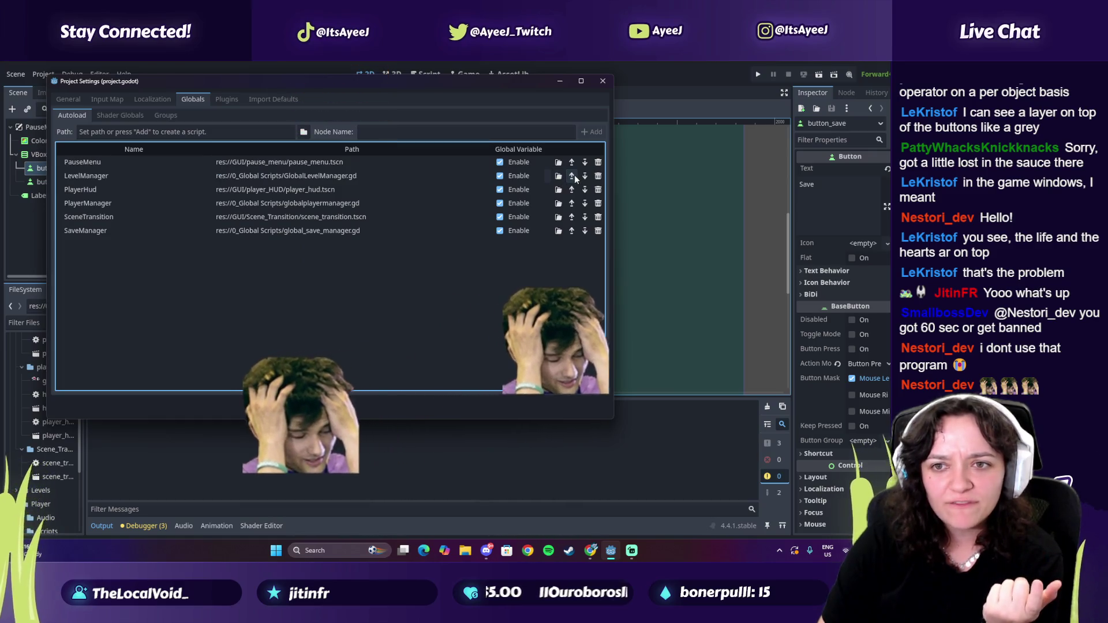
left_click(329, 407)
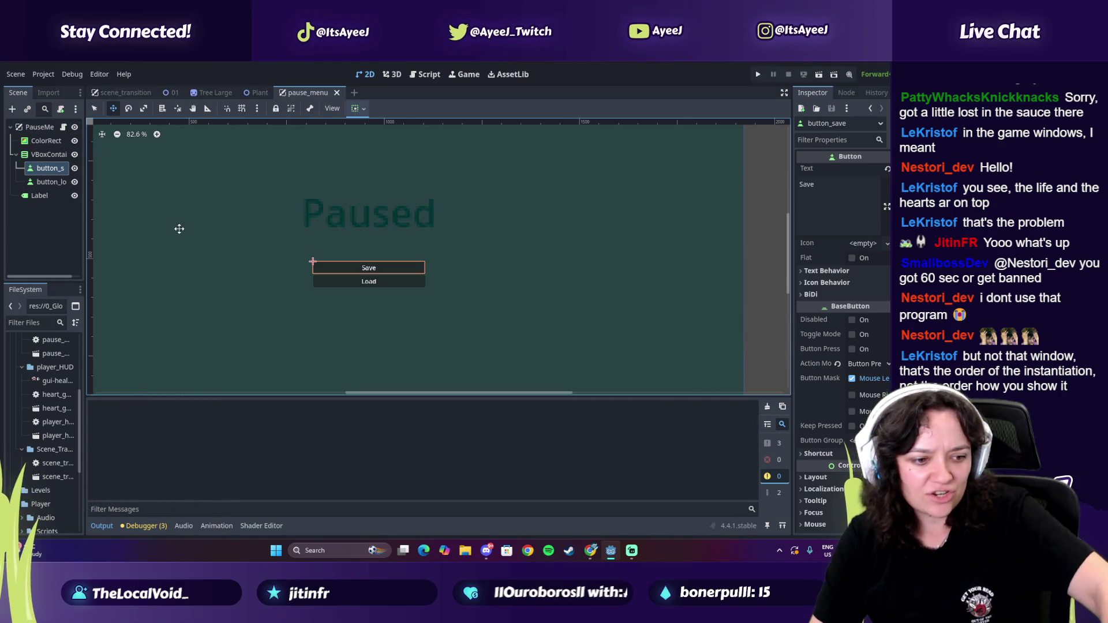
Step: Put PauseMenu back below LevelManager in the autoload order, then open the 01 level scene
left_click(15, 74)
left_click(50, 90)
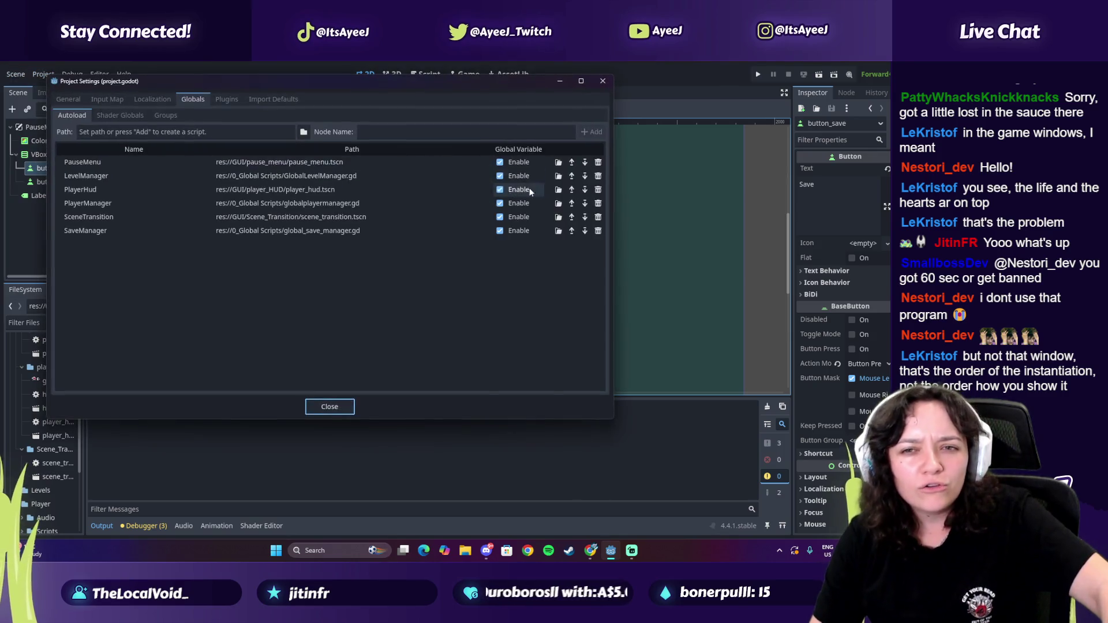
left_click(584, 162)
left_click(330, 406)
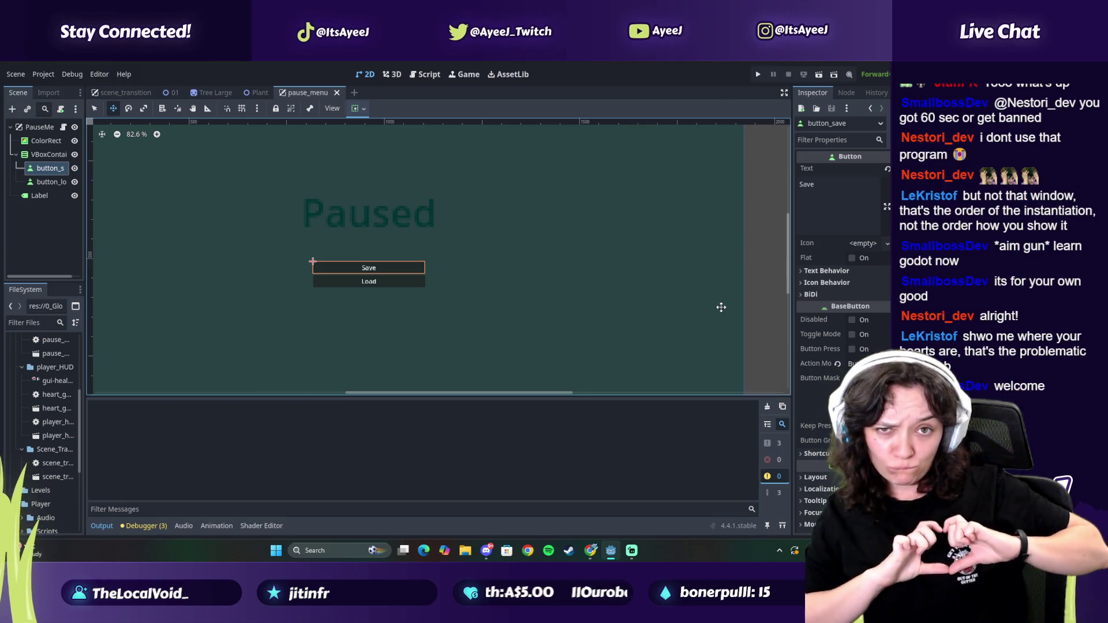
left_click(161, 96)
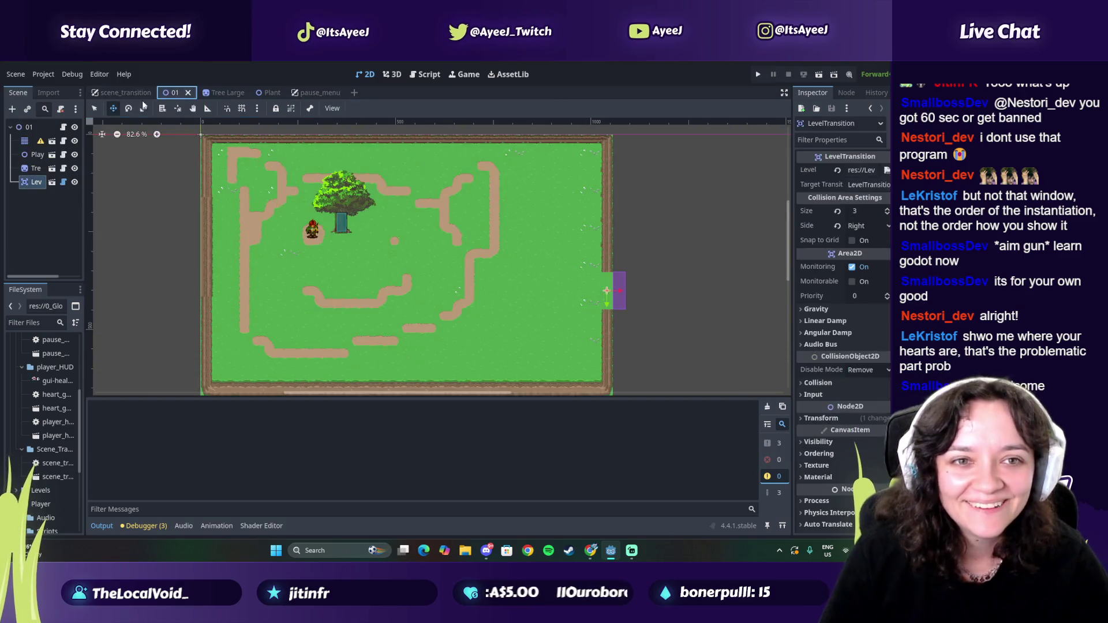
Step: Open the player_hud.tscn scene
left_click(46, 77)
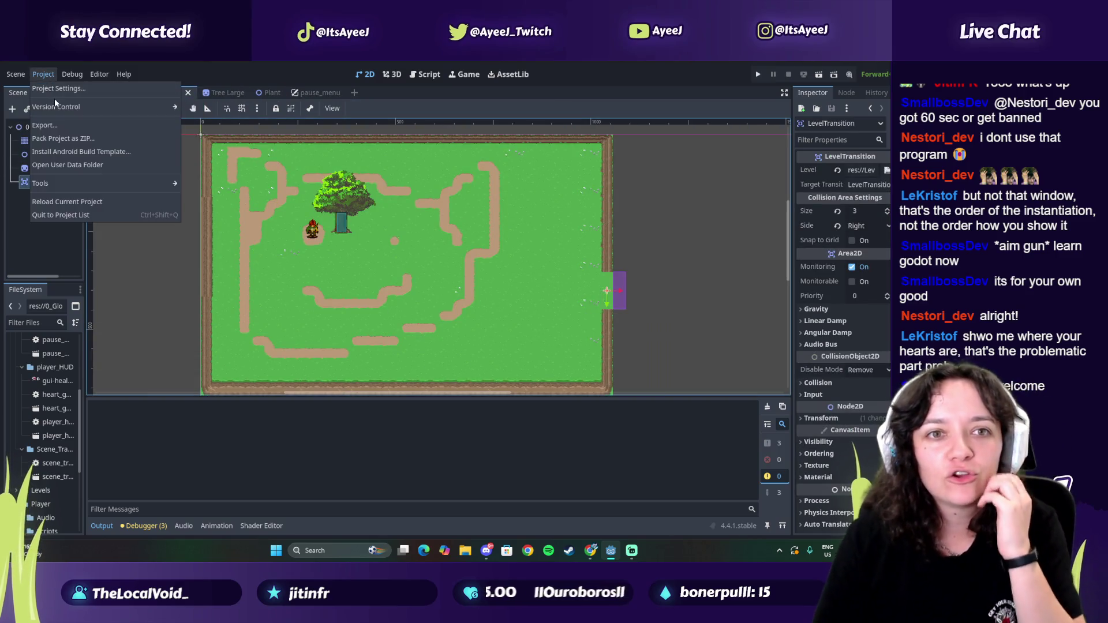
left_click(188, 257)
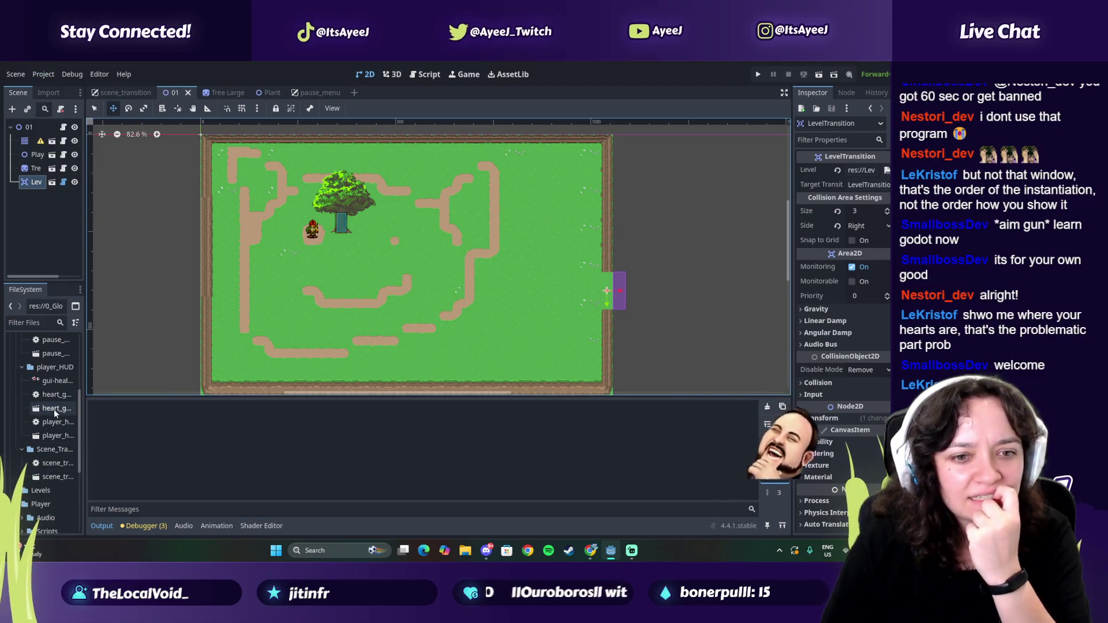
double_click(54, 437)
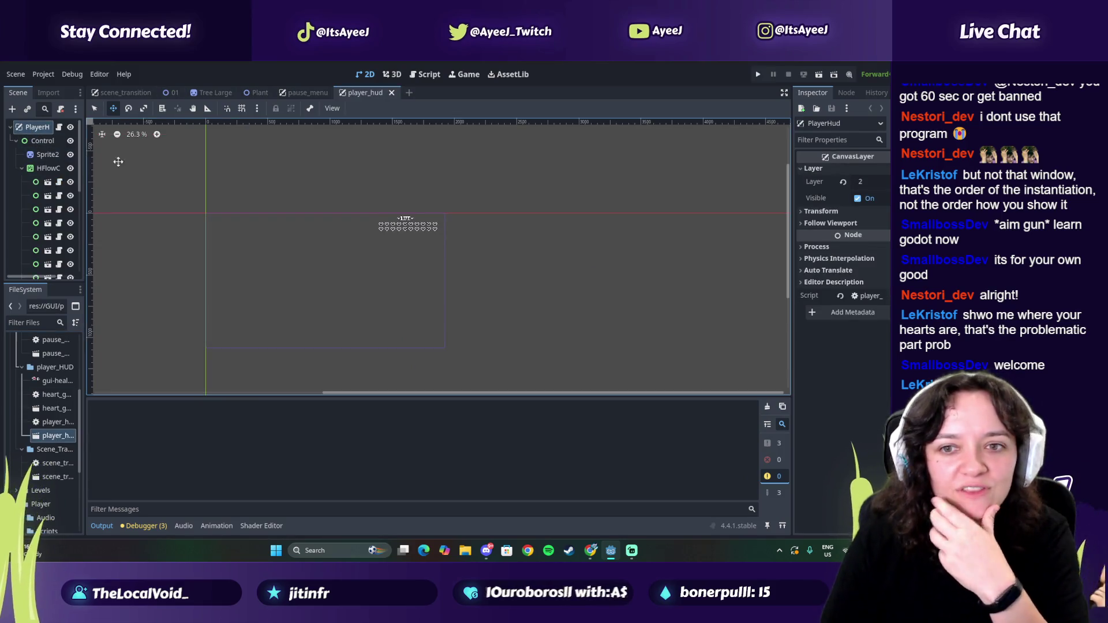
Step: Open the autoload settings, recentre the window, and compare the PlayerHud and PauseMenu entries
left_click(61, 74)
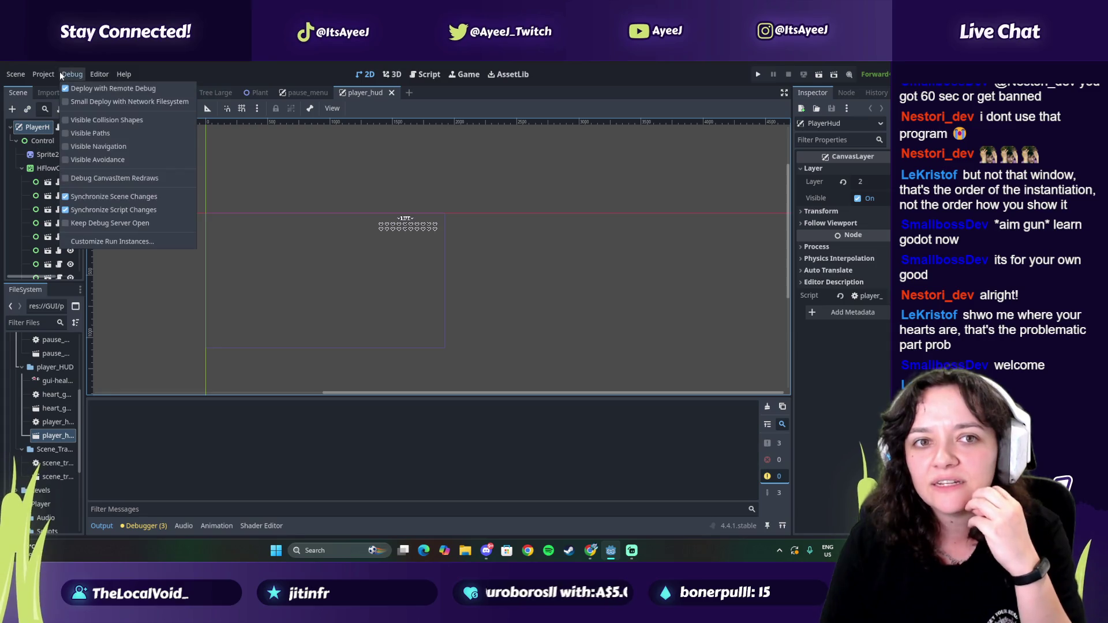
mouse_move(43, 74)
left_click(53, 90)
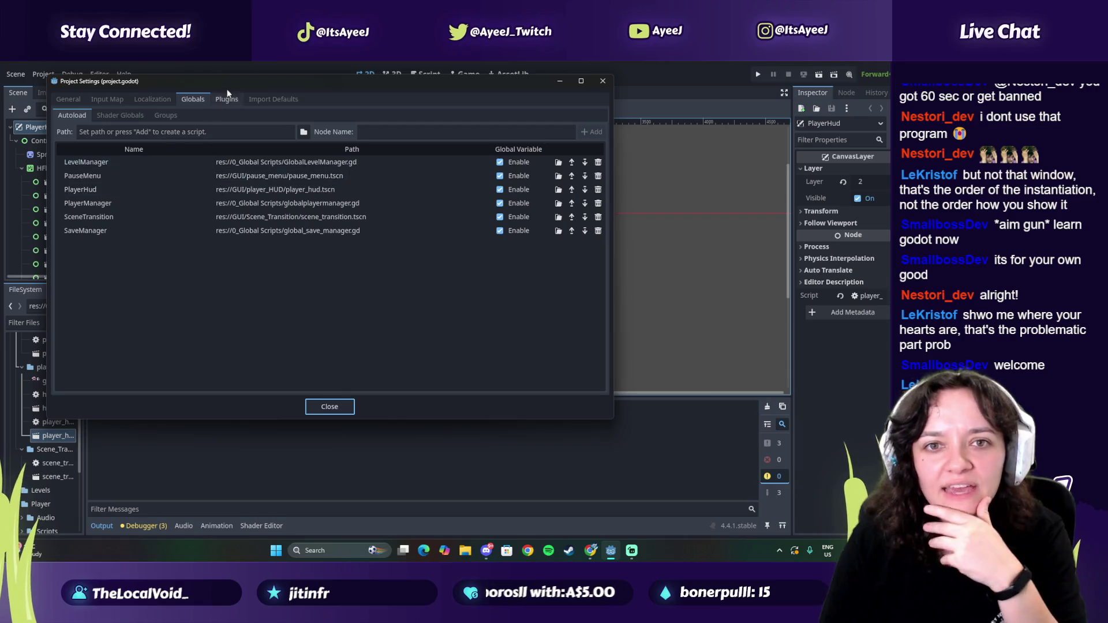
mouse_move(255, 82)
left_mouse_down()
mouse_move(562, 121)
mouse_move(485, 109)
mouse_move(420, 144)
mouse_move(437, 113)
left_mouse_up()
left_click(416, 218)
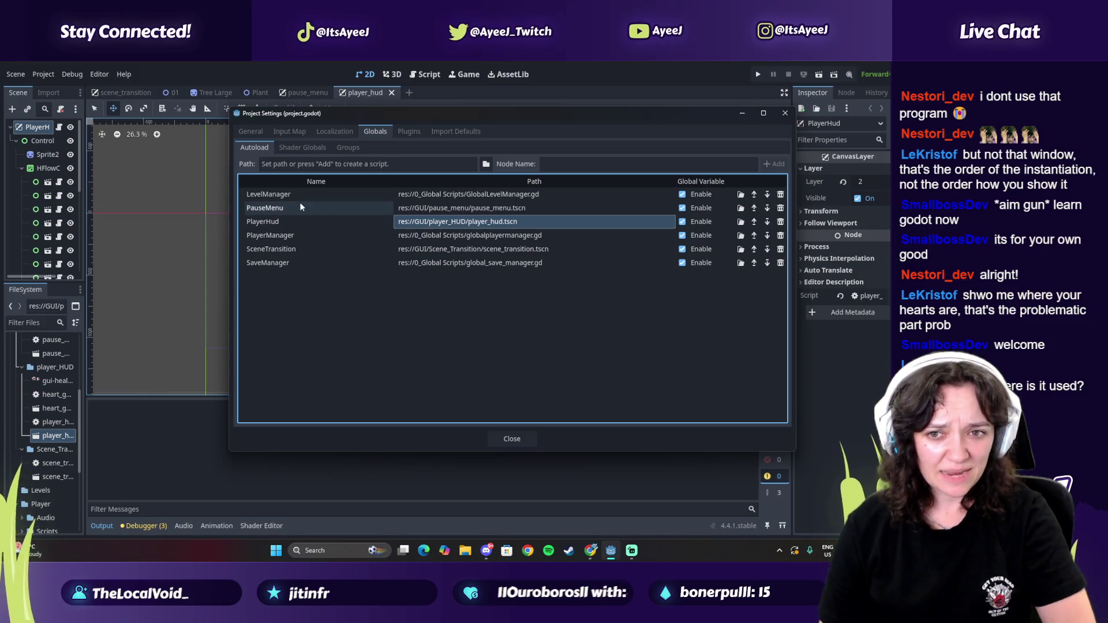
left_click(406, 208)
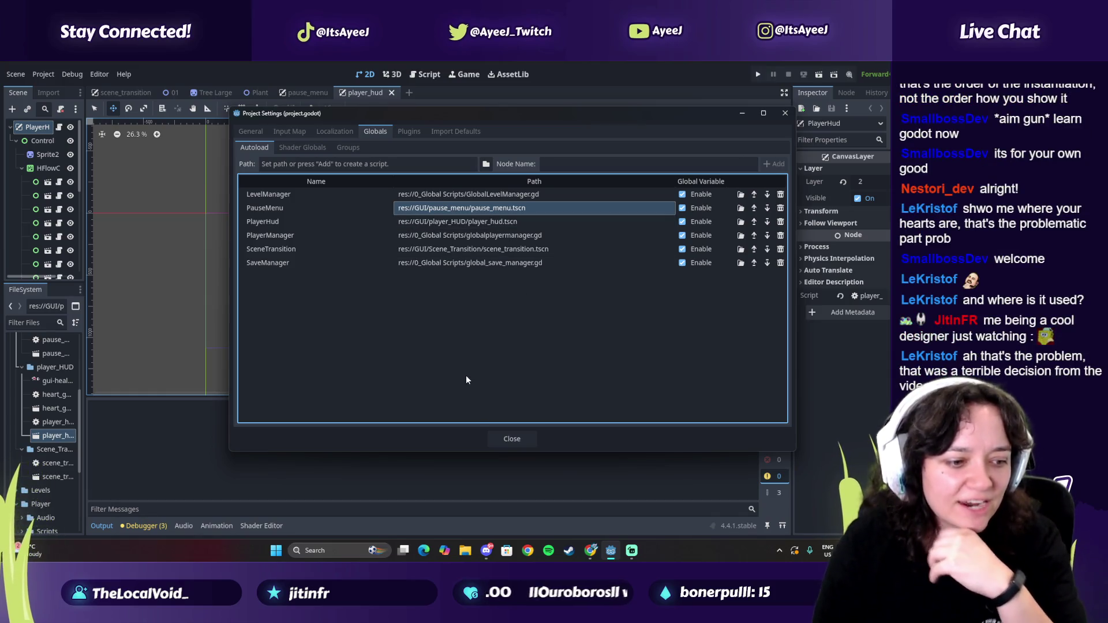
left_click(487, 221)
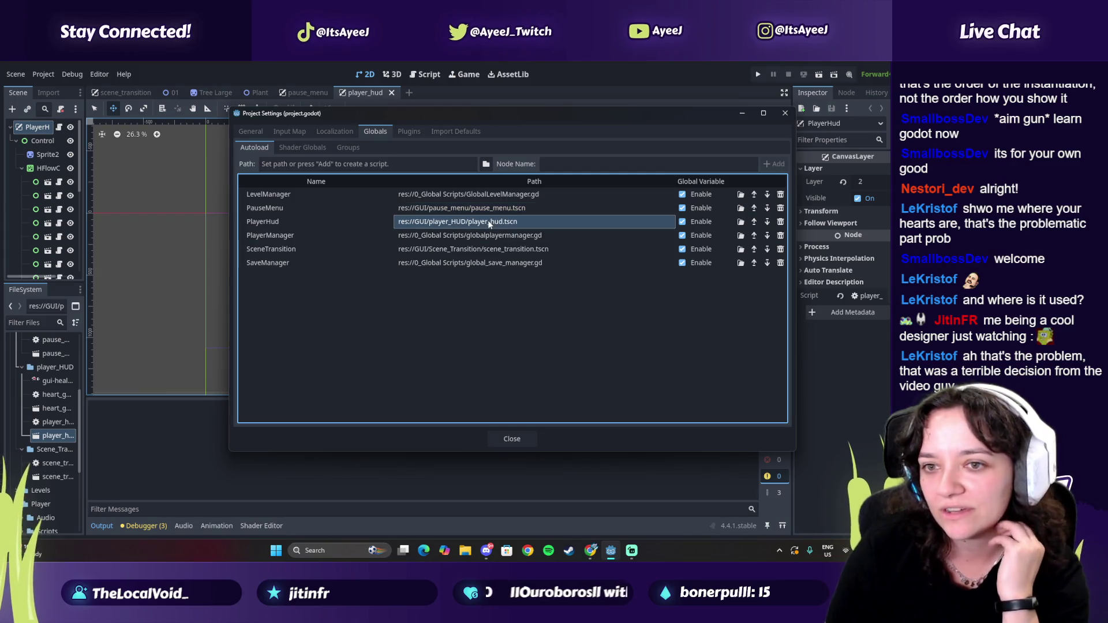
left_click(517, 211)
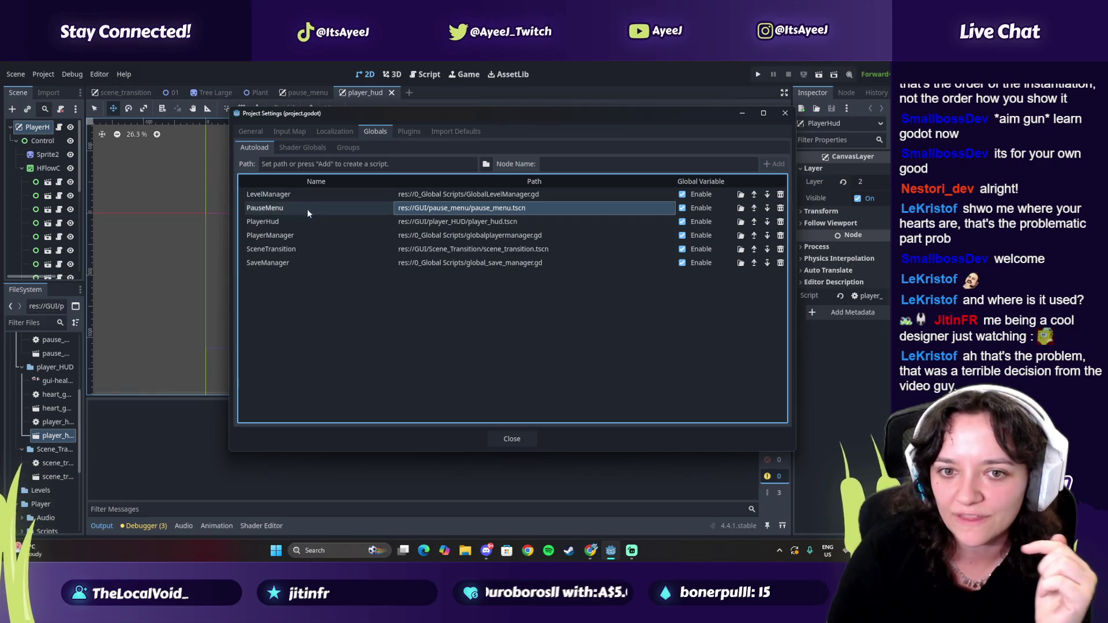
Step: Step PauseMenu down past PlayerHud and SceneTransition to sit last, below SaveManager
left_click(766, 209)
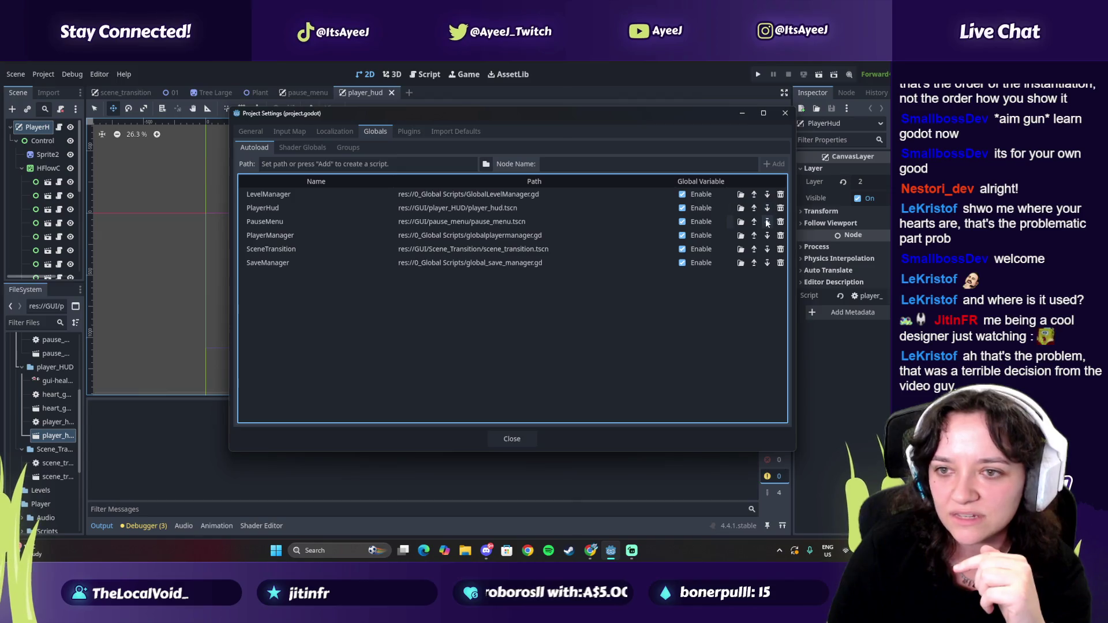
left_click(766, 222)
left_click(767, 236)
left_click(766, 253)
left_click(507, 440)
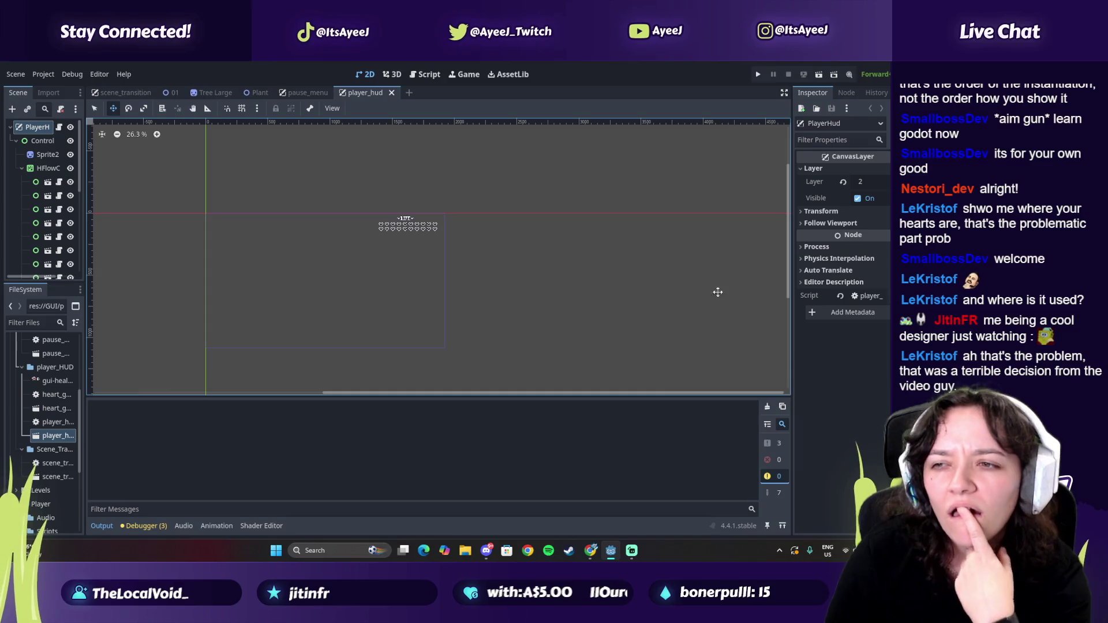
Step: Expand and collapse the HUD layer's Transform and Editor Description sections
left_click(823, 213)
left_click(823, 212)
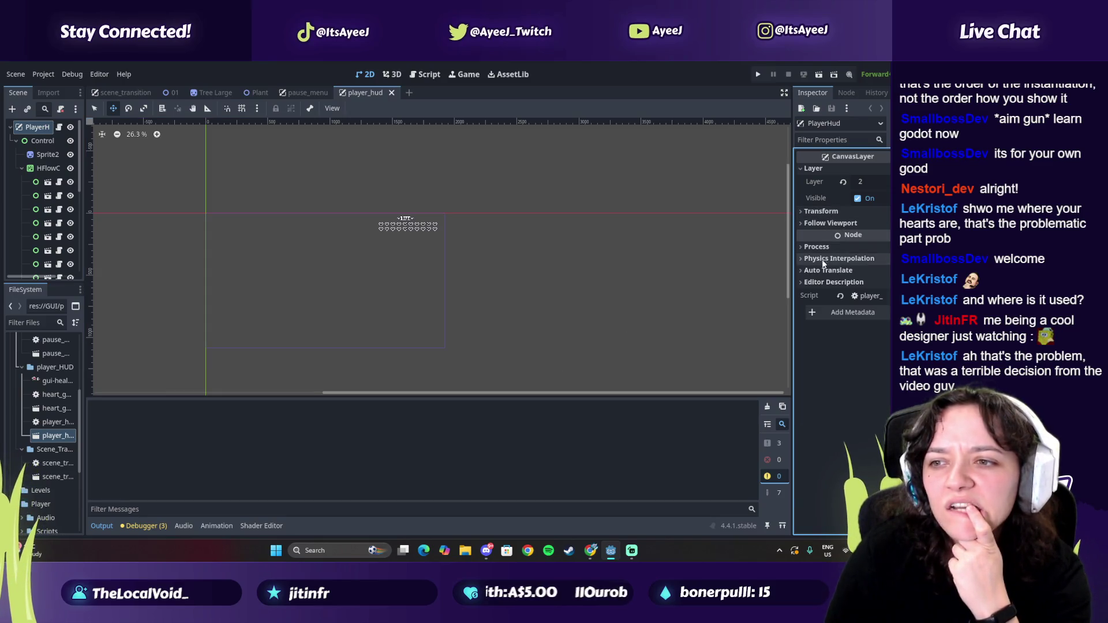
left_click(822, 282)
left_click(821, 283)
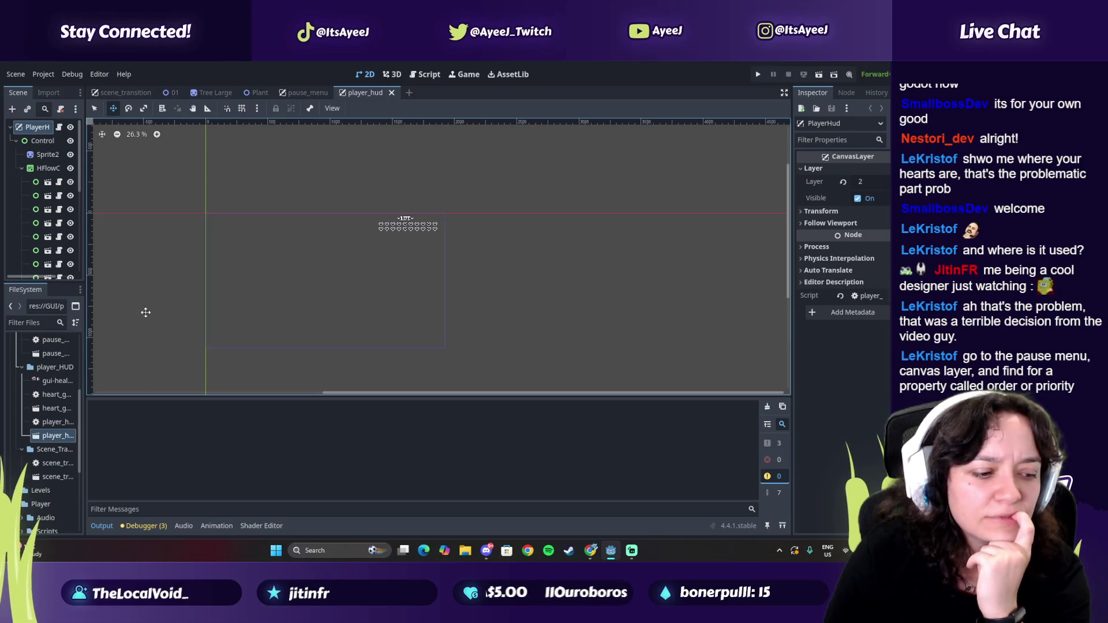
Step: In pause_menu, set the PauseMenu node's process Priority to 1
left_click(308, 92)
left_click(39, 127)
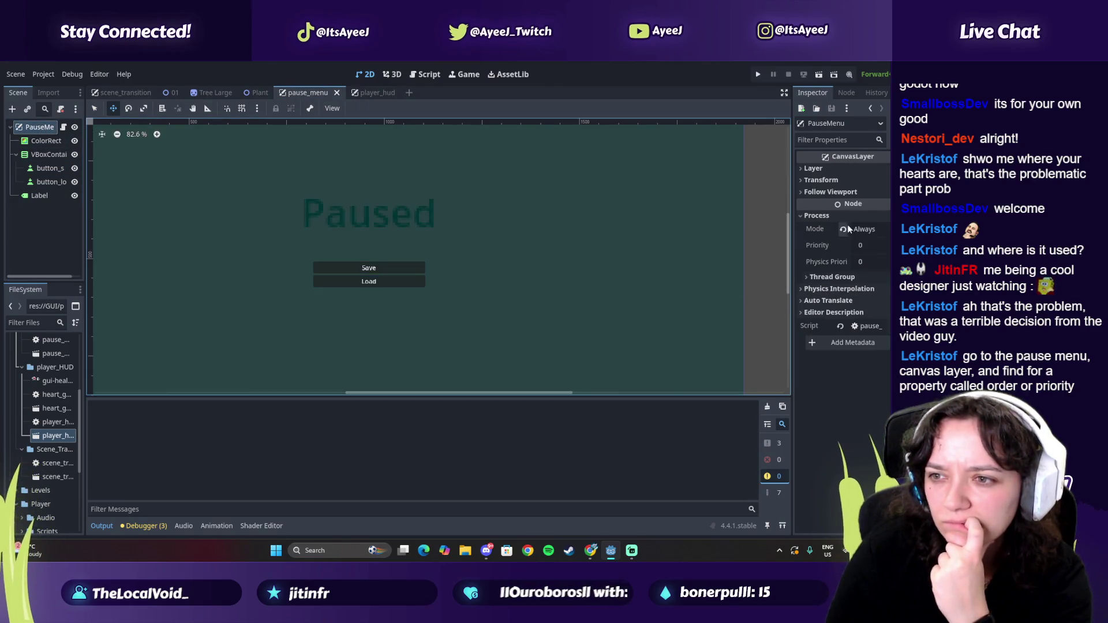
left_click(868, 245)
type("1")
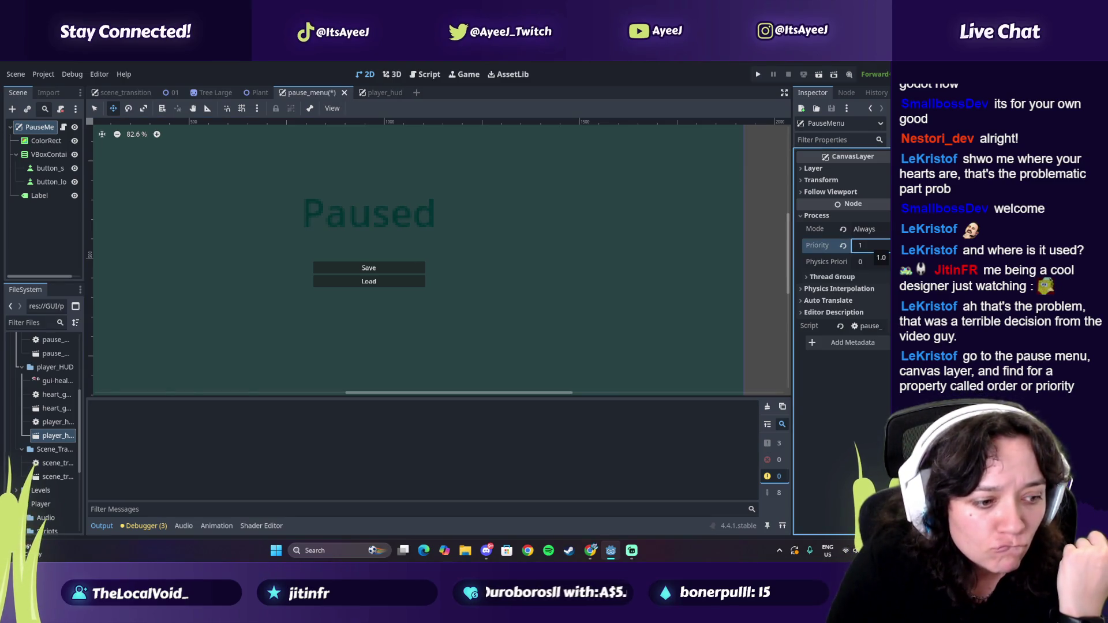
left_click(490, 148)
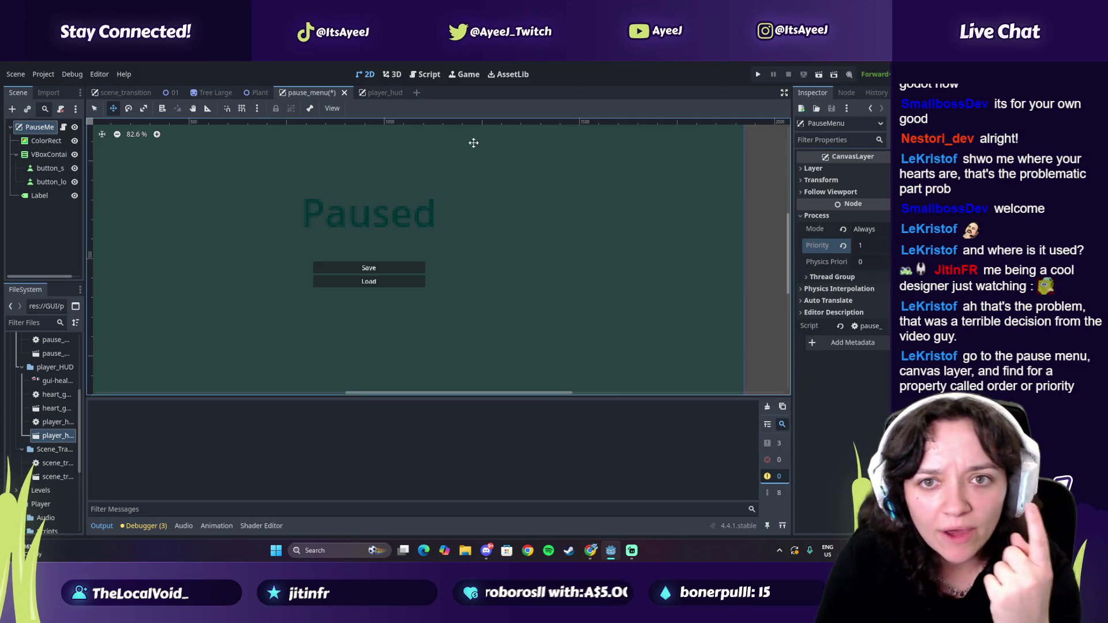
Step: In player_hud, expand the CanvasLayer's Process, Transform and Follow Viewport settings, then run with F5
left_click(381, 93)
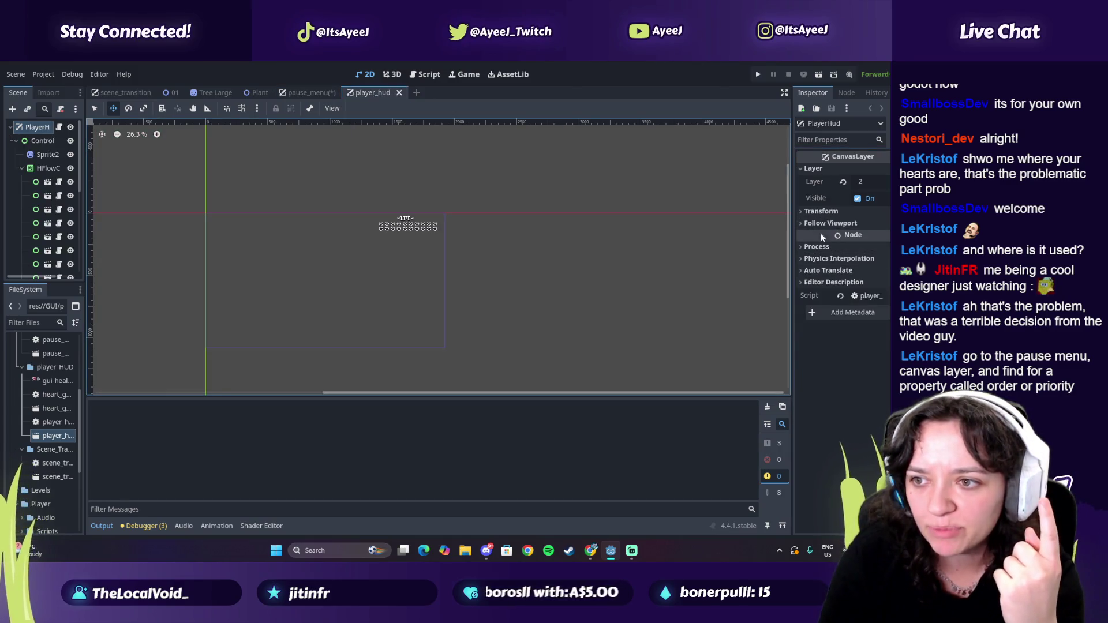
left_click(832, 246)
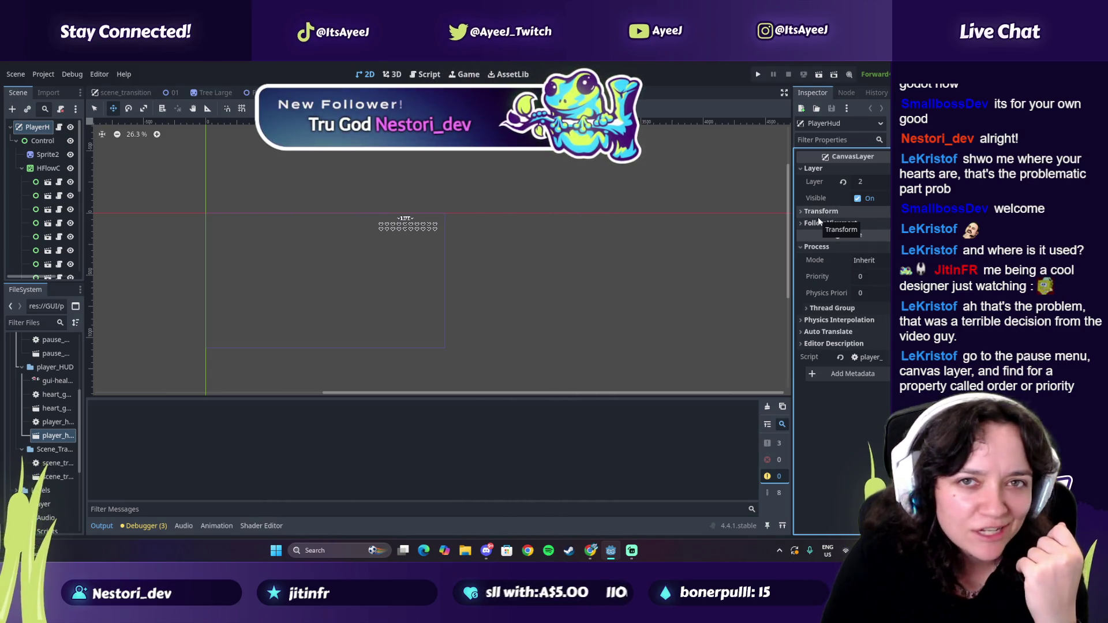
left_click(818, 216)
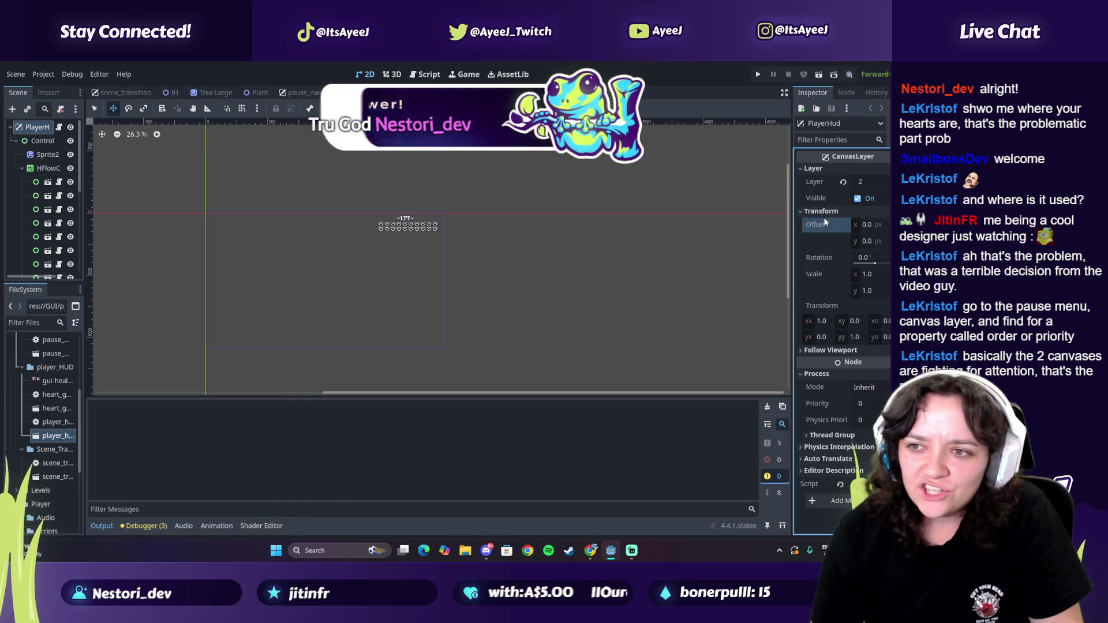
left_click(821, 211)
left_click(839, 225)
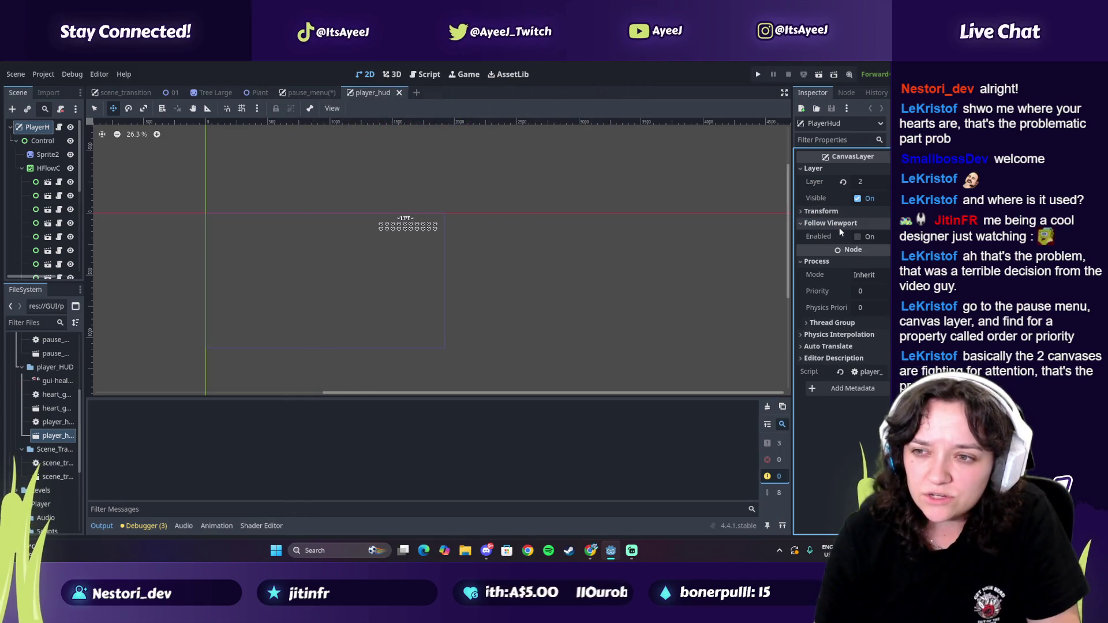
left_click(838, 226)
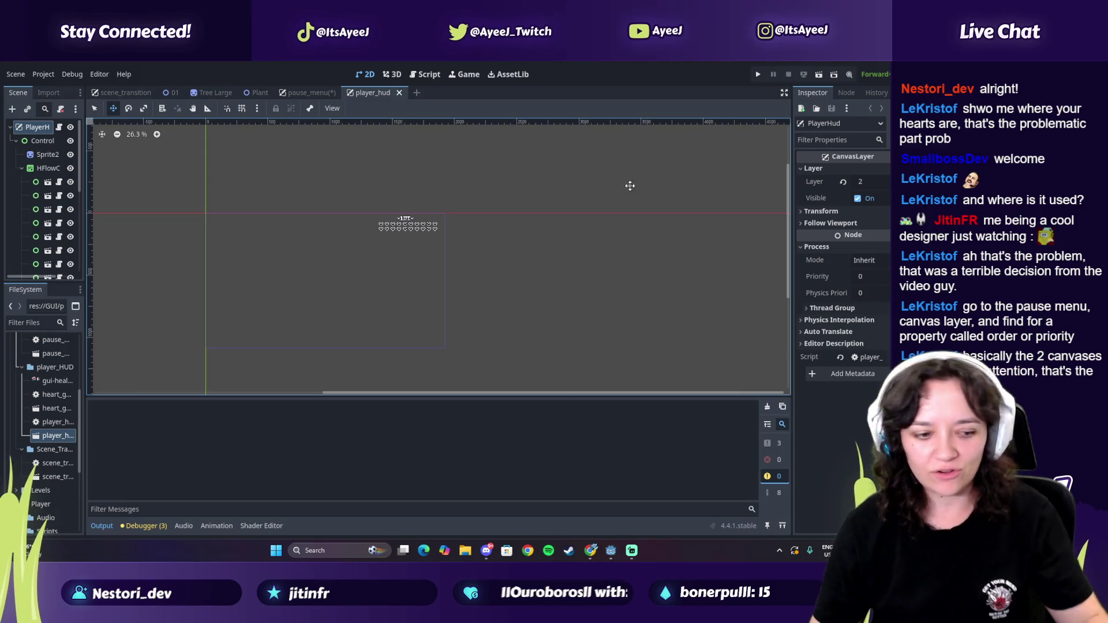
key("F5")
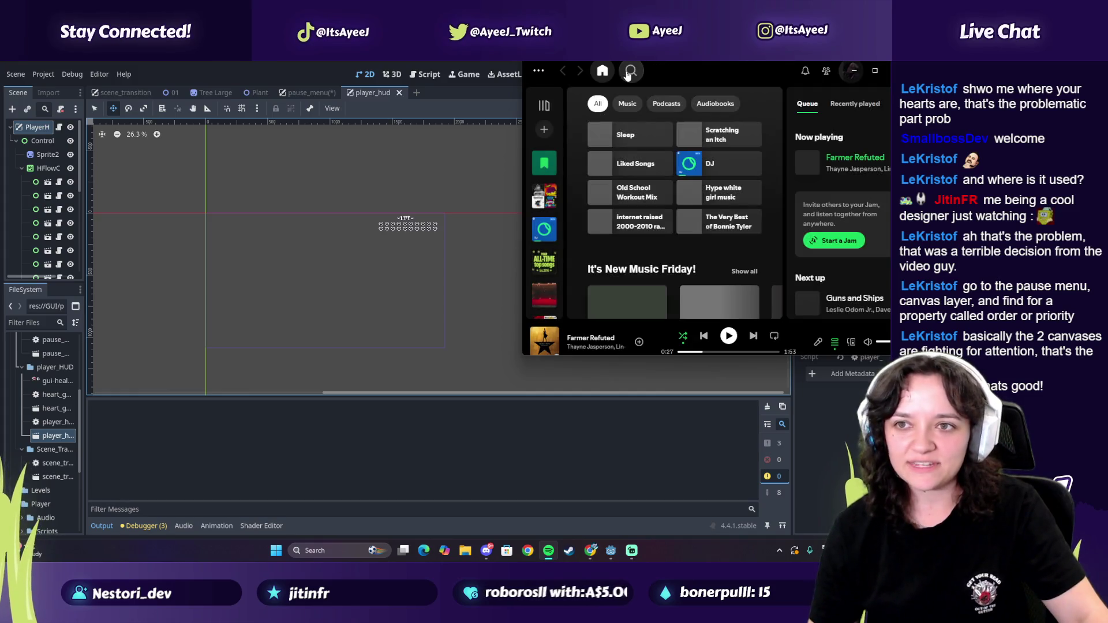
Step: Search Spotify for the song and bring Spotify back in front of the browser
left_click(630, 70)
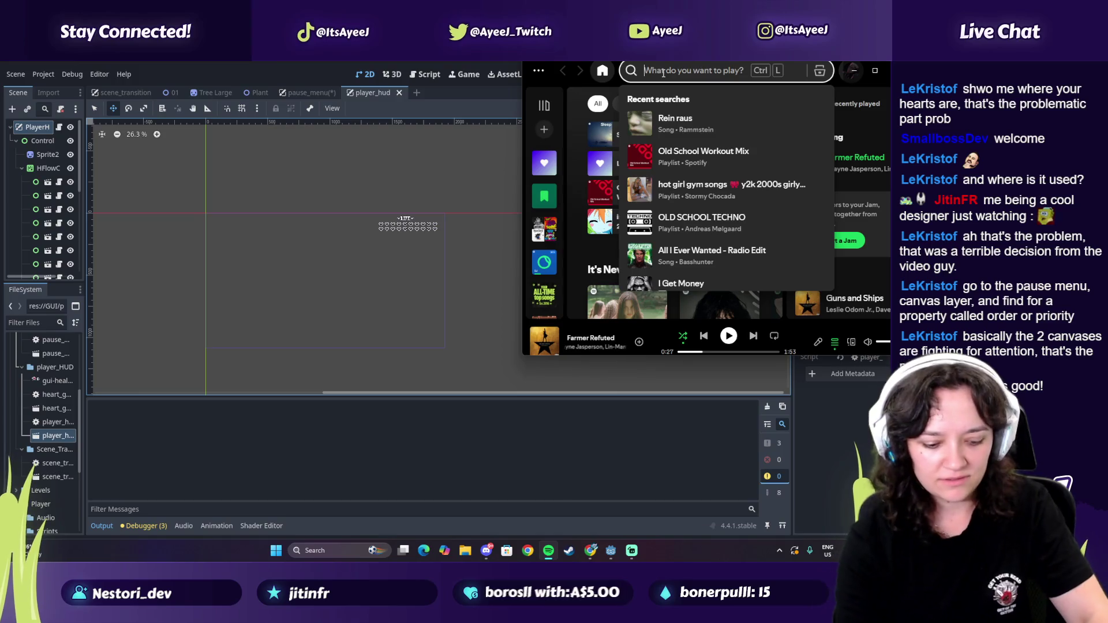
type("boys please c")
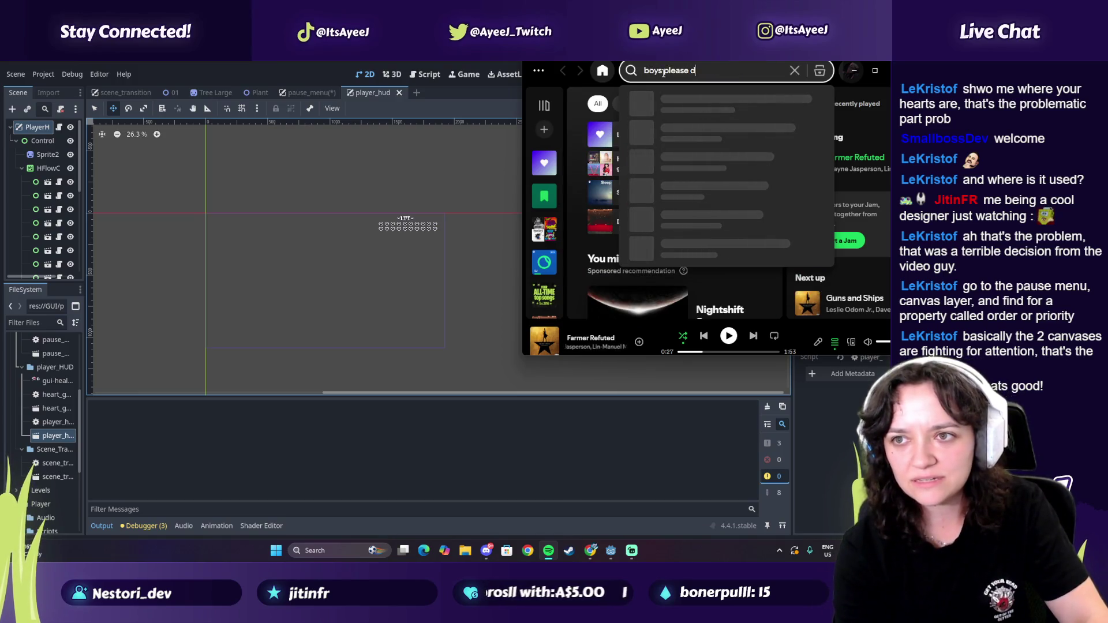
key("BackSpace")
key("BackSpace")
type("ont fight ove")
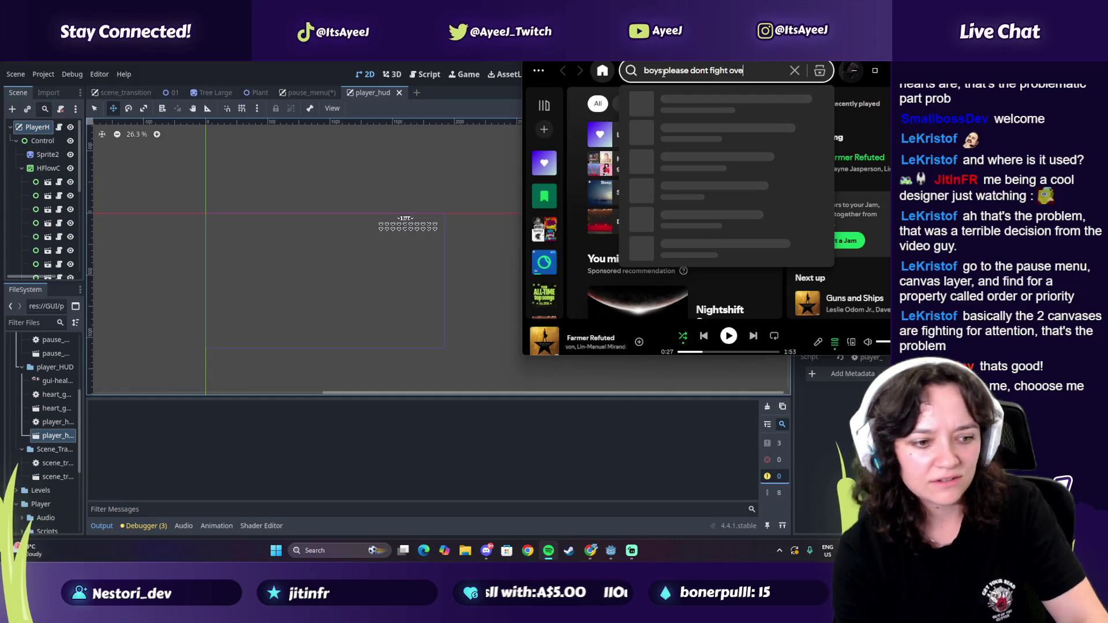
type("r me")
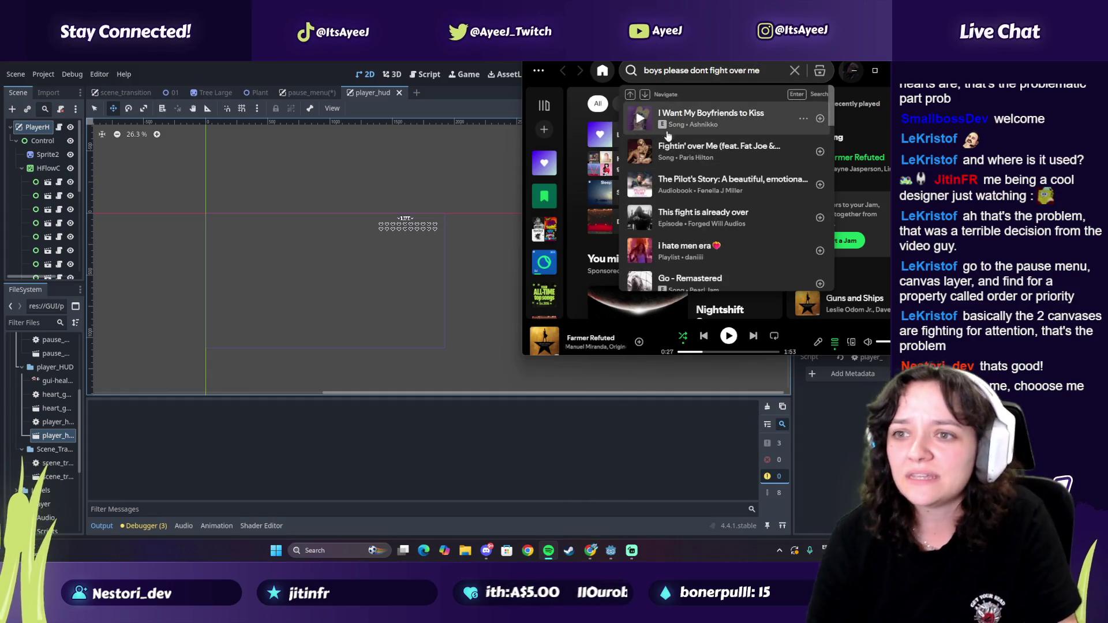
left_click(589, 550)
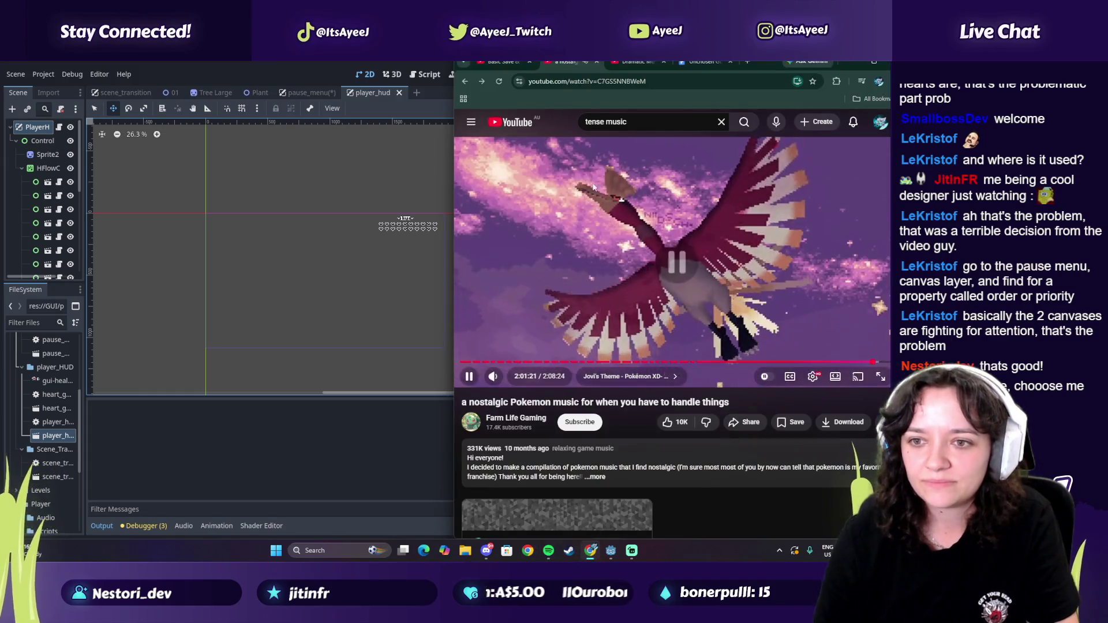
left_click(549, 550)
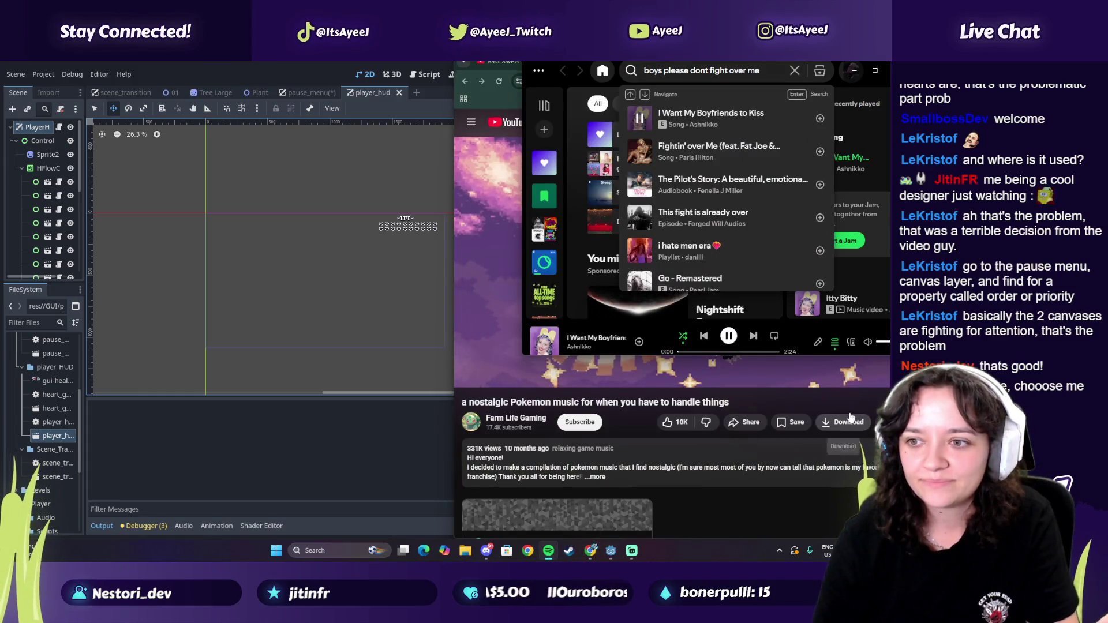
Step: Show the song's lyrics and jump playback to the 'Jealousy is super ugly' line
left_click(673, 134)
scroll(643, 168, "down", 3)
scroll(646, 176, "up", 3)
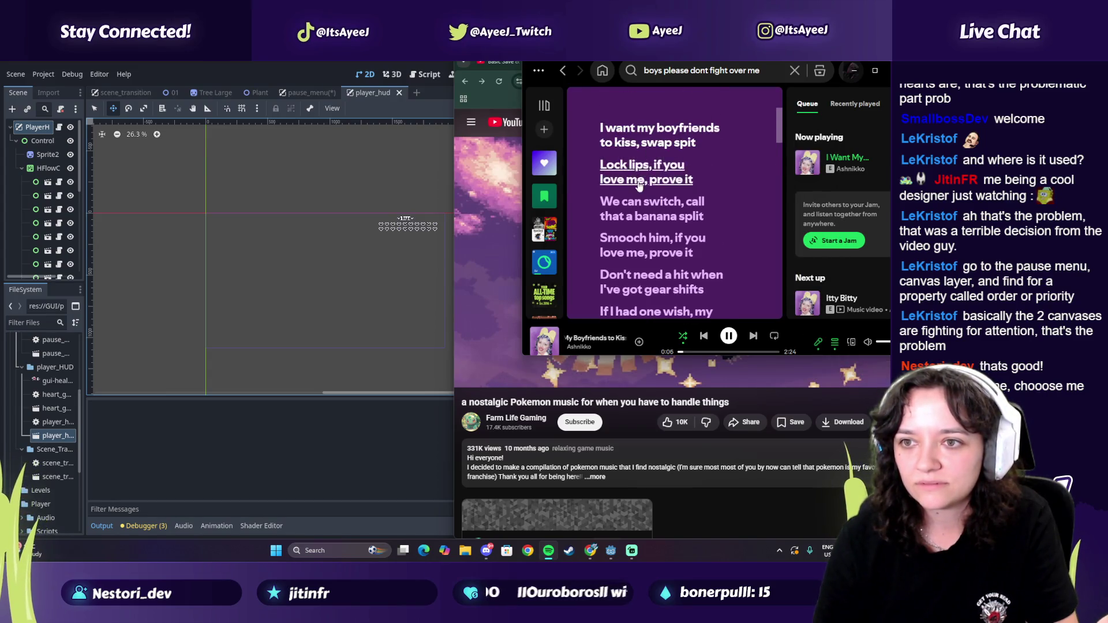
scroll(680, 267, "down", 3)
scroll(625, 196, "down", 5)
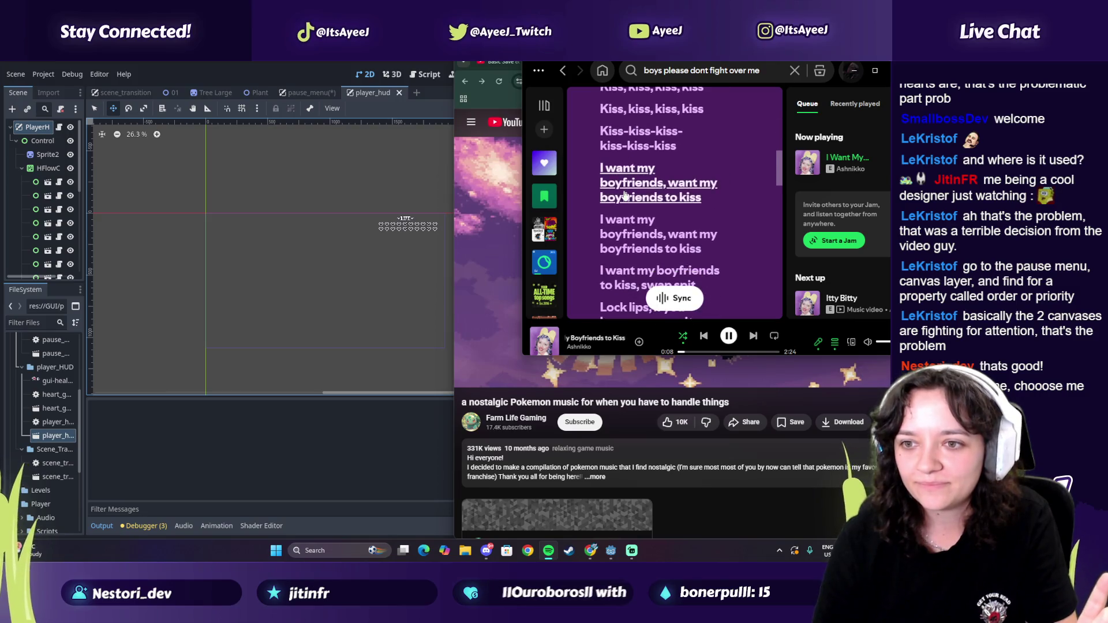
scroll(625, 196, "down", 4)
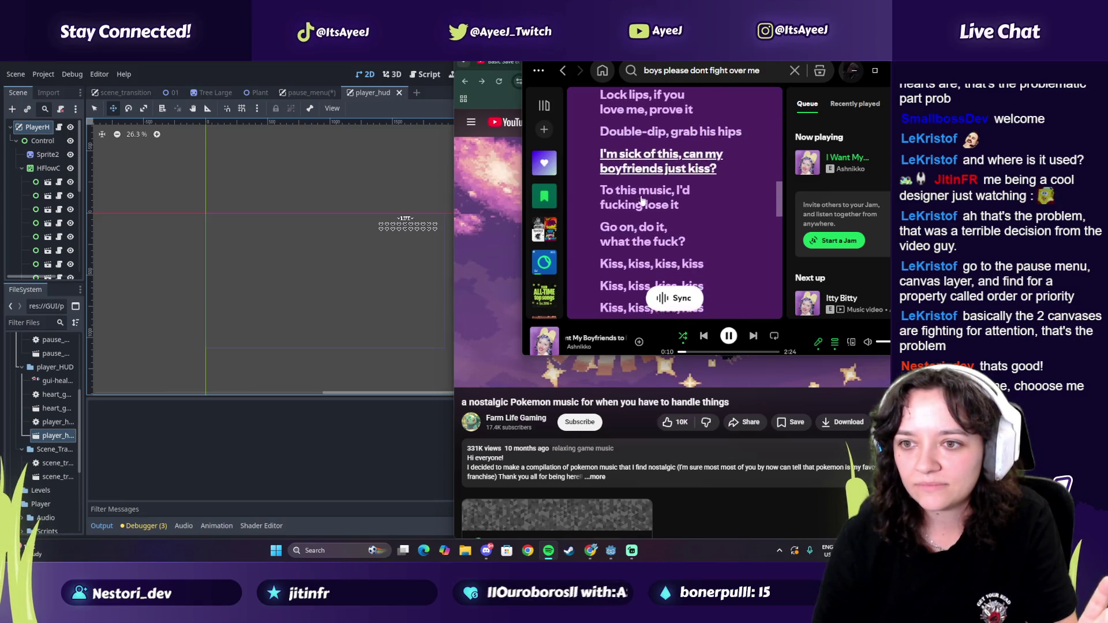
scroll(646, 190, "down", 5)
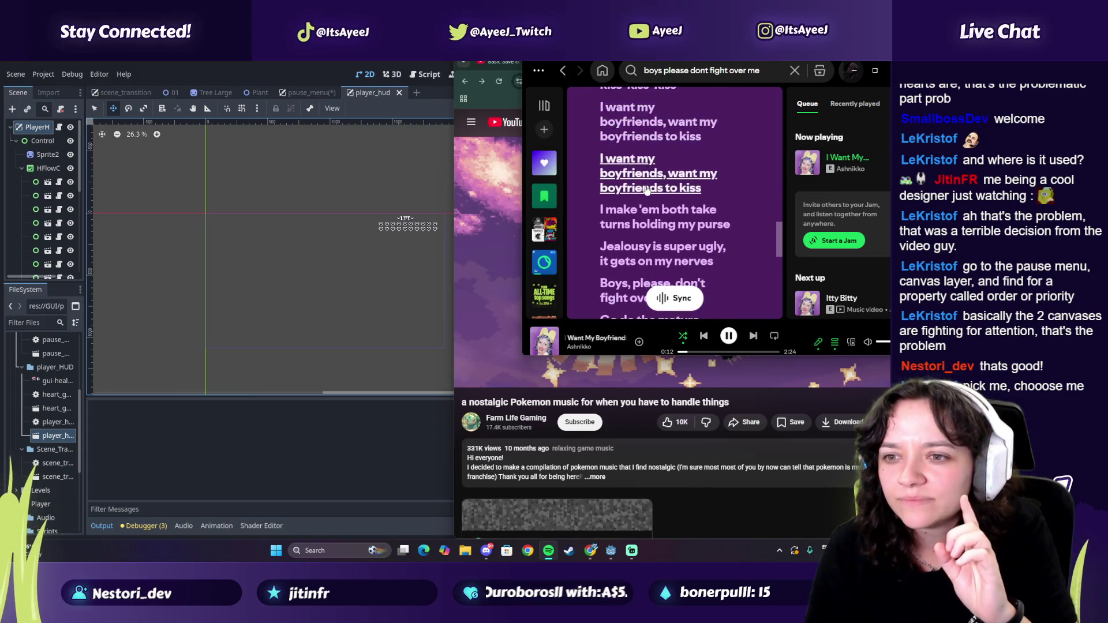
left_click(652, 216)
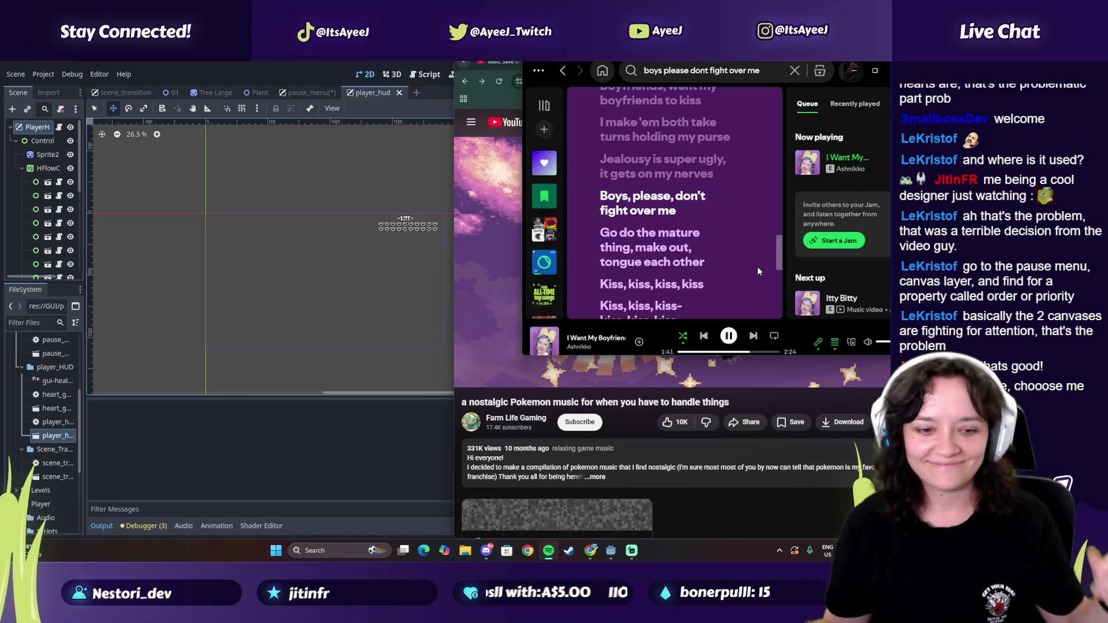
Step: Minimize Spotify, pause the YouTube music video, and return to the Godot editor
mouse_move(737, 362)
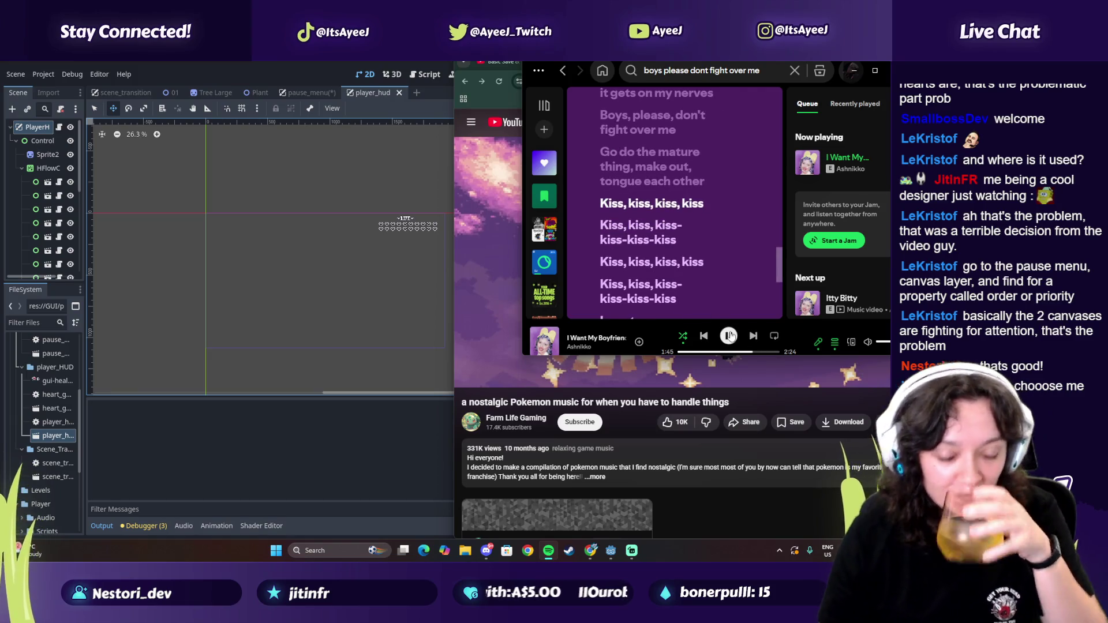
left_click(855, 71)
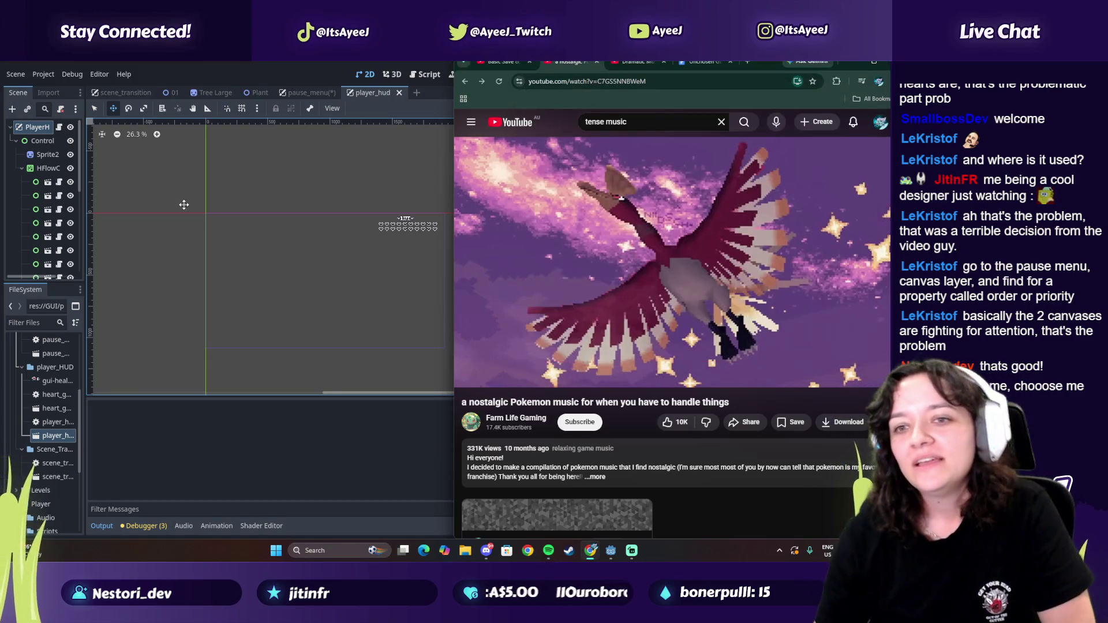
left_click(688, 275)
left_click(260, 332)
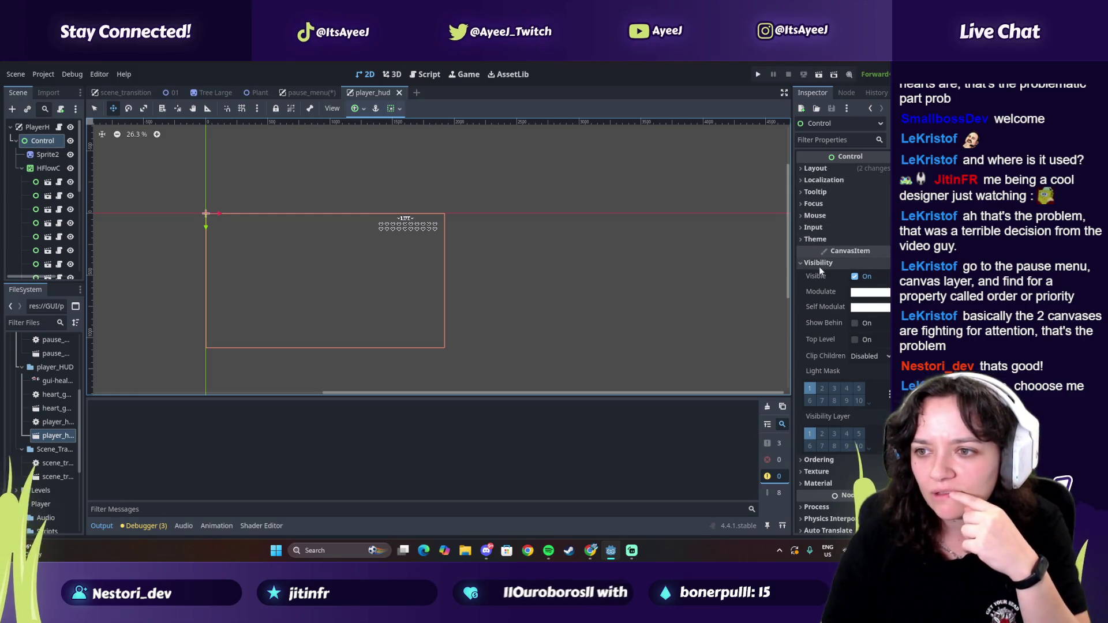
Step: Set the Control node's process priority to 2 and save the player_hud scene
left_click(800, 263)
left_click(809, 358)
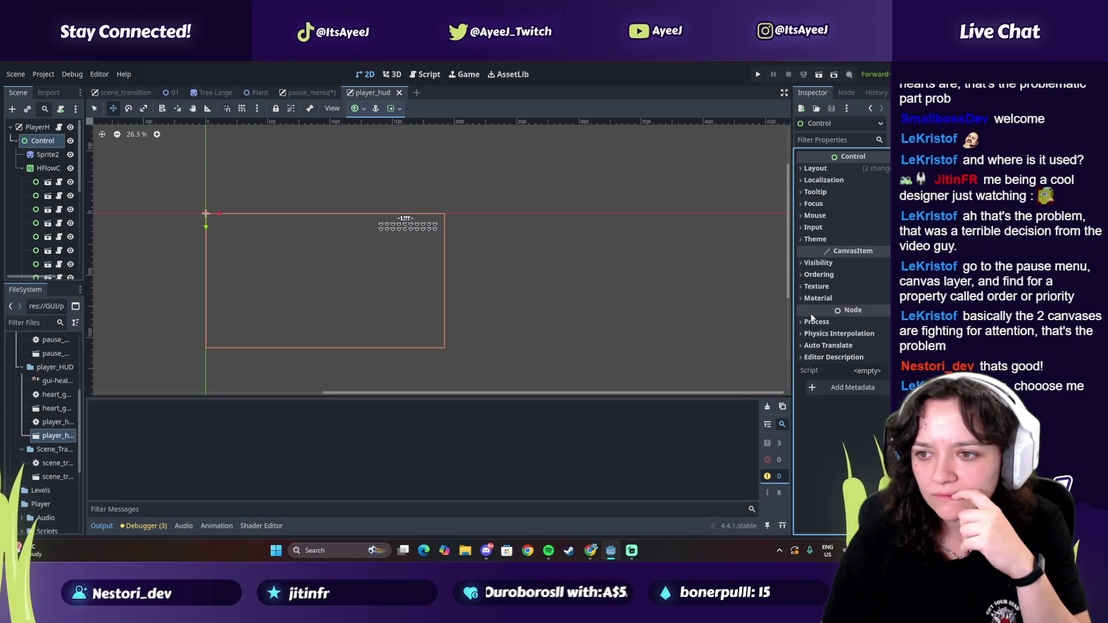
left_click(810, 321)
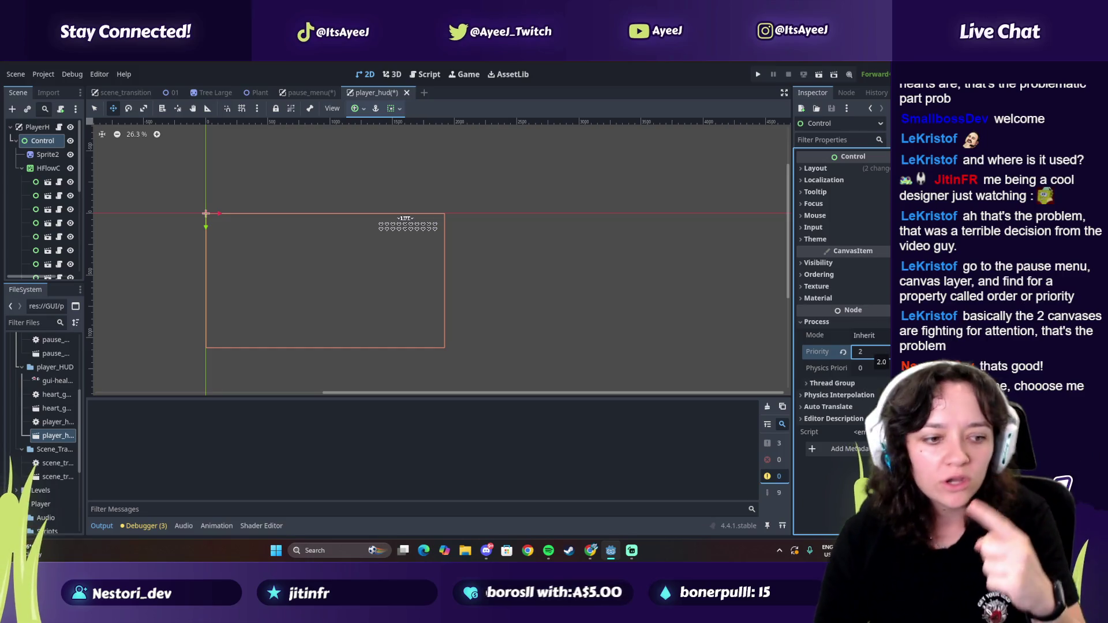
left_click(865, 351)
type("2")
key("Return")
key("ctrl+s")
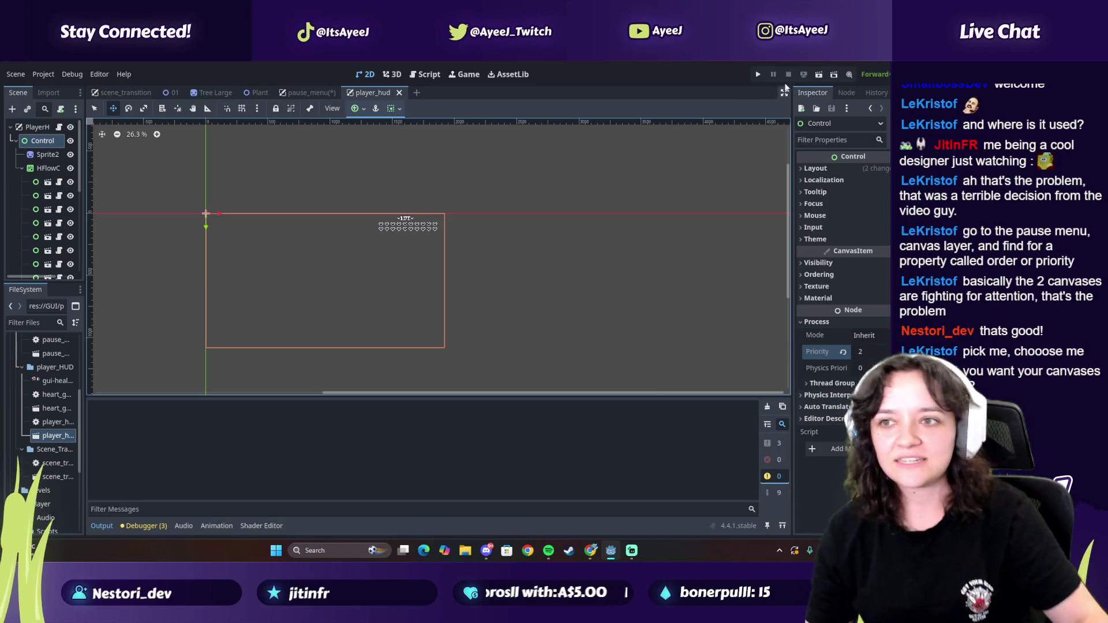
Step: Run the game and pause it with Esc to test the pause menu
left_click(758, 74)
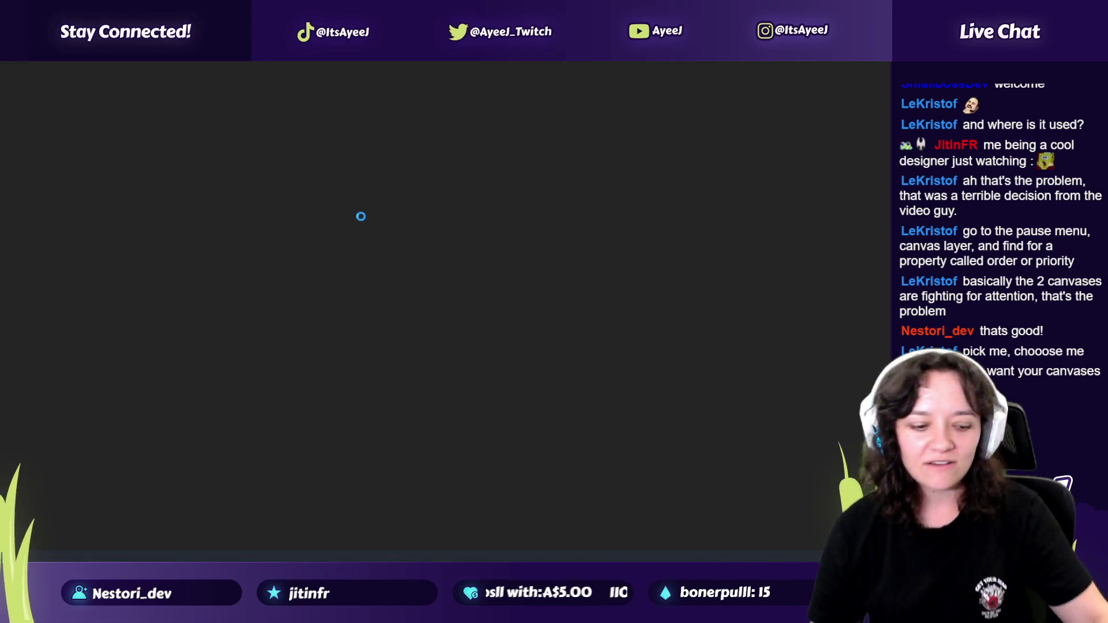
key("Escape")
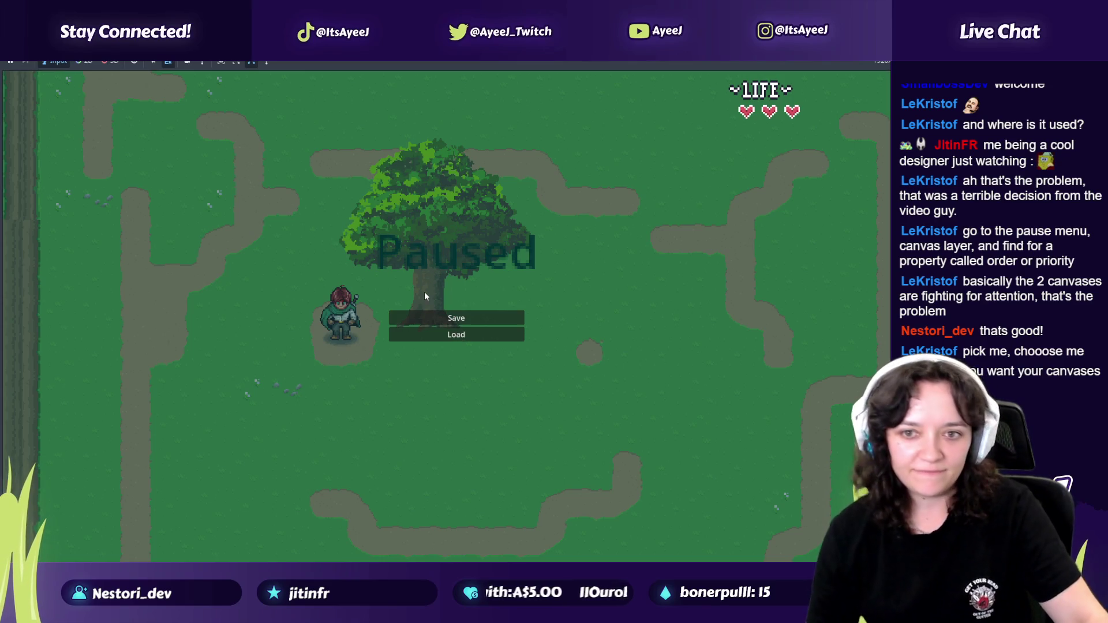
key("alt+Tab")
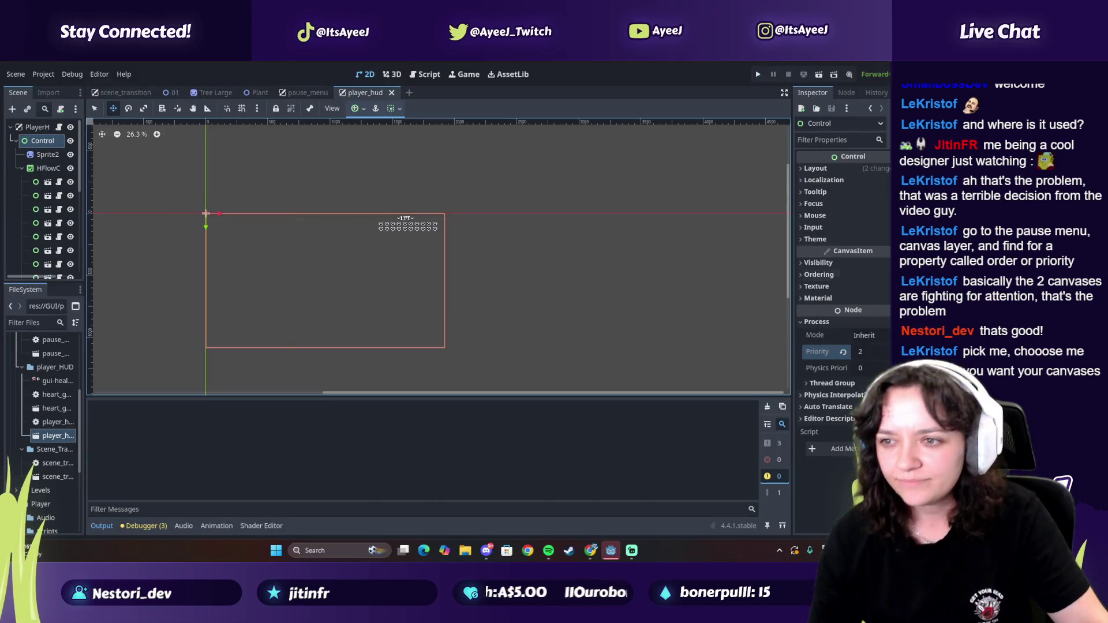
Step: Lower the HUD's process priority to 1 and save the pause_menu and player_hud scenes
key("ctrl+z")
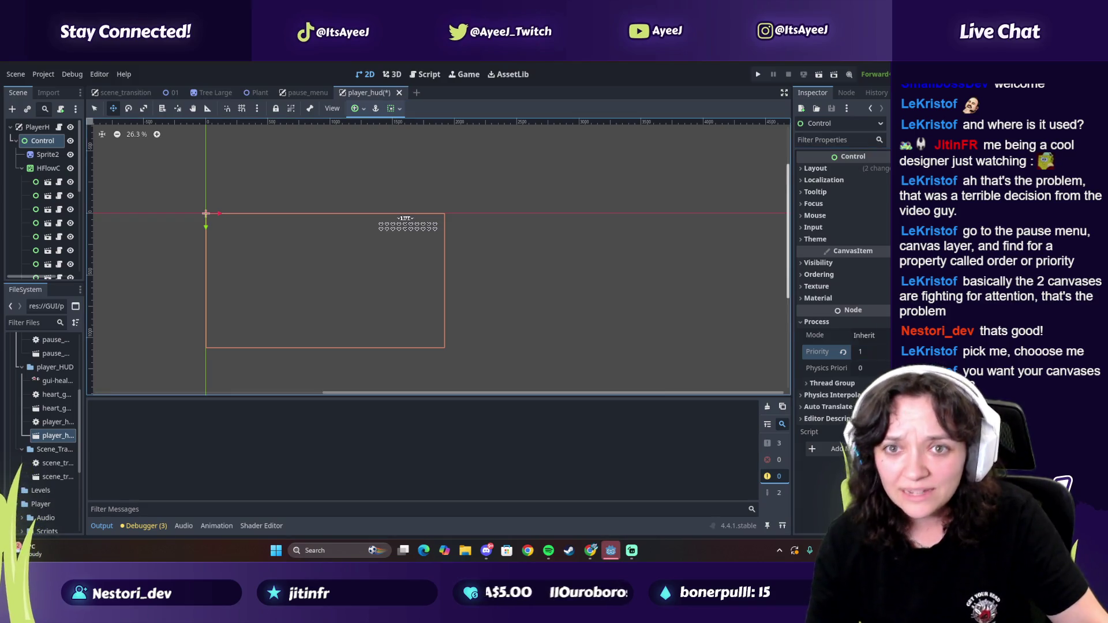
left_click(290, 94)
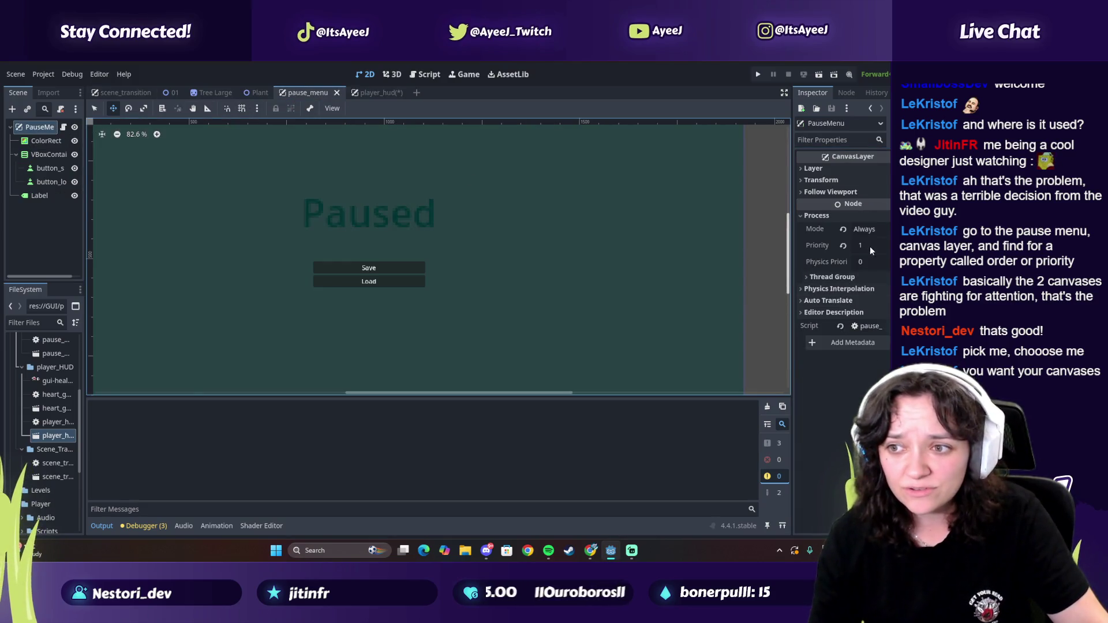
left_click(374, 93)
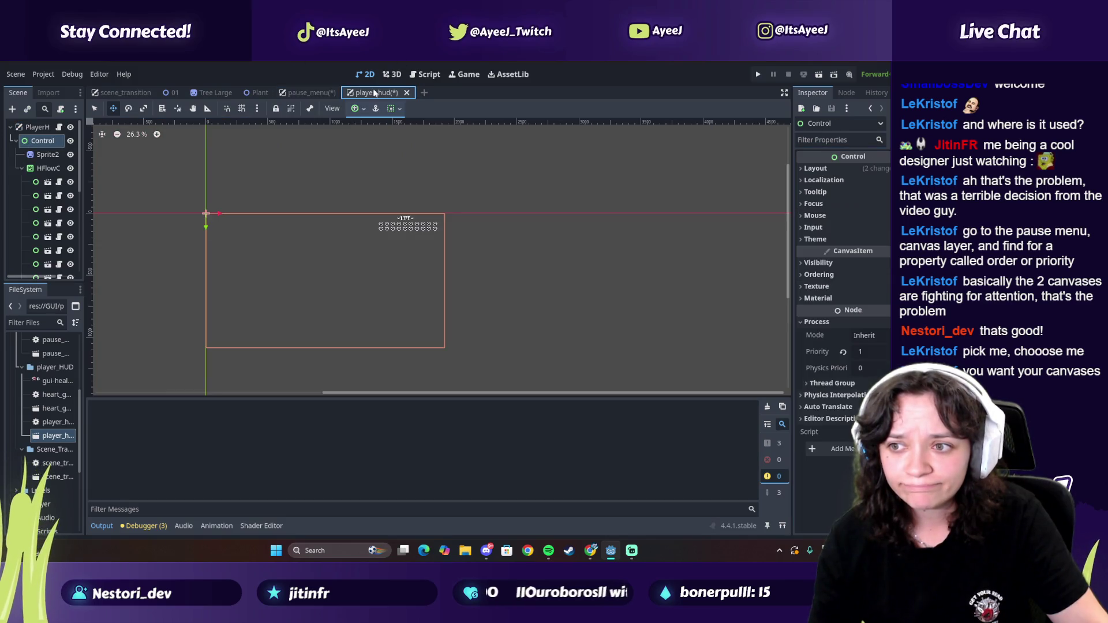
left_click(319, 92)
key("ctrl+s")
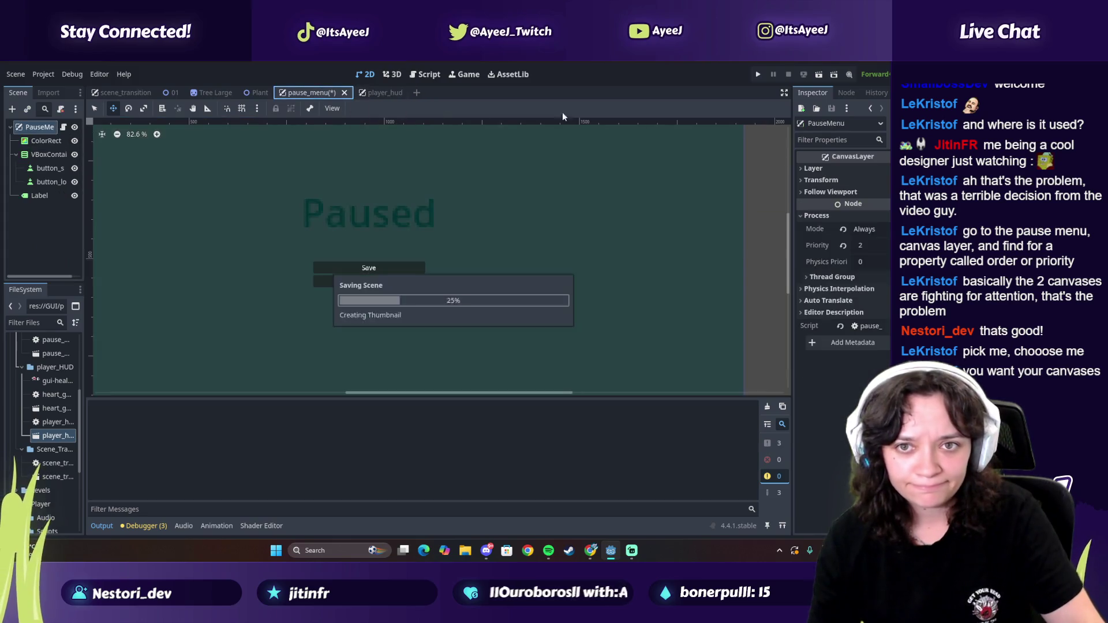
Step: Rerun the game and confirm Esc opens and closes the pause menu
key("F5")
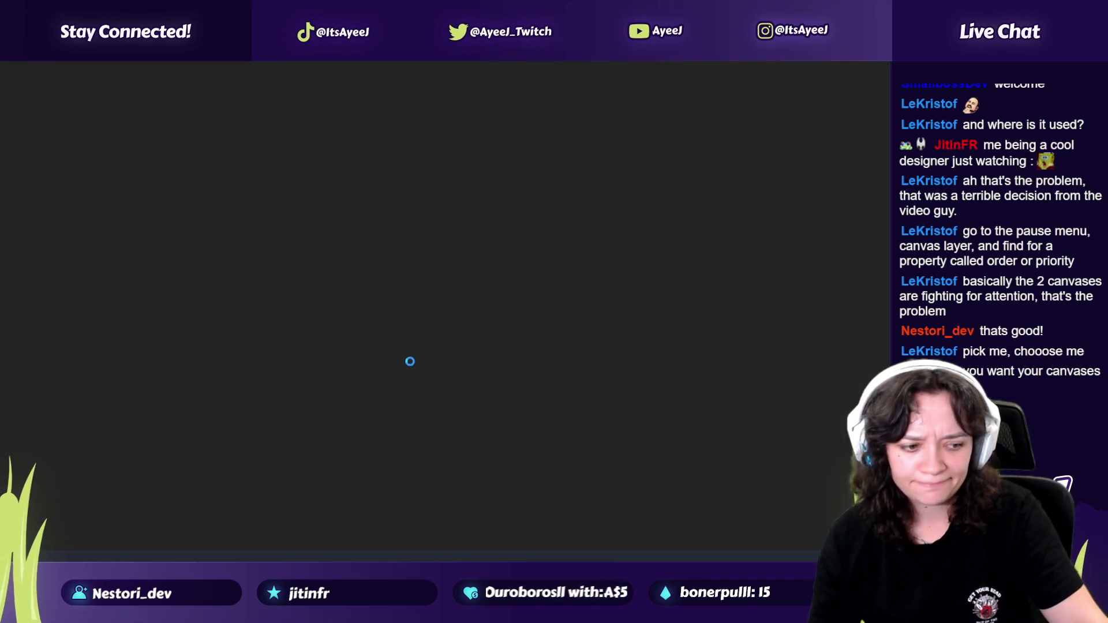
key("Escape")
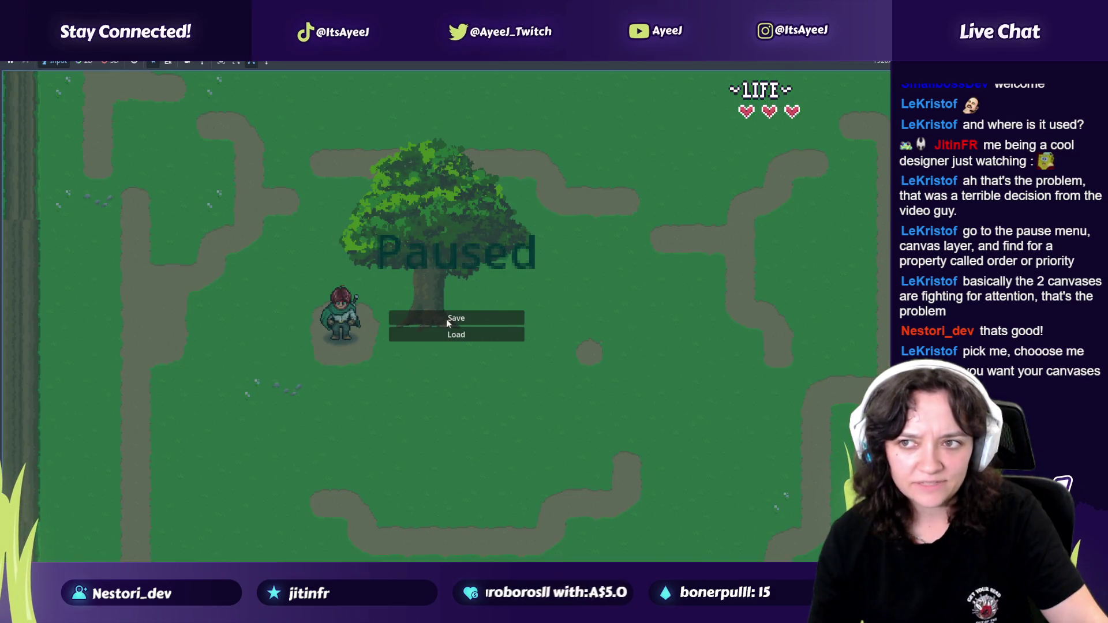
key("Escape")
key("Escape")
key("Escape")
key("Escape")
key("Escape")
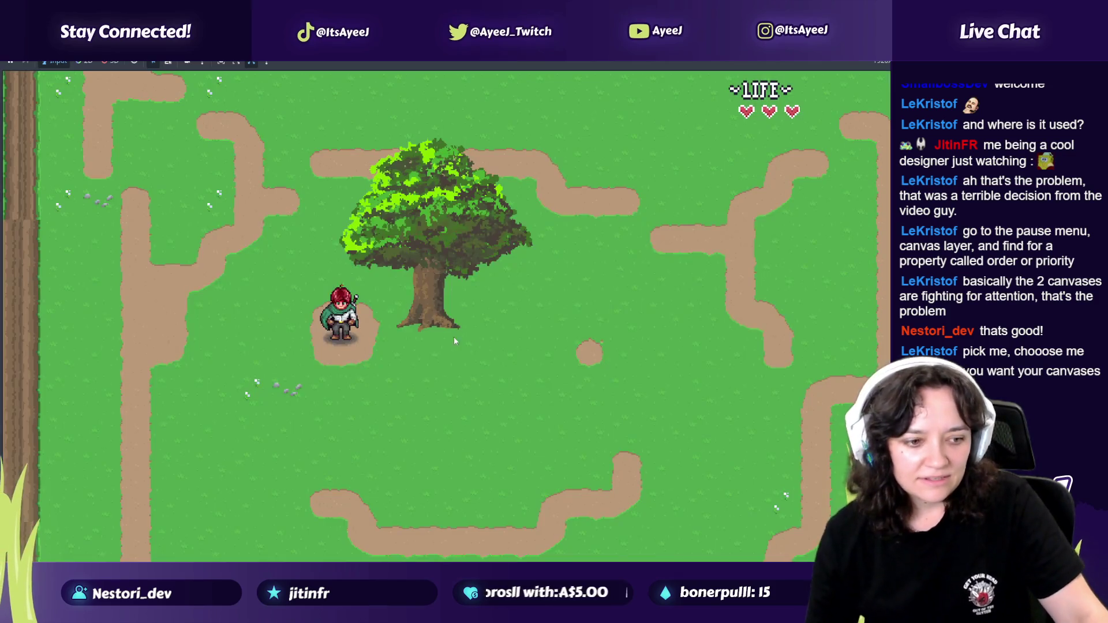
key("alt+Tab")
left_click(250, 254)
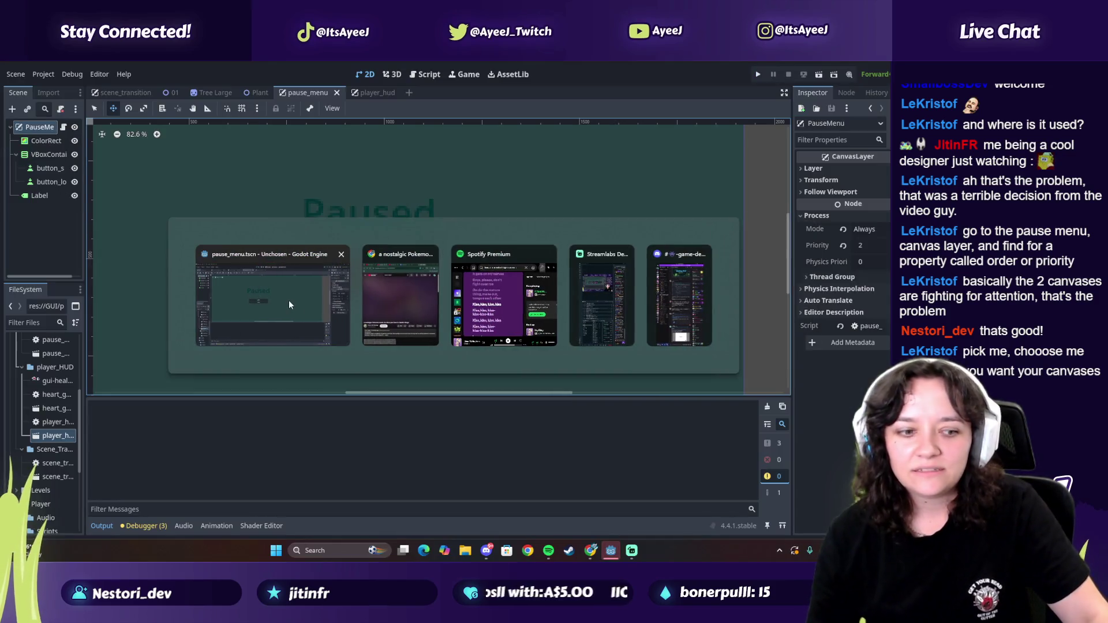
Step: Reset the pause menu priority to 0, save pause_menu and player_hud, and go to the tutorial
left_click(289, 300)
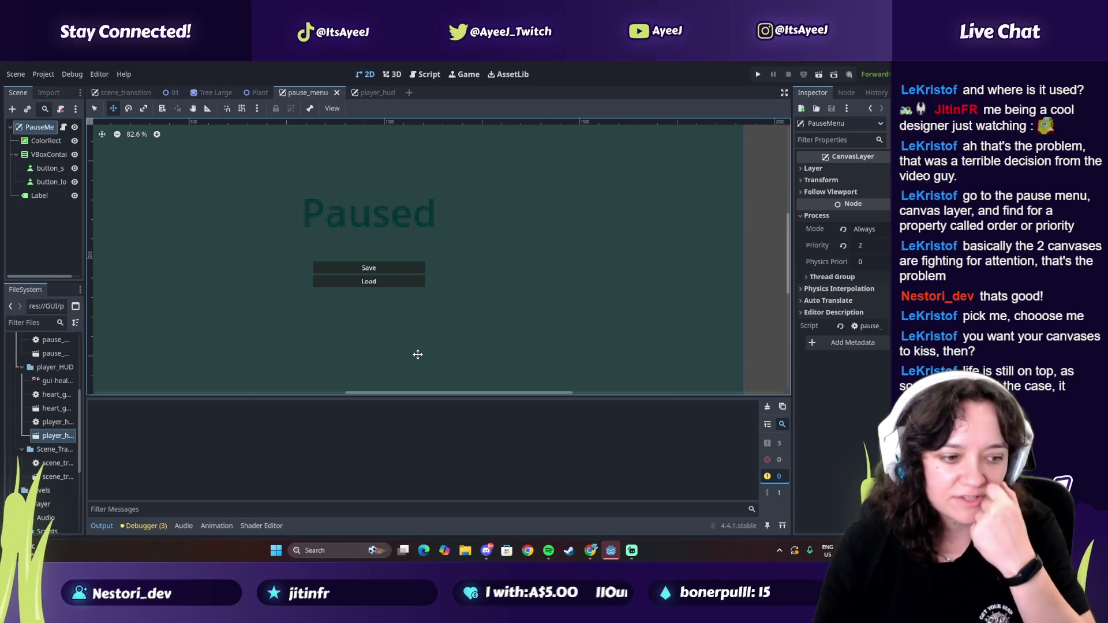
left_click(843, 245)
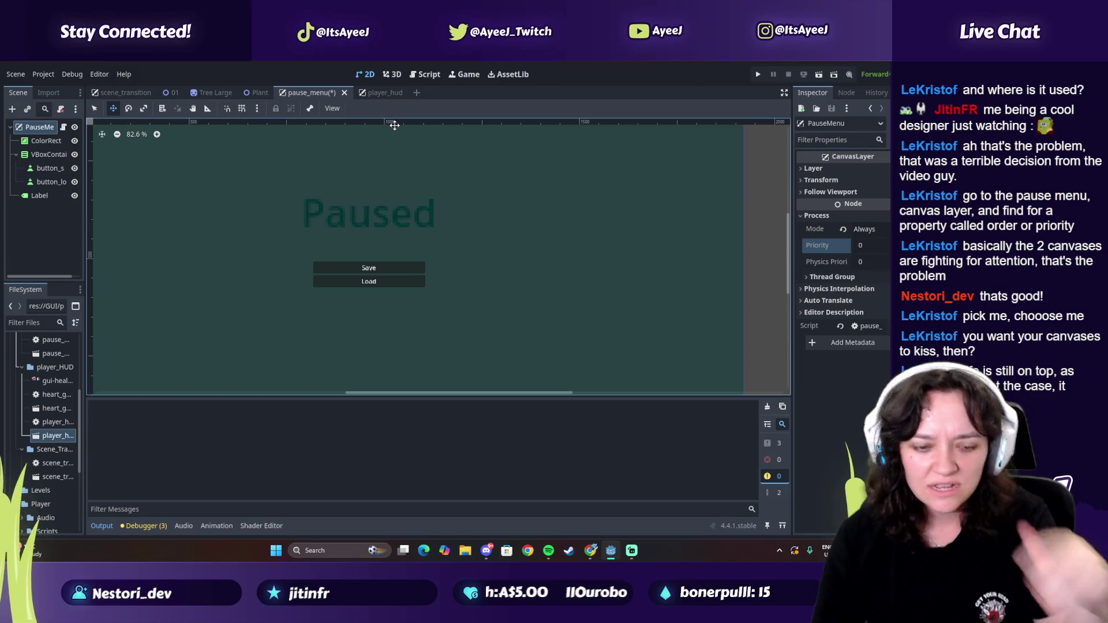
key("ctrl+s")
left_click(378, 93)
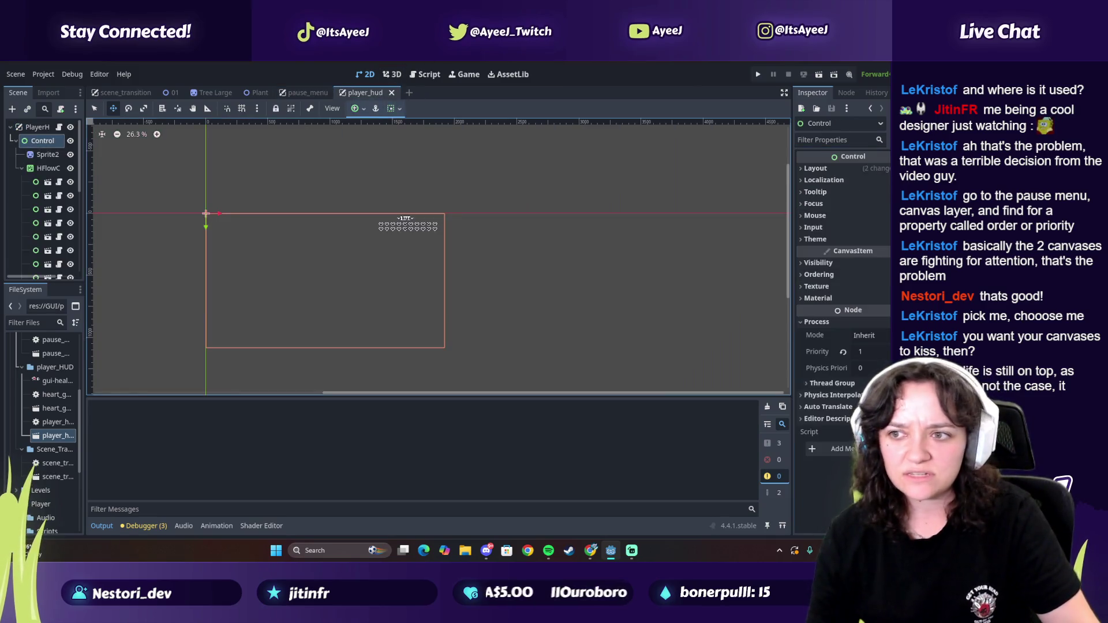
key("ctrl+s")
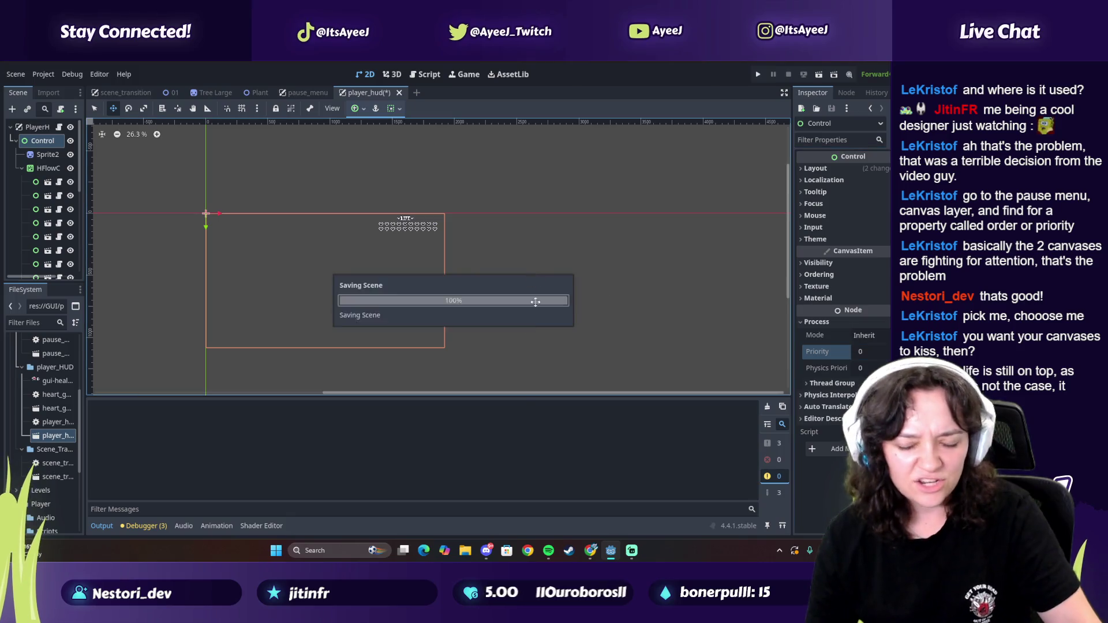
key("alt+Tab")
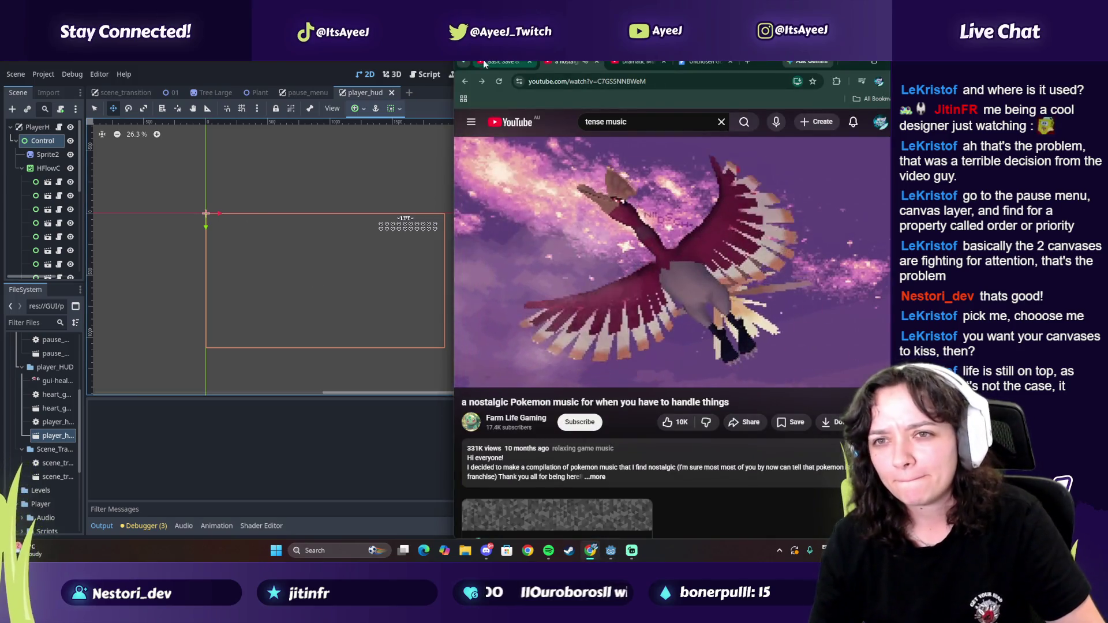
key("ctrl+shift+Tab")
Step: Maximize Chrome and read the tutorial comments about UI mouse filters and reloading scene 1
left_click(874, 61)
scroll(236, 433, "down", 8)
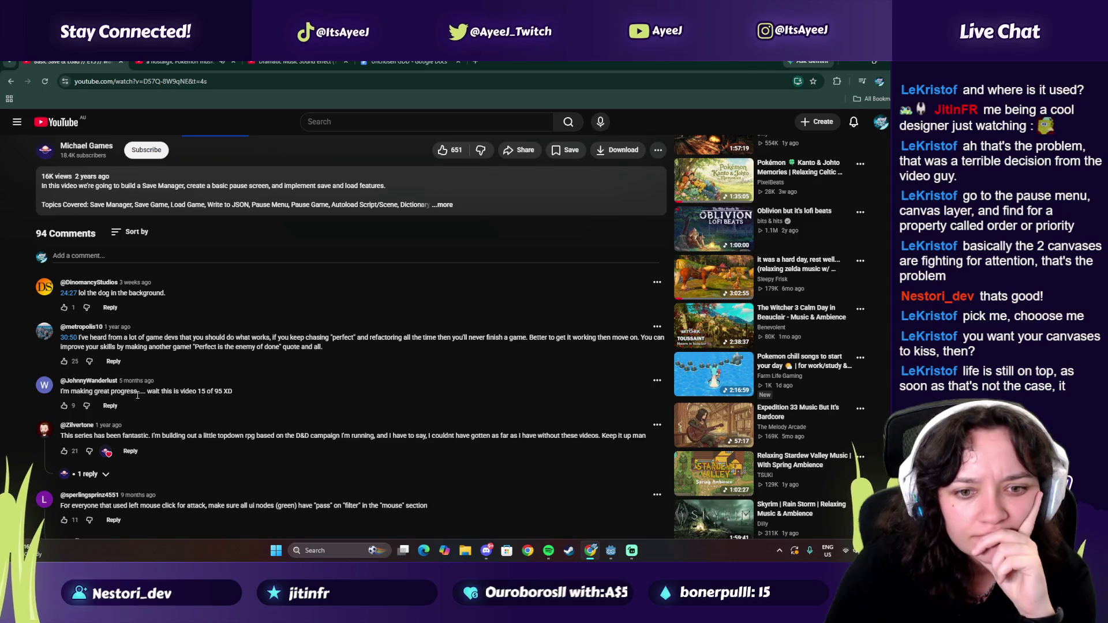
left_click_drag(98, 436, 312, 435)
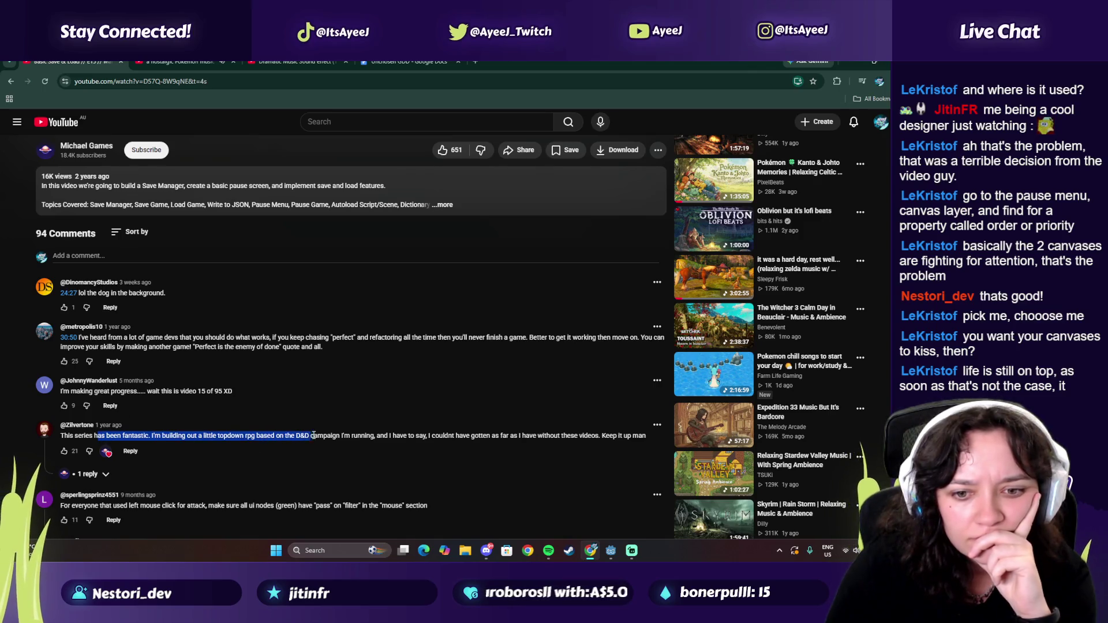
scroll(167, 442, "down", 1)
left_click_drag(134, 459, 293, 458)
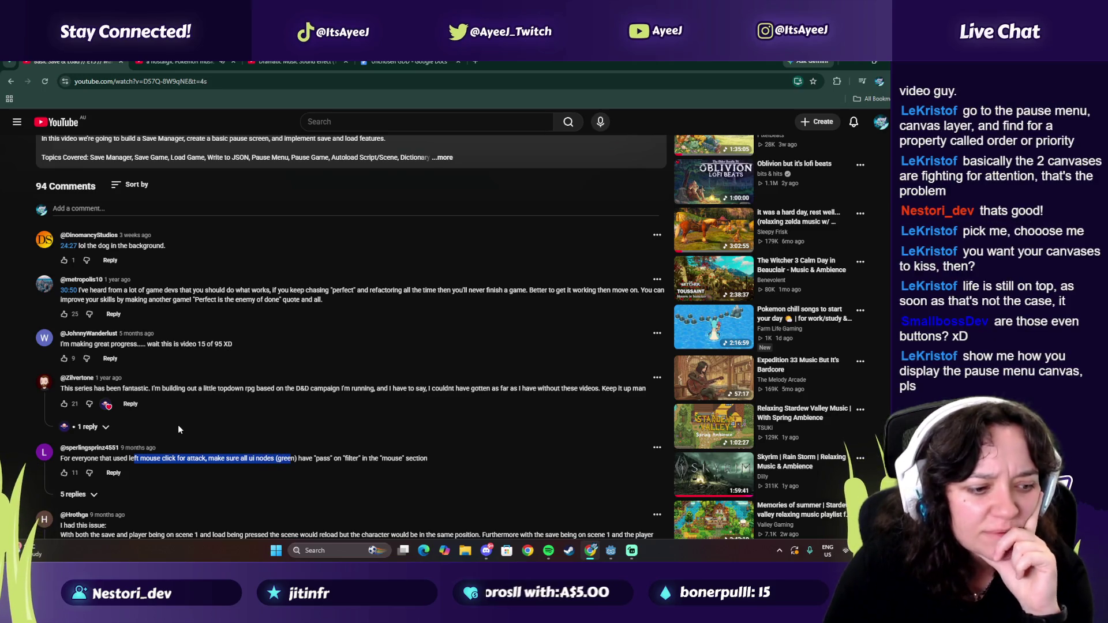
scroll(179, 428, "down", 1)
scroll(178, 425, "down", 1)
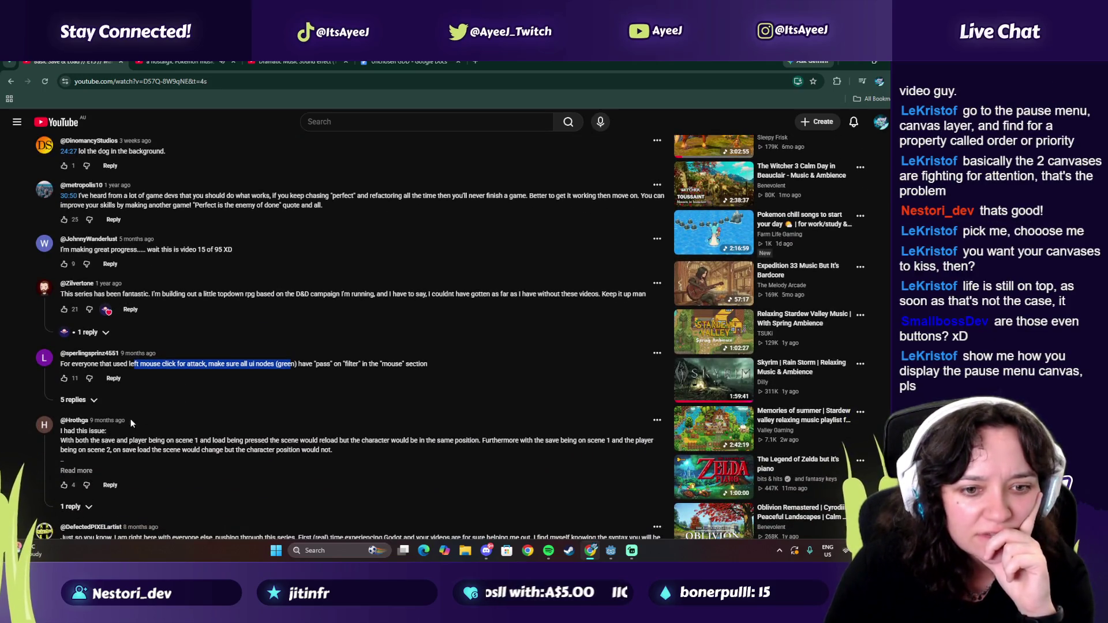
left_click_drag(107, 441, 302, 441)
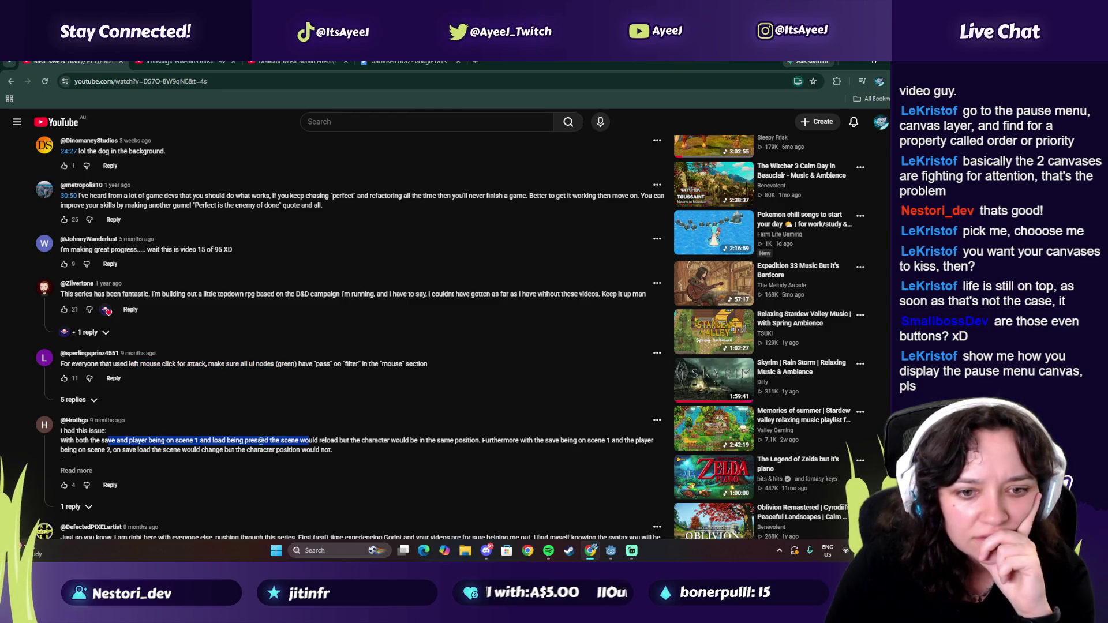
mouse_move(89, 440)
left_mouse_down()
mouse_move(380, 438)
mouse_move(370, 431)
left_mouse_up()
left_click(611, 553)
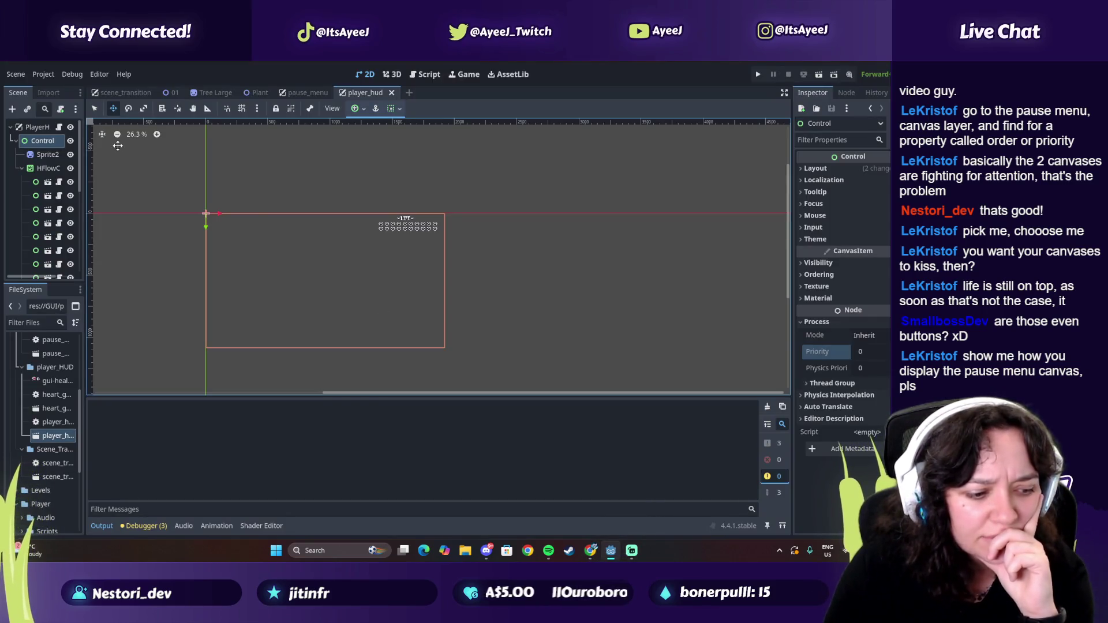
Step: In pause_menu.gd, review _ready's hide_pause_menu() call and the Save/Load button connections
left_click(427, 75)
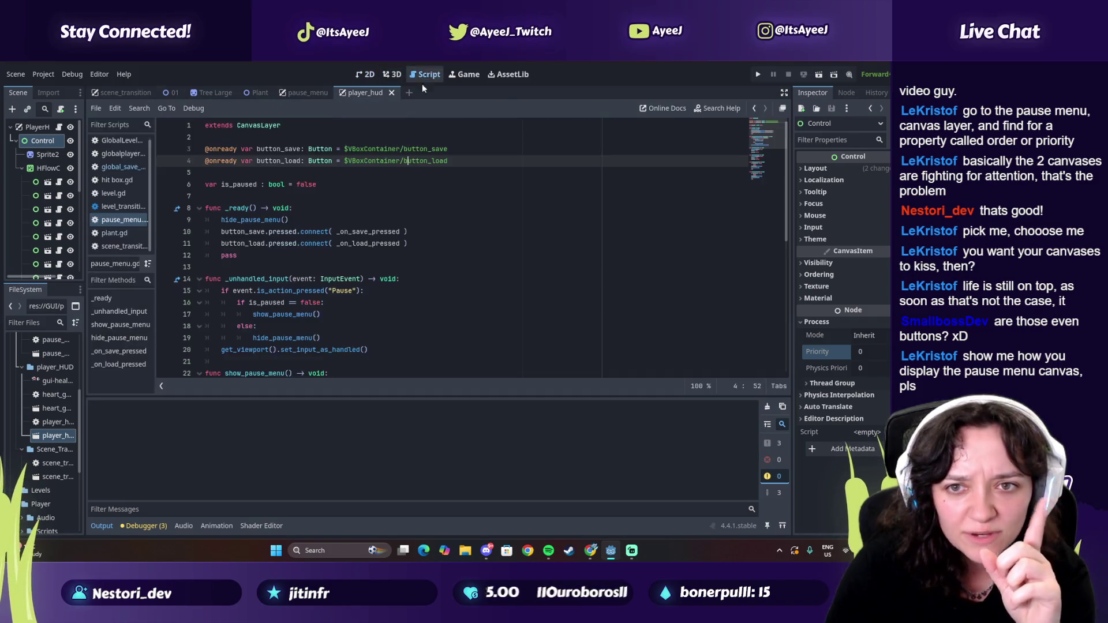
left_click(253, 208)
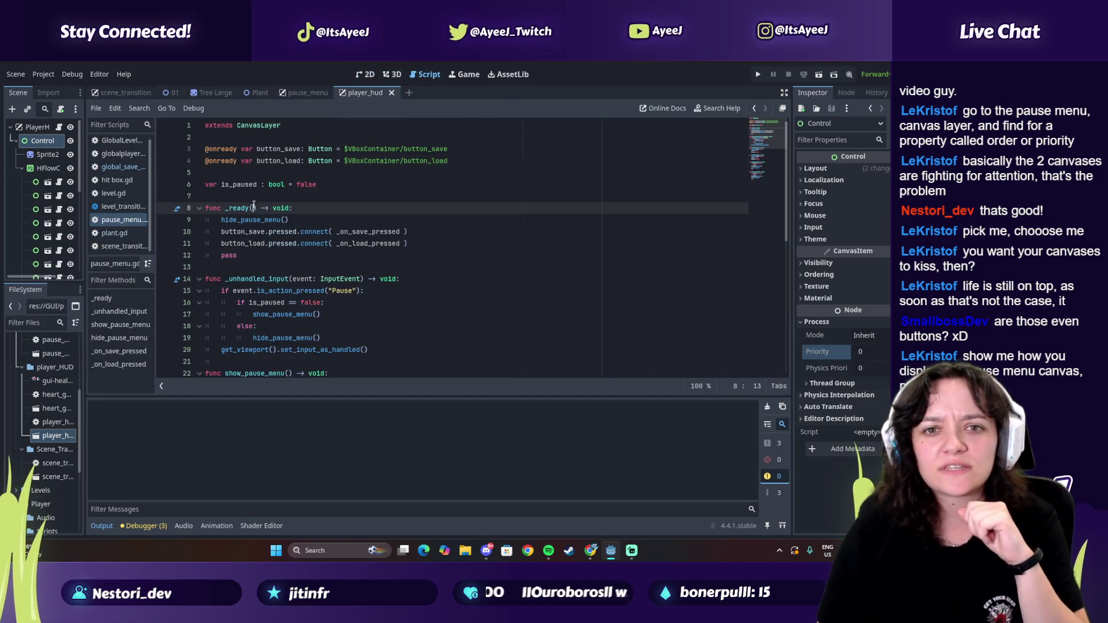
left_click_drag(208, 125, 230, 268)
left_click(273, 208)
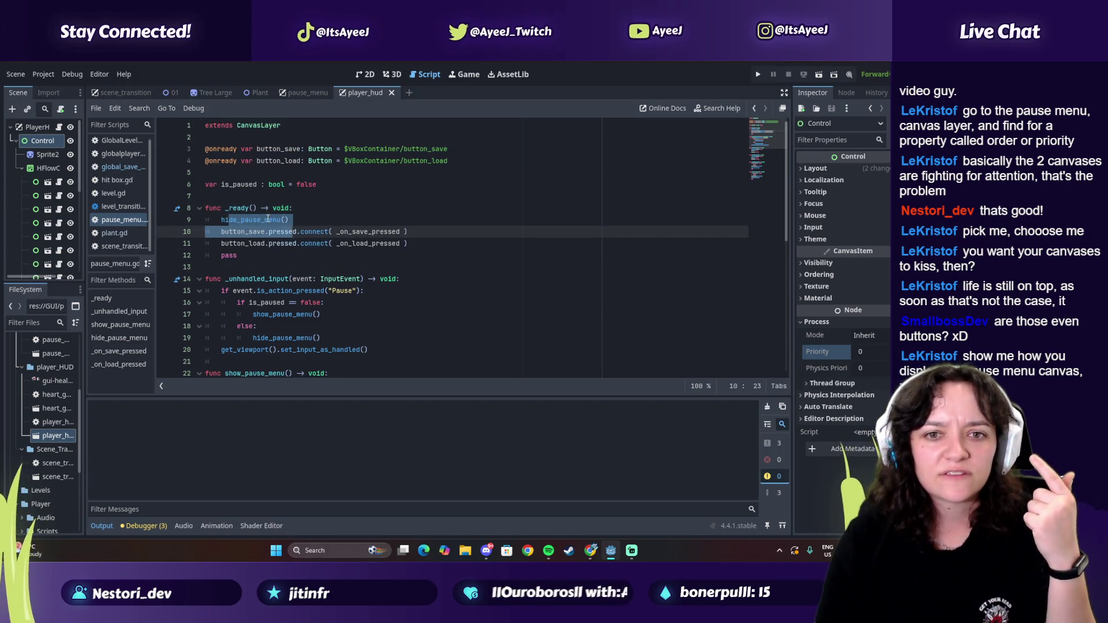
left_click_drag(288, 219, 203, 219)
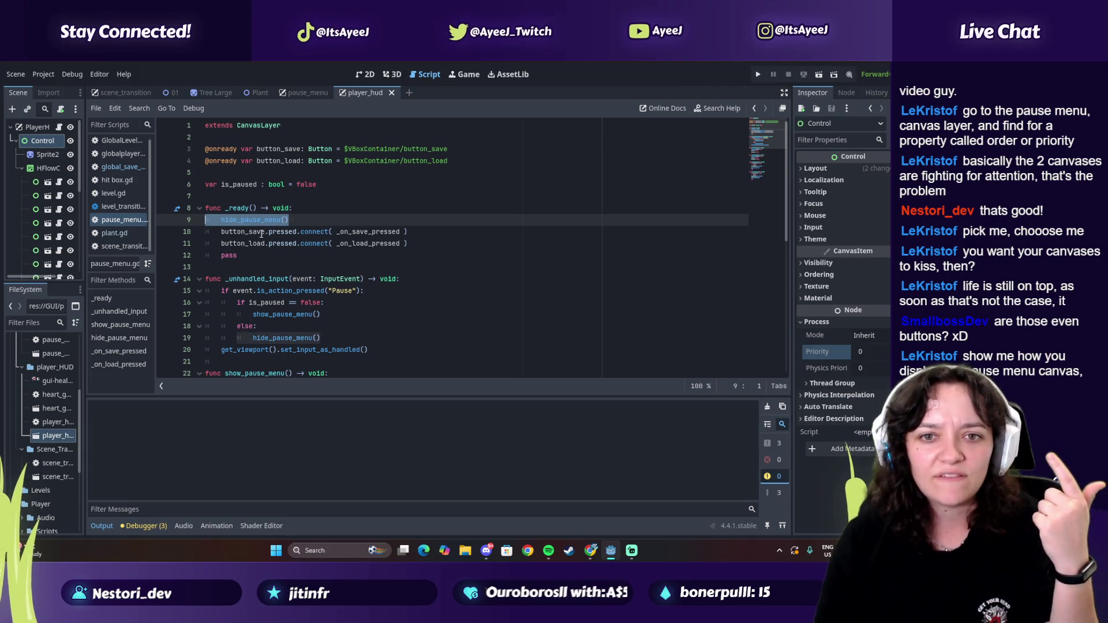
left_click_drag(224, 231, 308, 243)
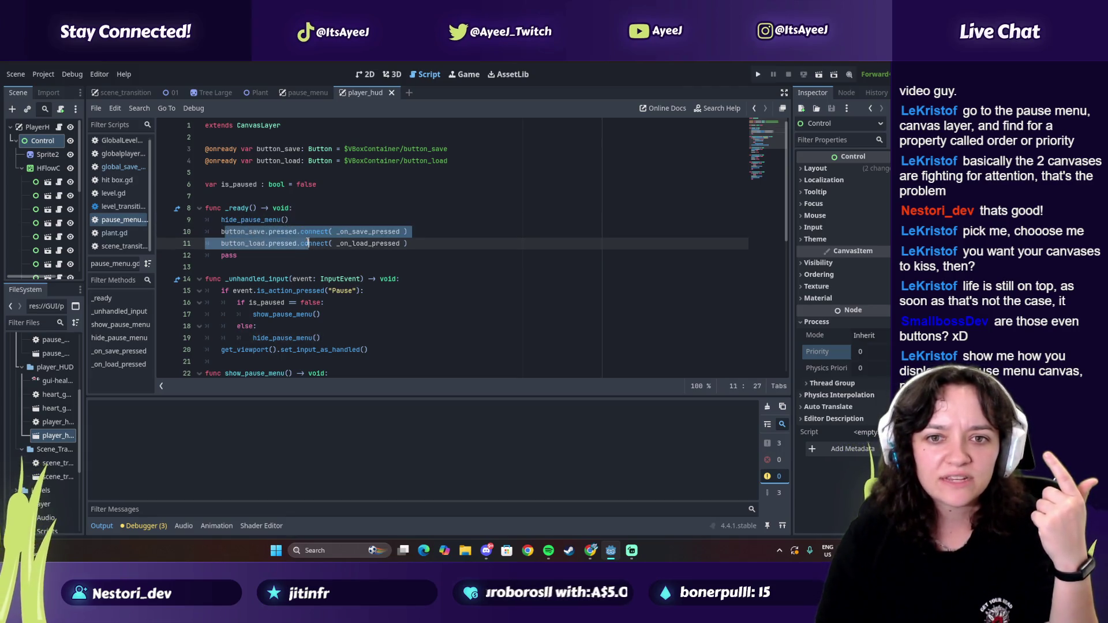
Step: Inspect _on_save_pressed's is_paused check and SaveManager save call, then reopen the pause_menu scene
scroll(239, 263, "down", 3)
left_click_drag(285, 197, 357, 197)
scroll(210, 244, "up", 2)
scroll(211, 244, "down", 6)
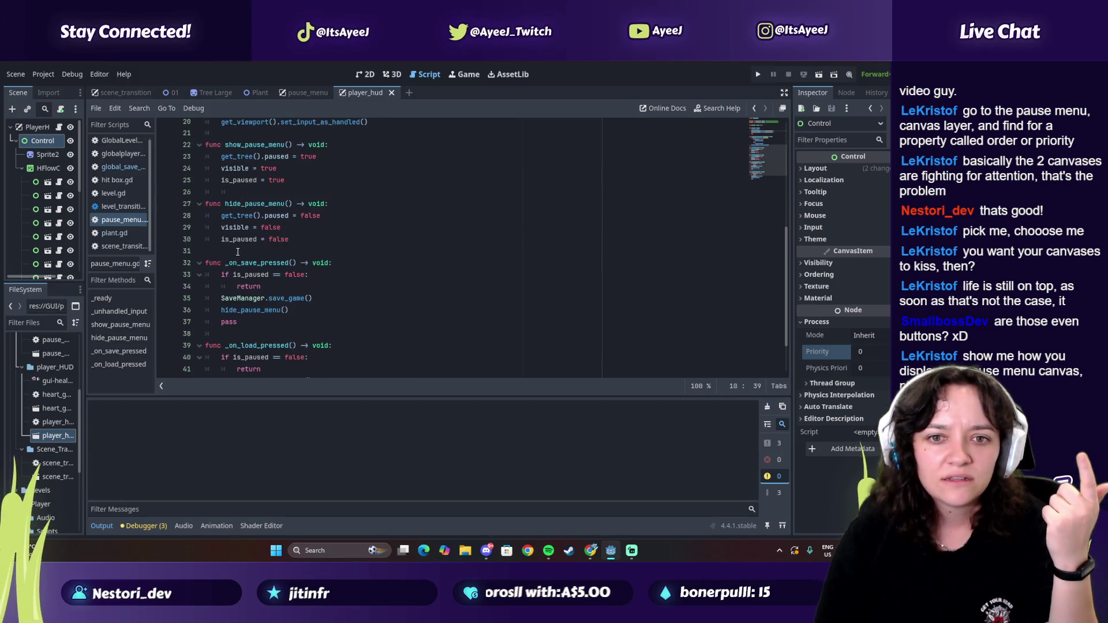
double_click(225, 275)
left_click_drag(253, 275, 304, 275)
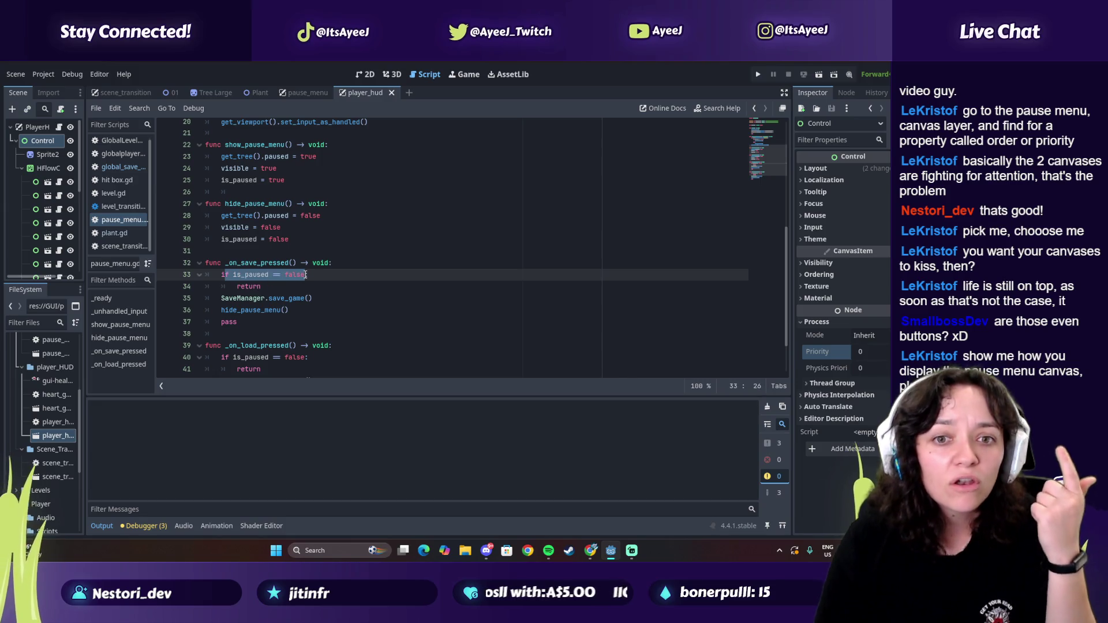
mouse_move(248, 298)
left_mouse_down()
mouse_move(273, 298)
mouse_move(240, 321)
left_mouse_up()
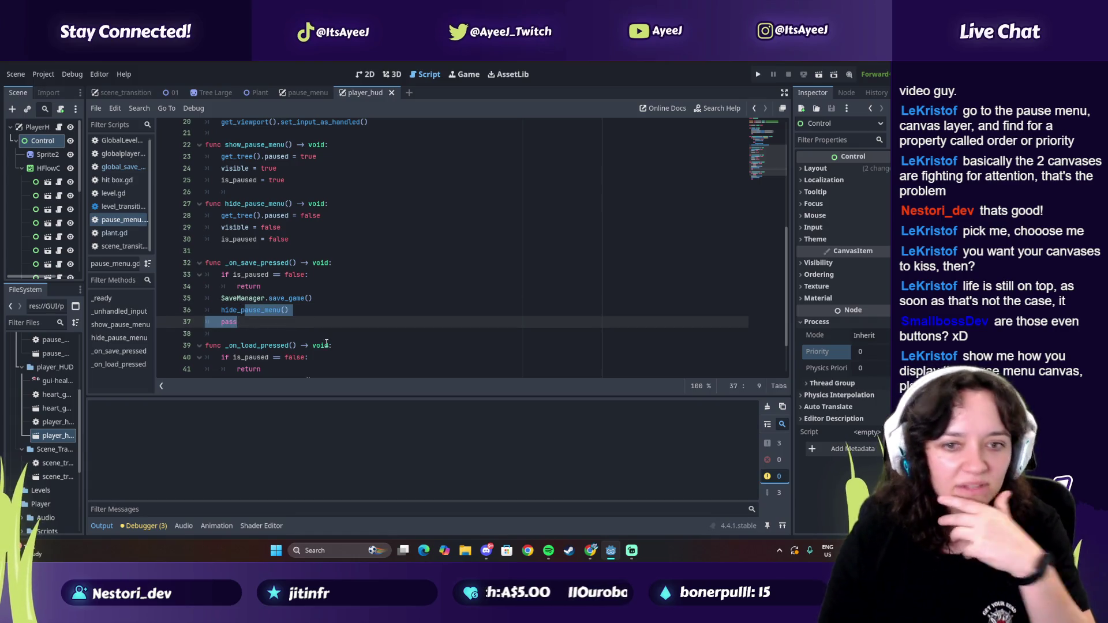
left_click(368, 75)
left_click(307, 91)
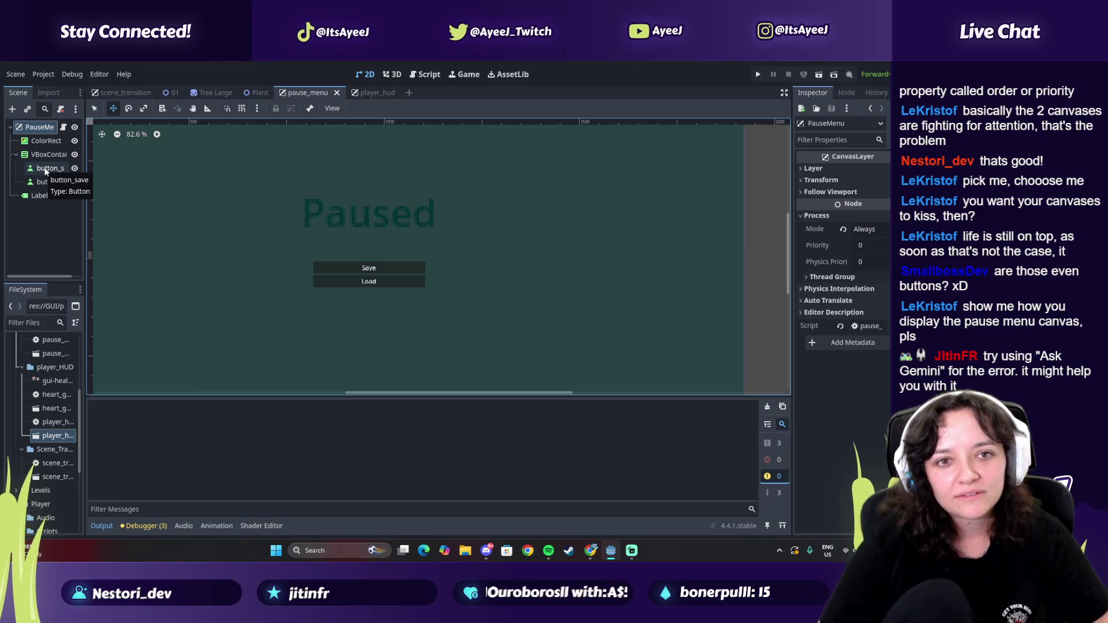
Step: Open Change Type for button_save, look at BaseButton, and reselect Button
right_click(46, 169)
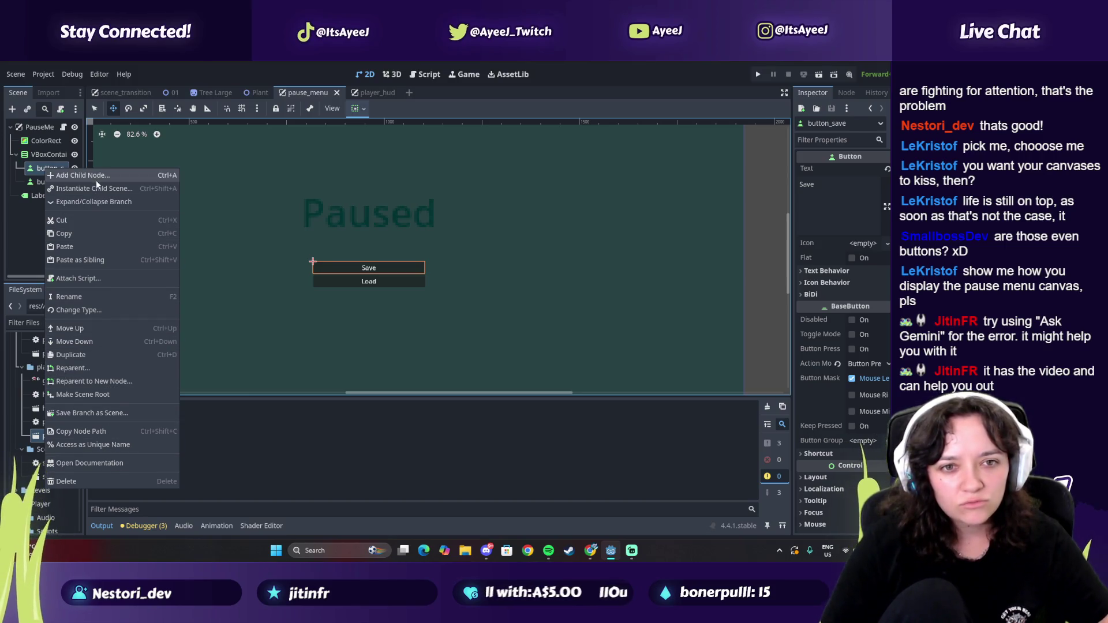
left_click(75, 310)
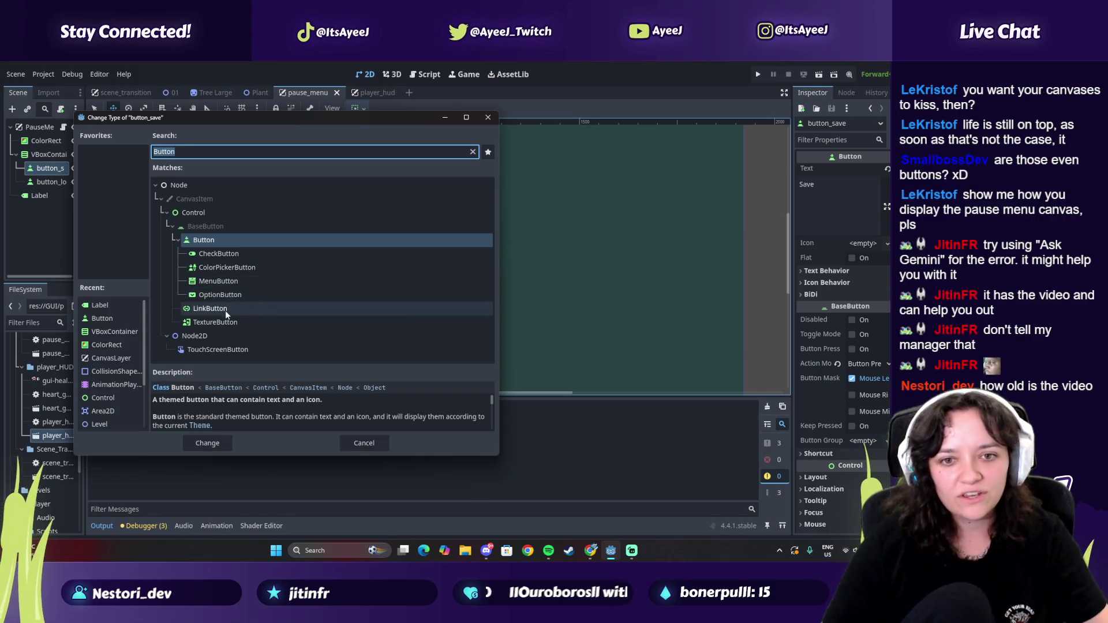
left_click(202, 227)
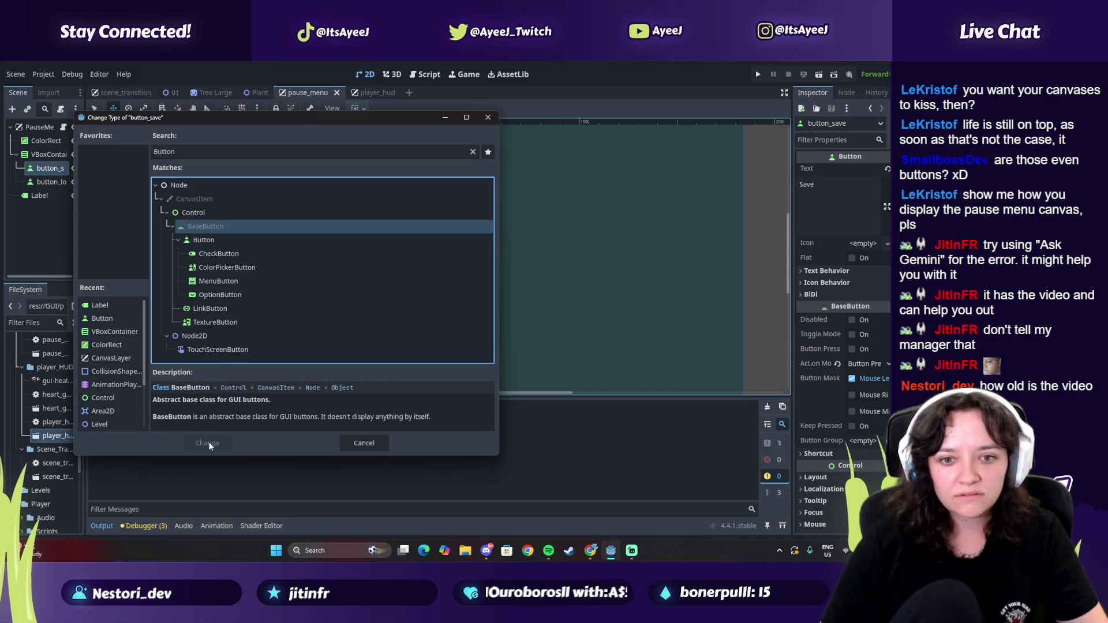
left_click(206, 241)
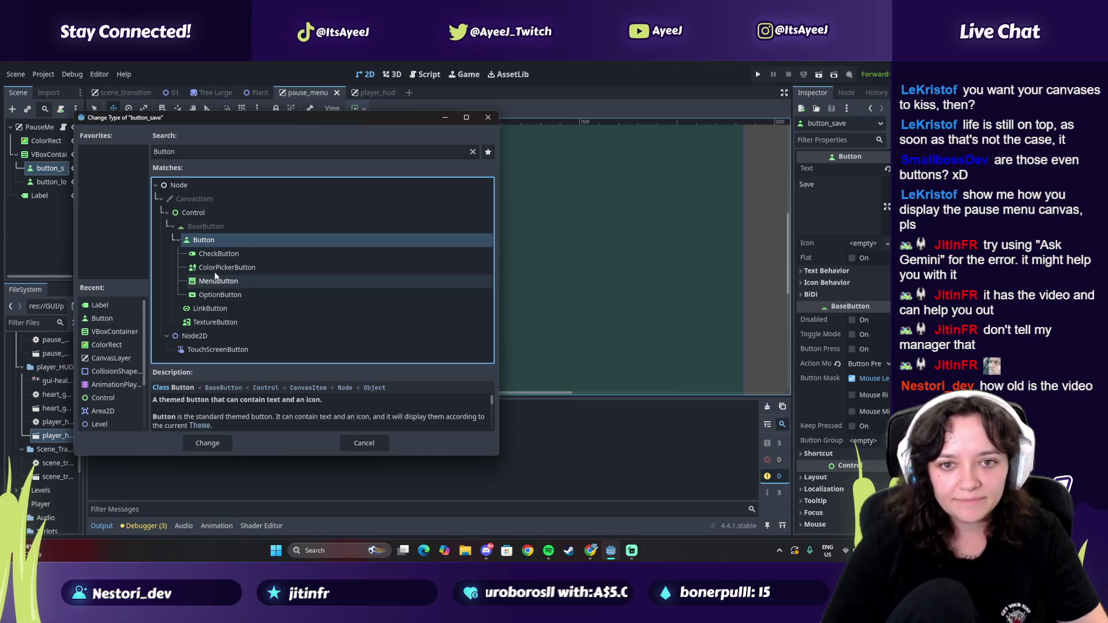
key("alt+Tab")
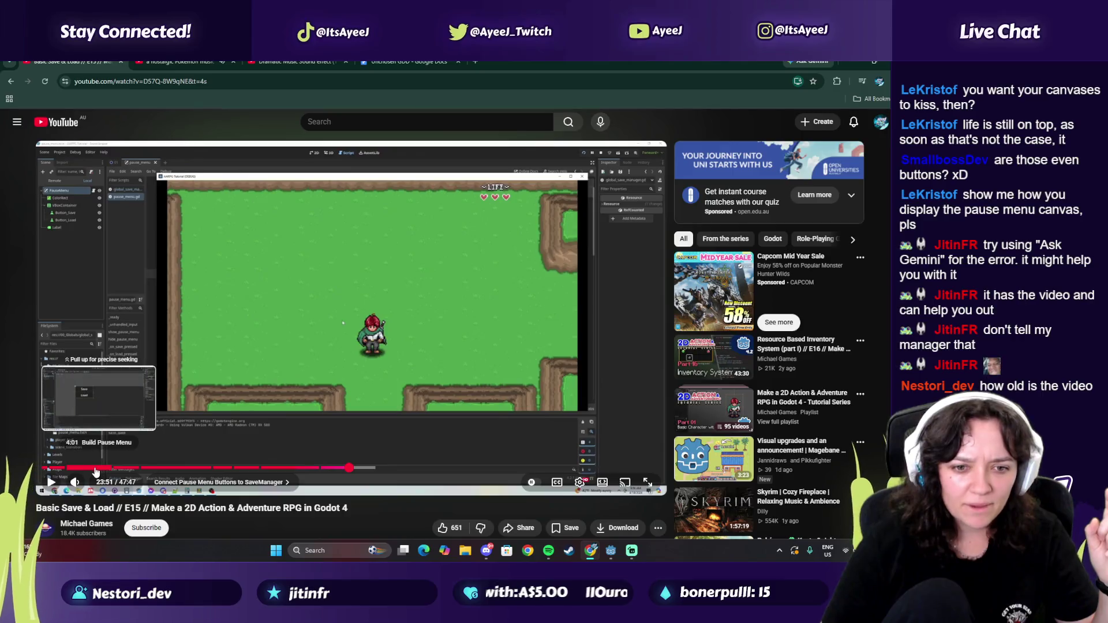
Step: Jump the tutorial to its Build Pause Menu chapter and pause around 3:40 to compare with Godot
left_click(91, 468)
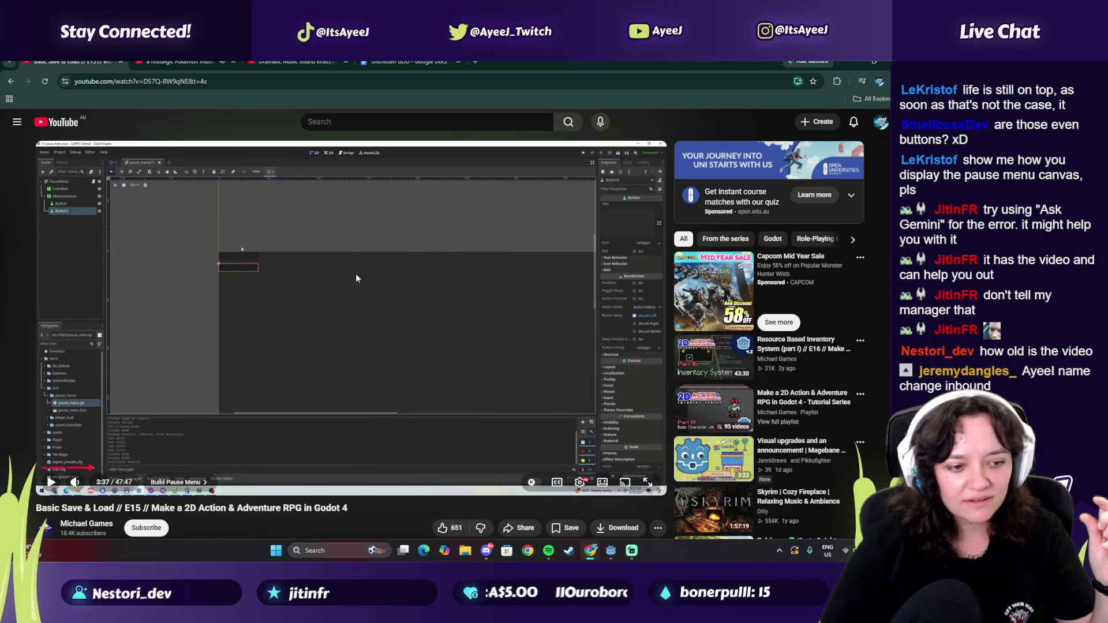
left_click(332, 307)
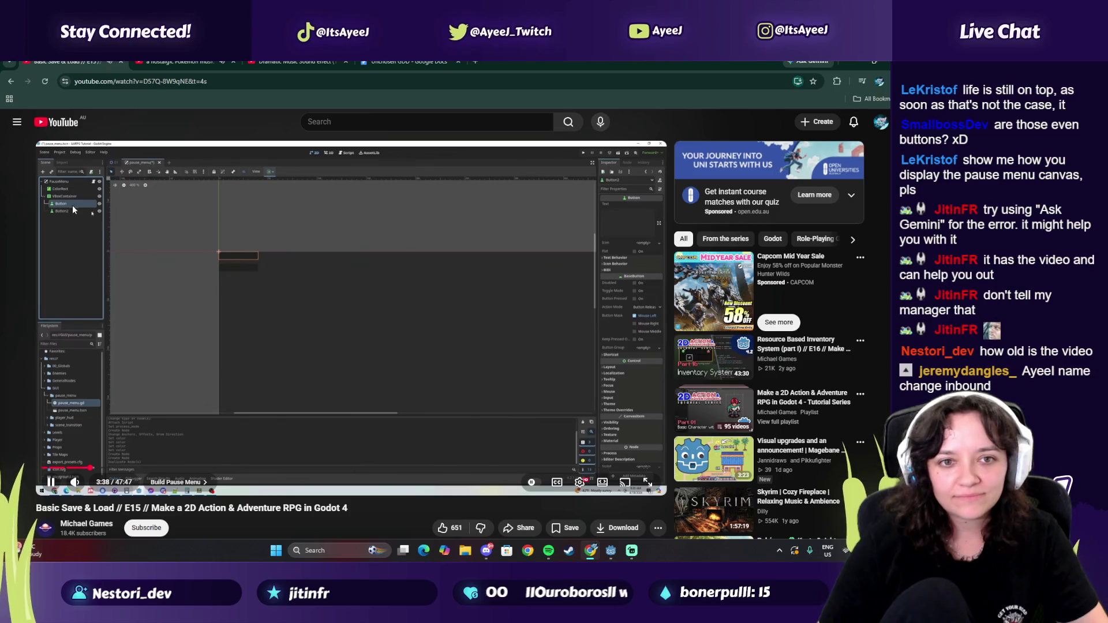
left_click(334, 361)
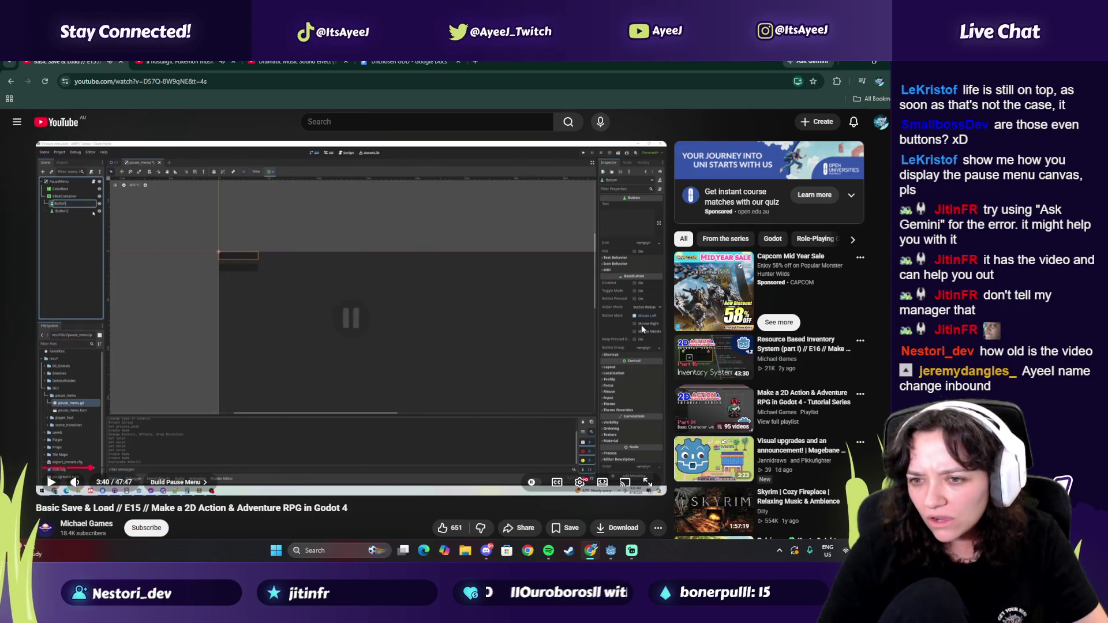
key("alt+Tab")
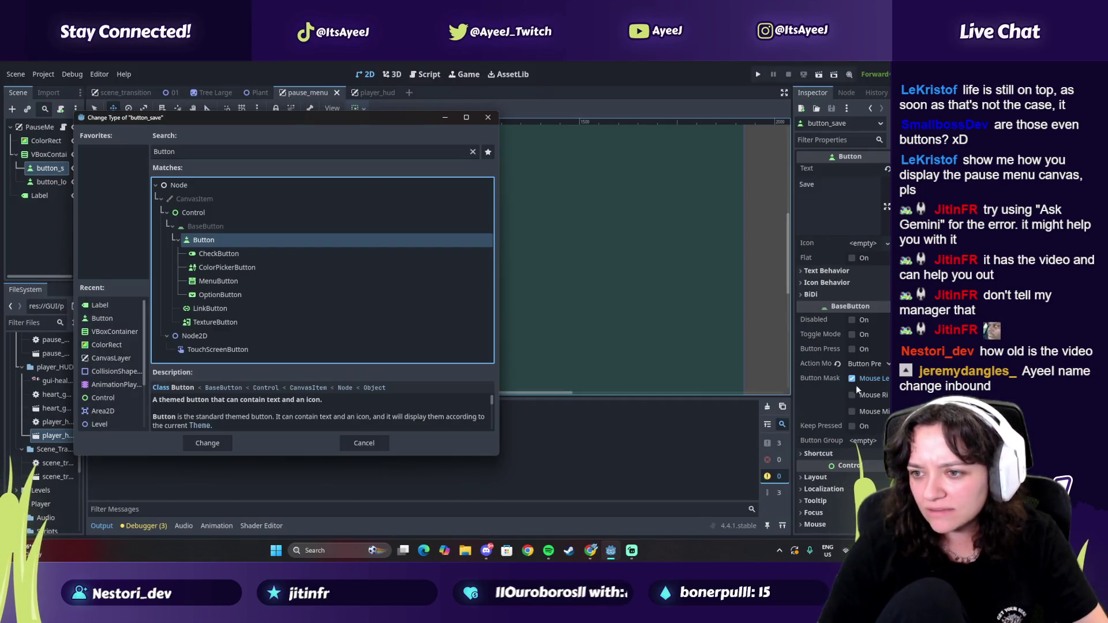
key("alt+Tab")
key("alt+Tab")
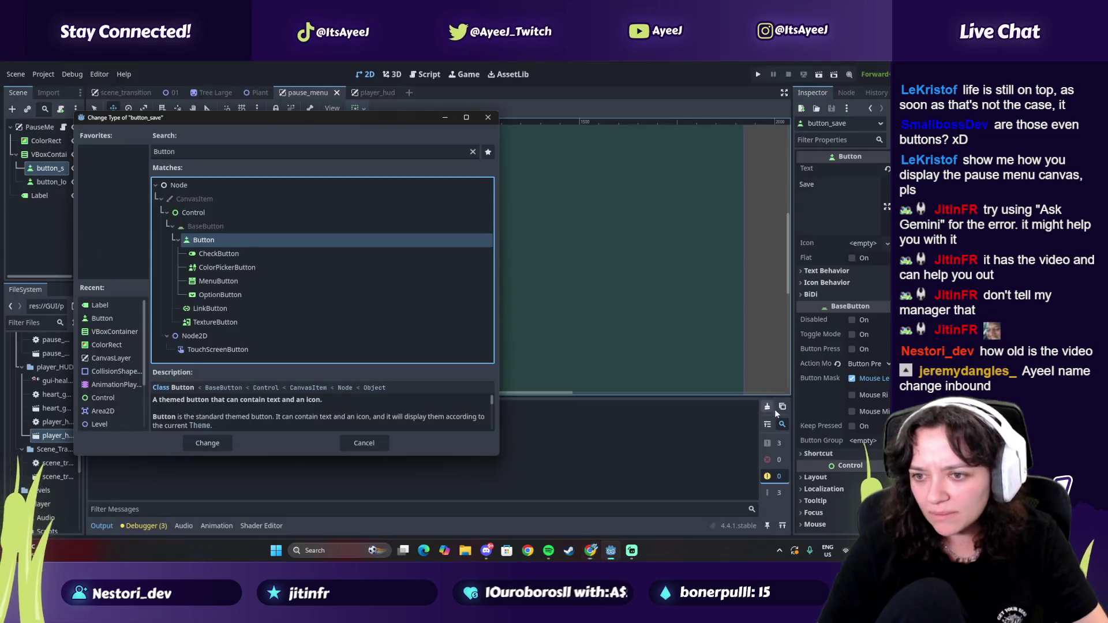
key("alt+Tab")
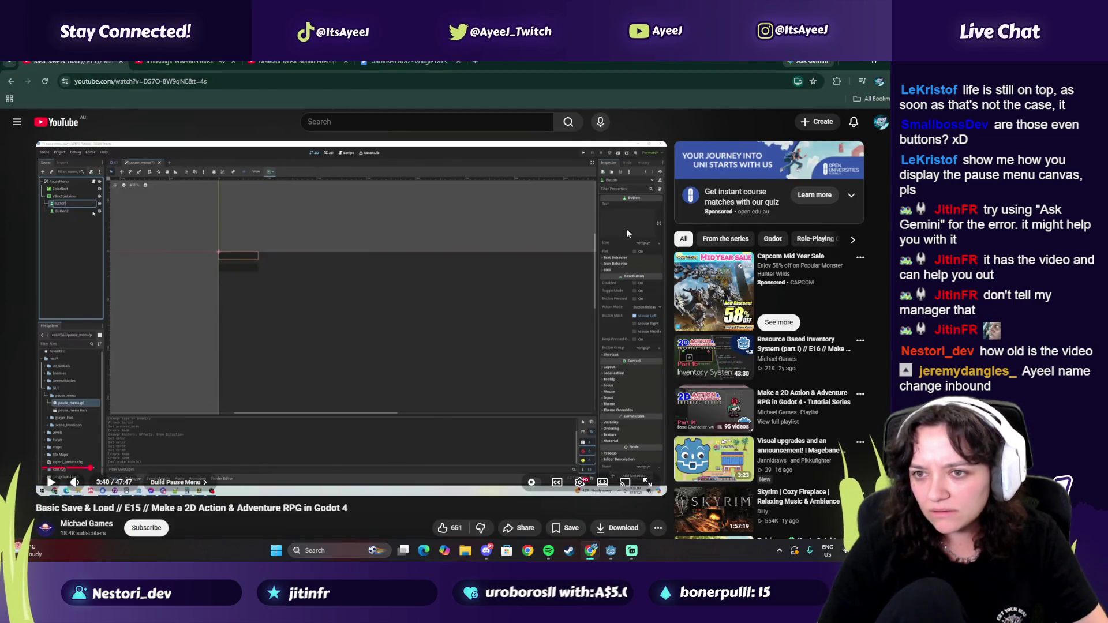
key("alt+Tab")
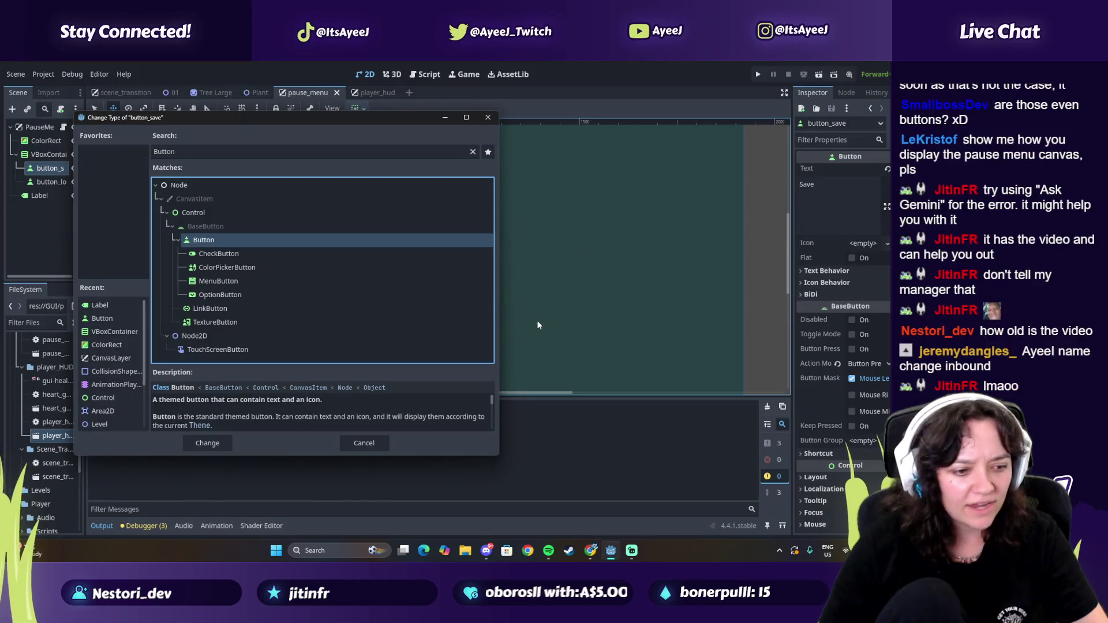
Step: Cancel the button_save type change, then rewind the tutorial to 3:04
left_click(378, 444)
key("alt+Tab")
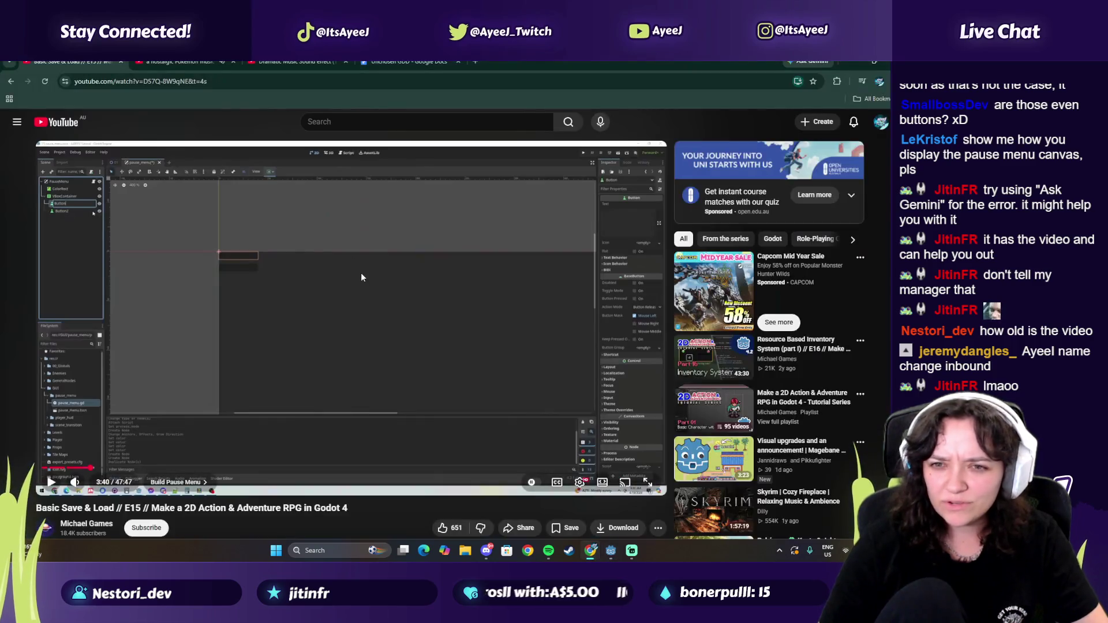
left_click(364, 279)
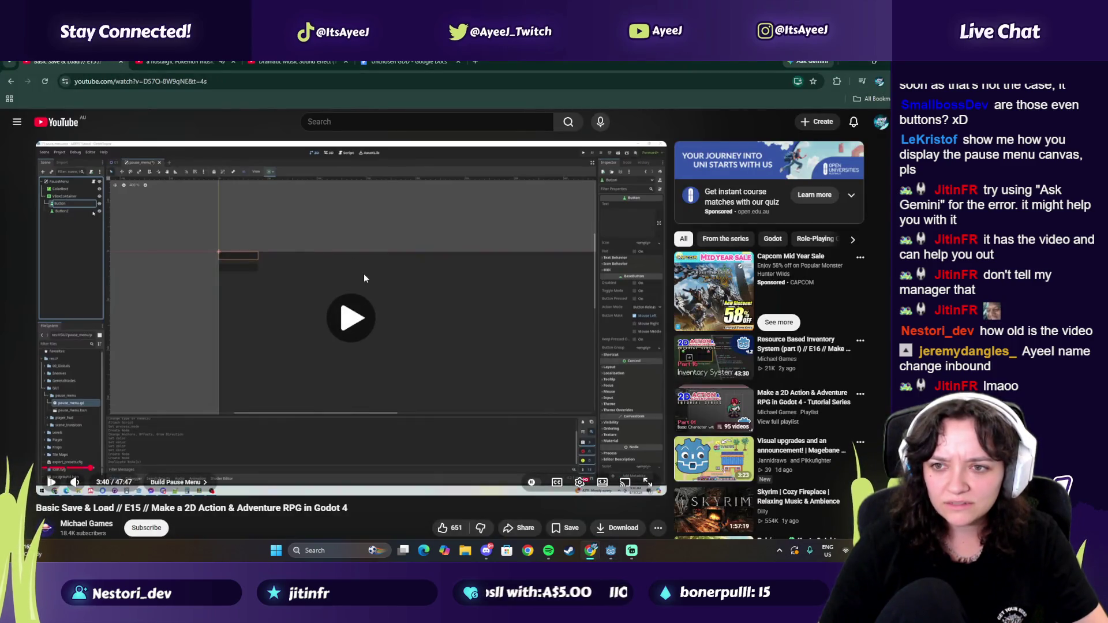
left_click(269, 309)
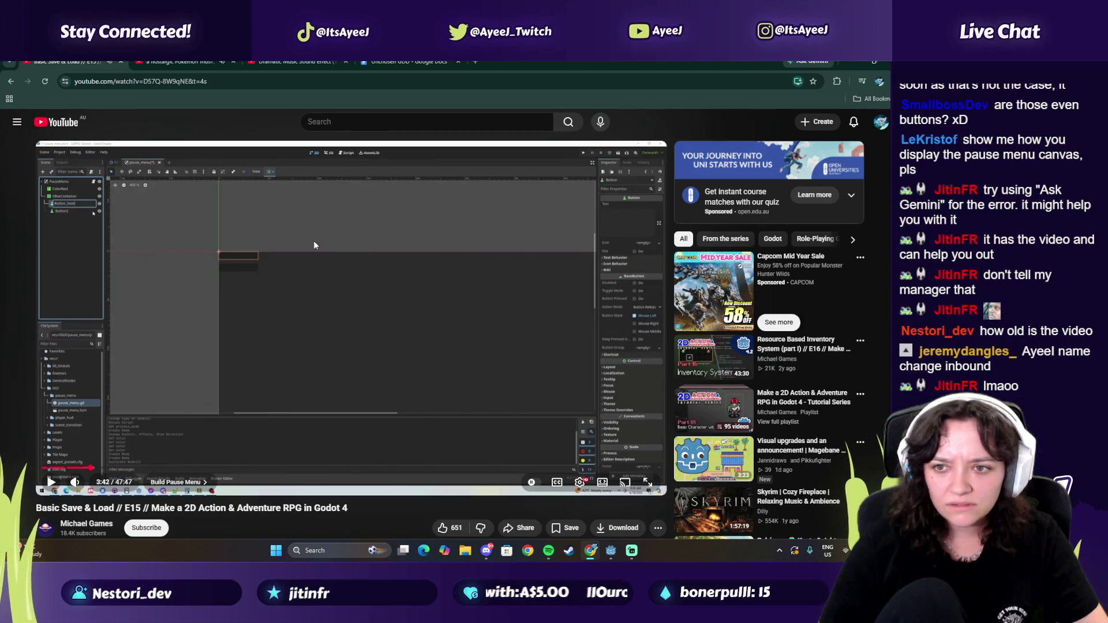
key("alt+Tab")
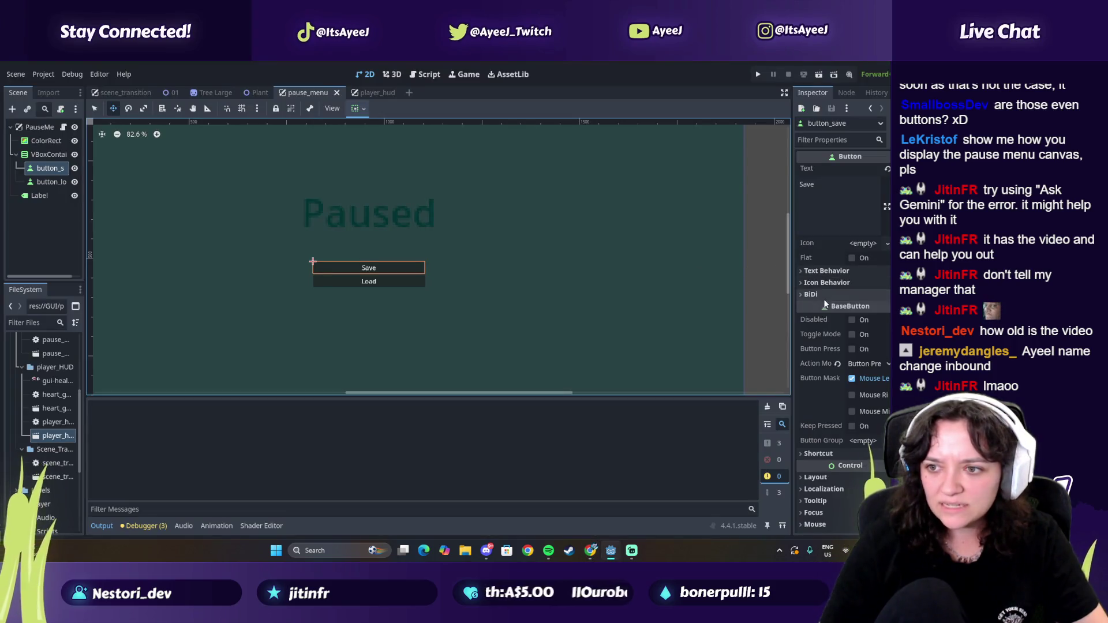
key("alt+Tab")
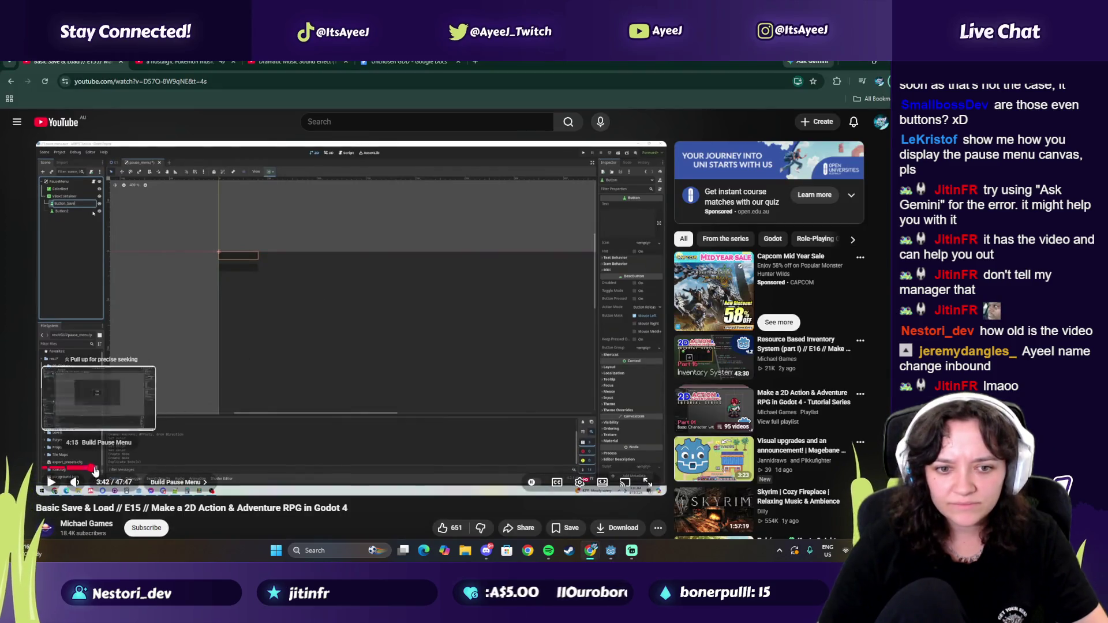
left_click(85, 469)
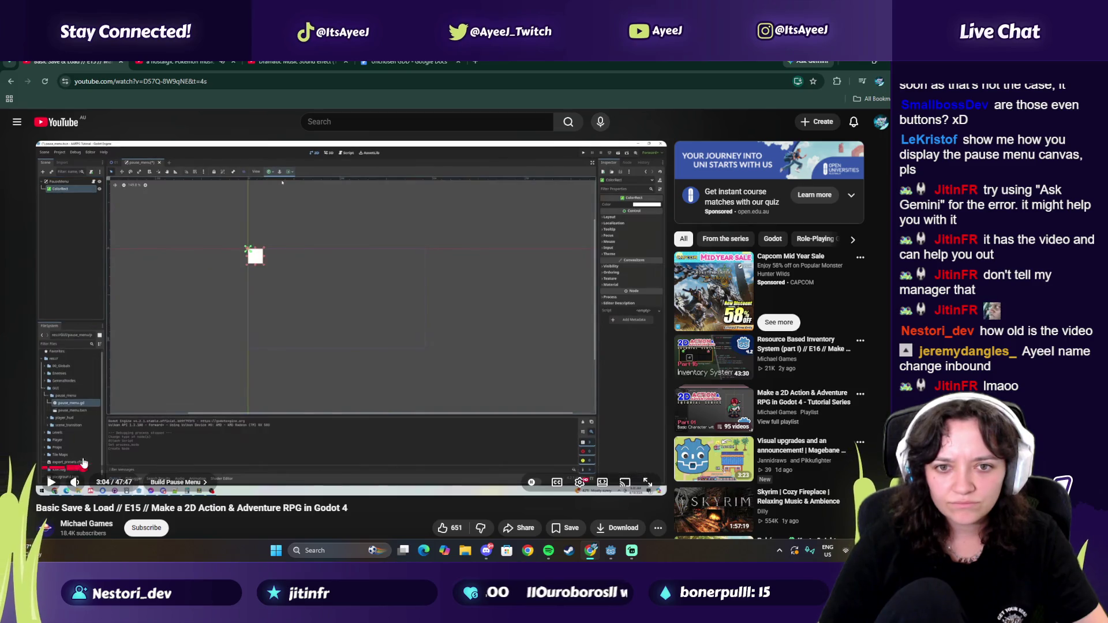
Step: Play the tutorial from 3:04 to the ColorRect colour step, then return to Godot
left_click(198, 340)
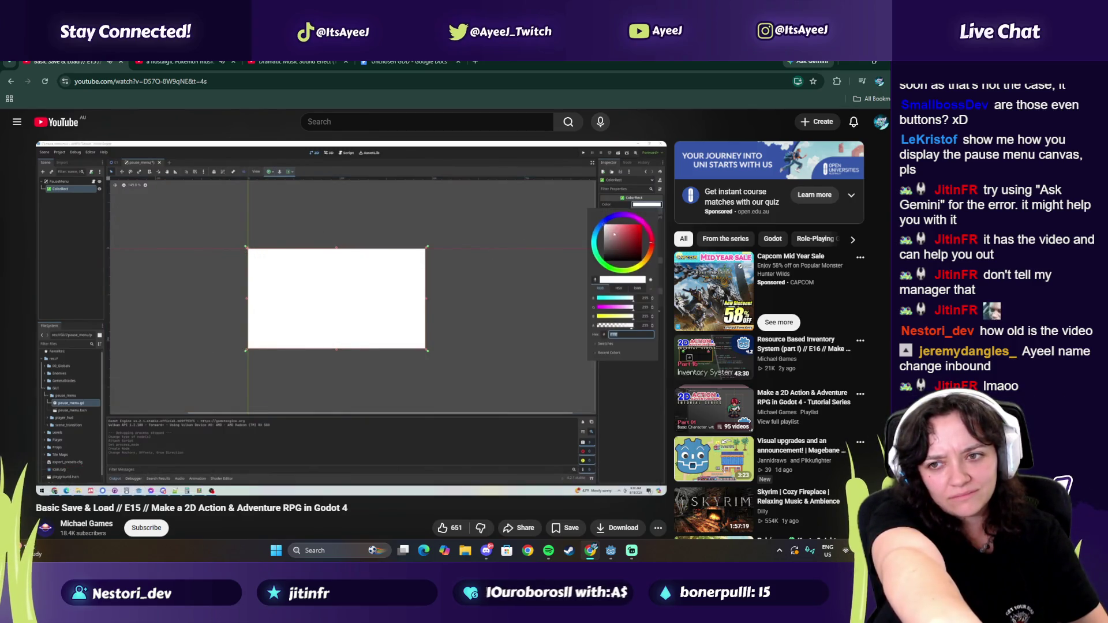
left_click(313, 267)
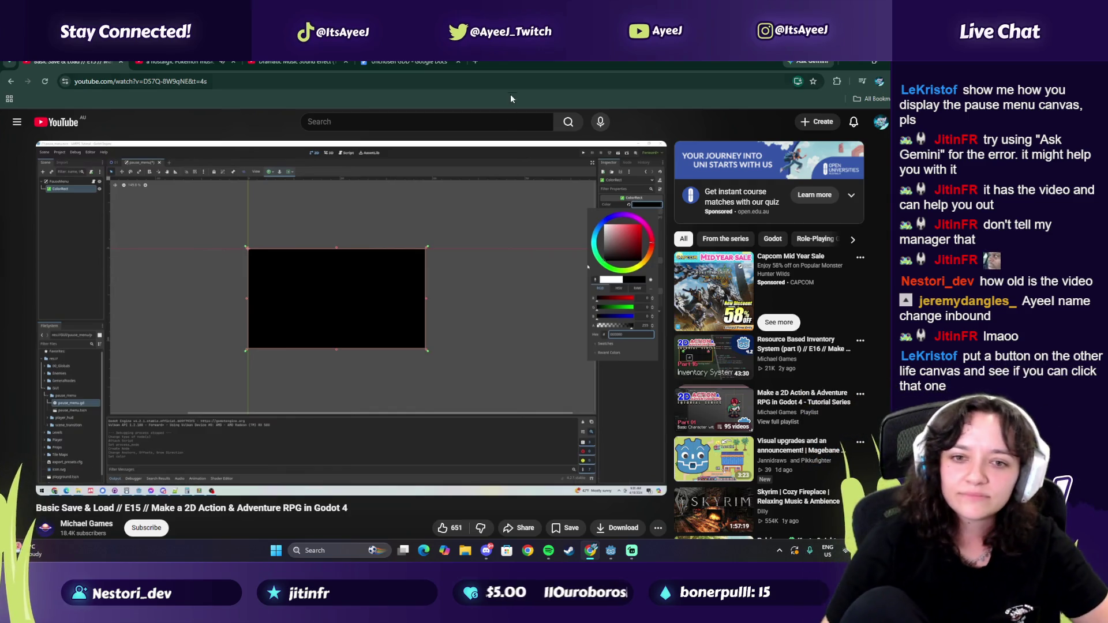
mouse_move(469, 284)
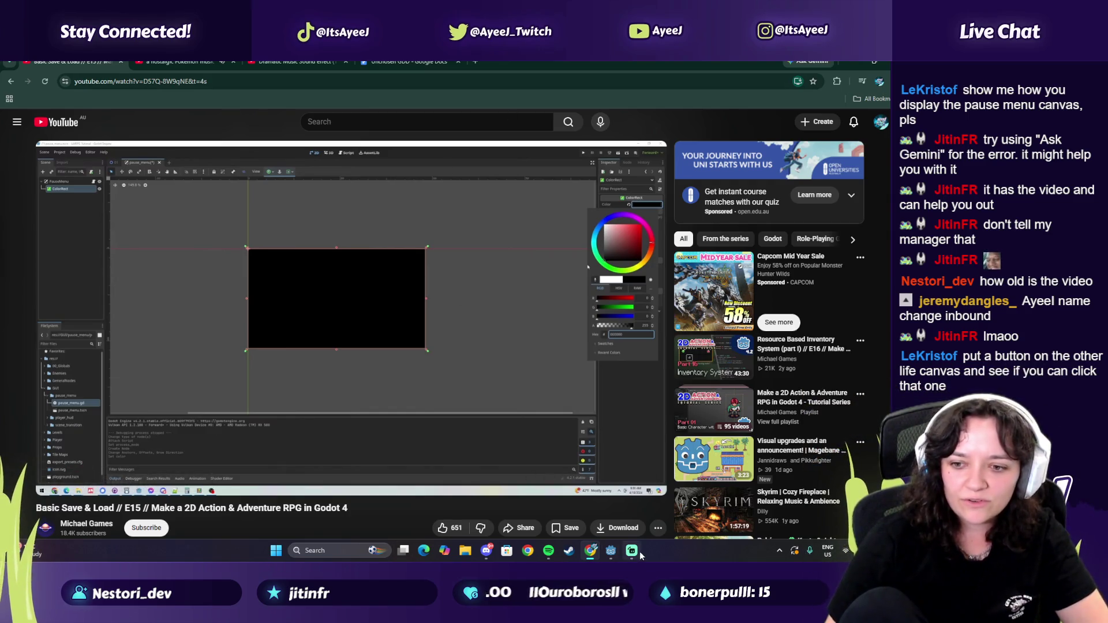
left_click(611, 550)
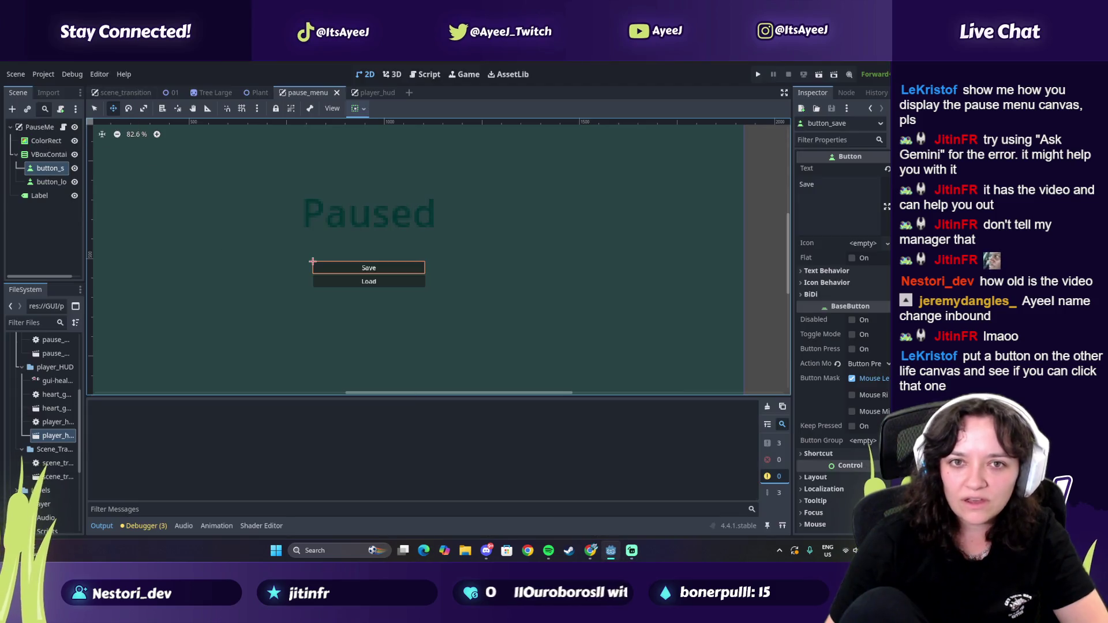
Step: In player_hud, search 'button' in Add Child Node and create a Button under PlayerHud
left_click(355, 93)
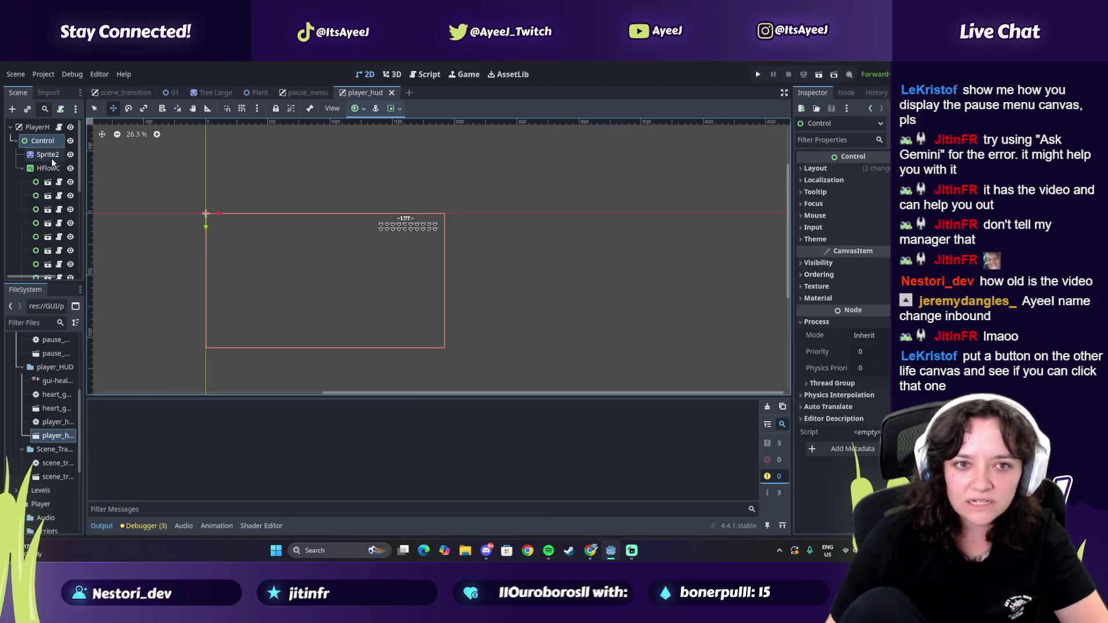
scroll(50, 223, "down", 3)
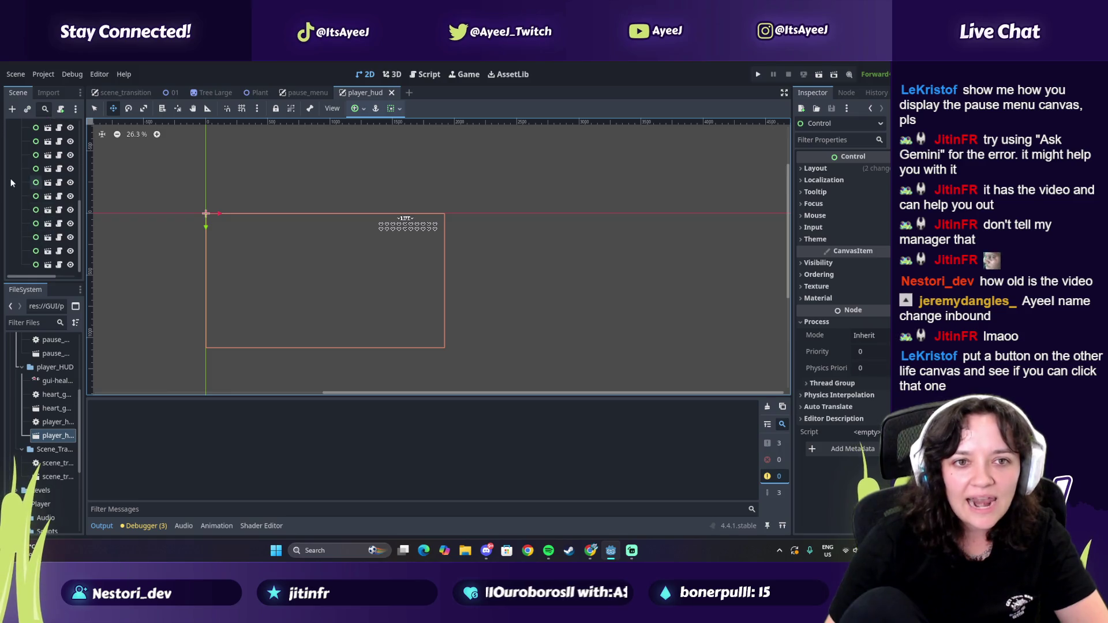
scroll(11, 183, "up", 3)
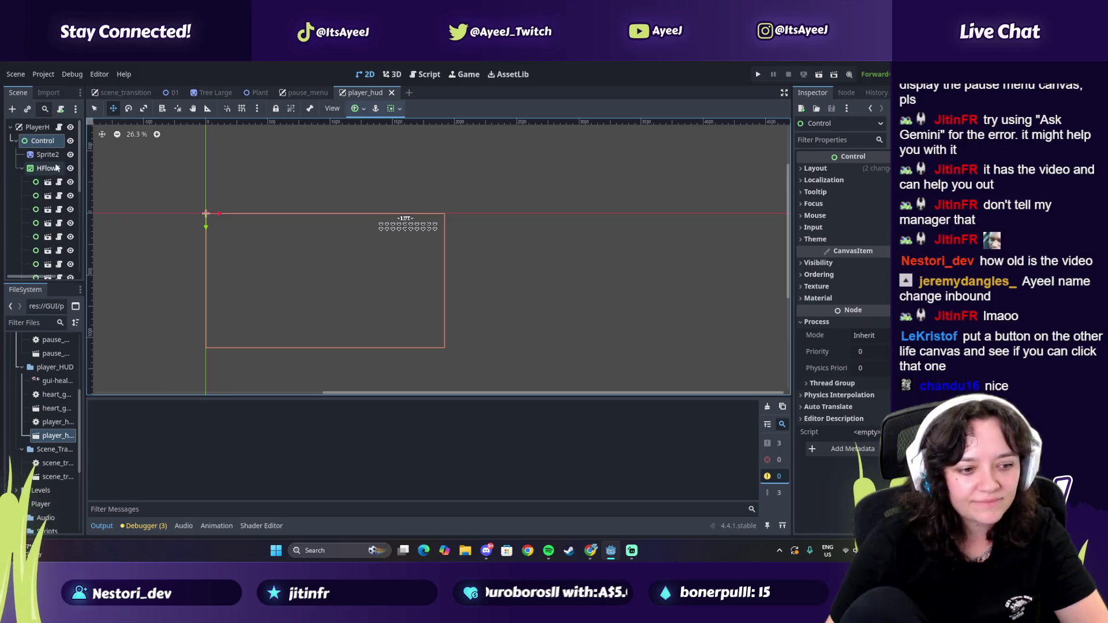
right_click(31, 128)
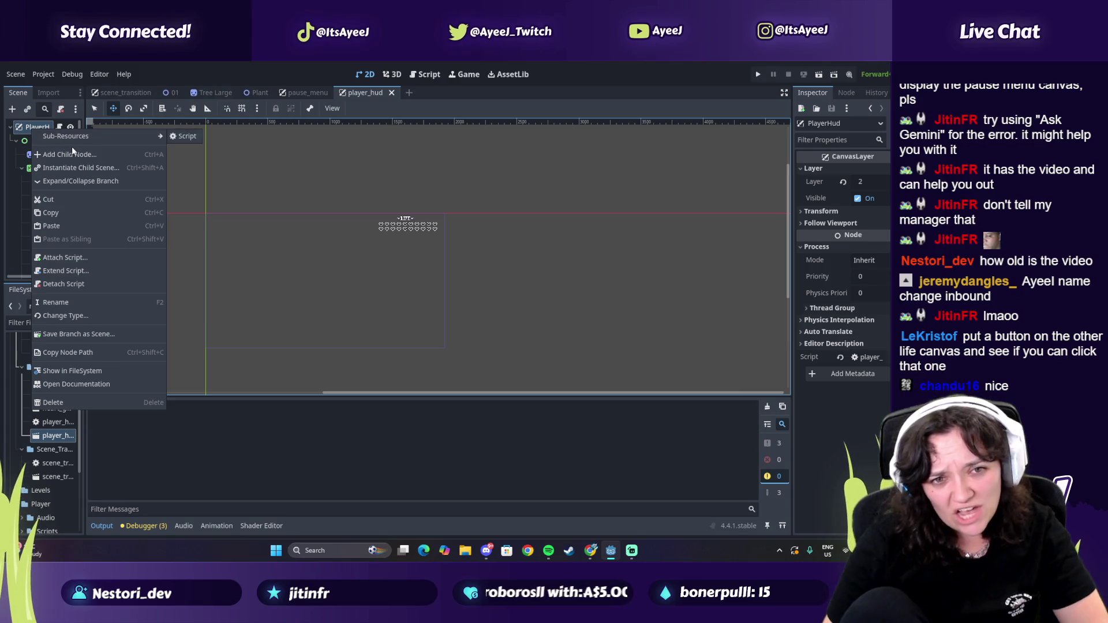
left_click(72, 152)
type("button")
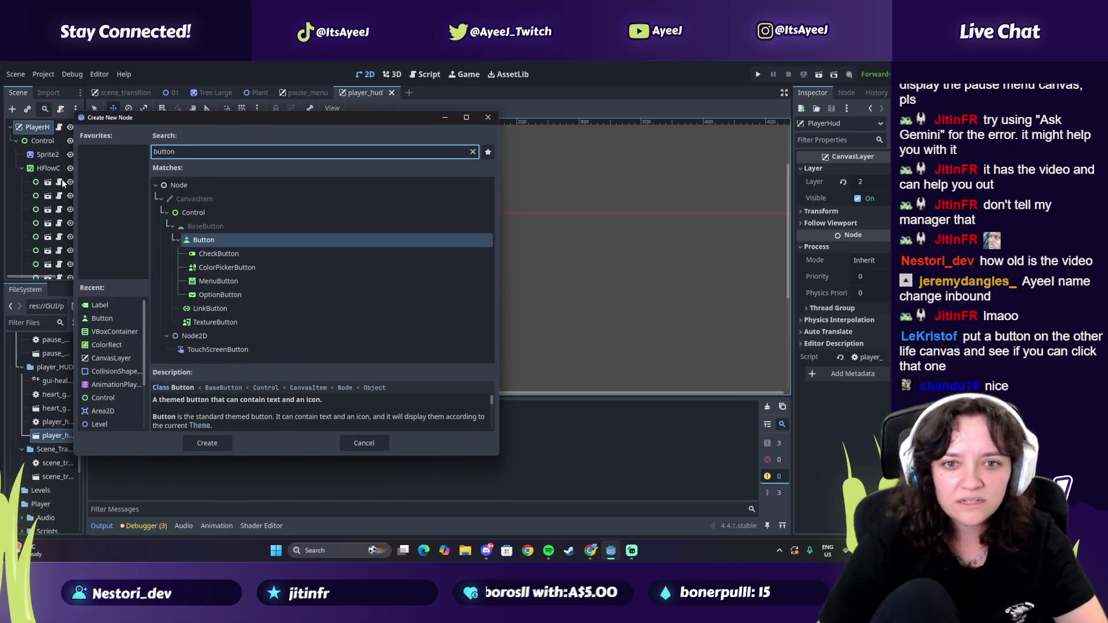
left_click(271, 241)
double_click(272, 240)
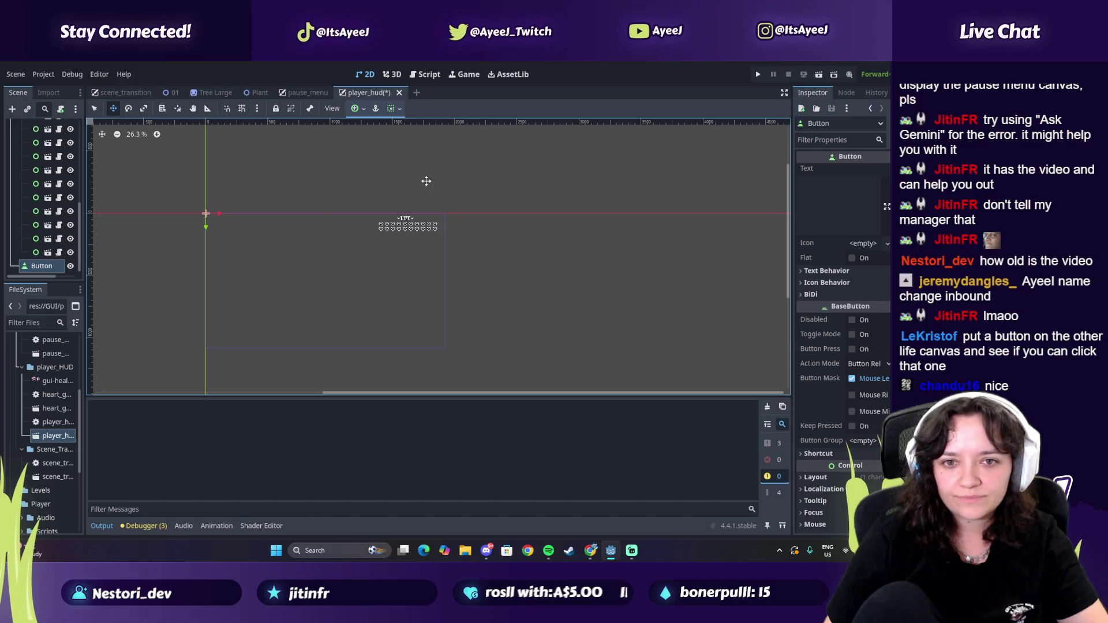
left_click(128, 111)
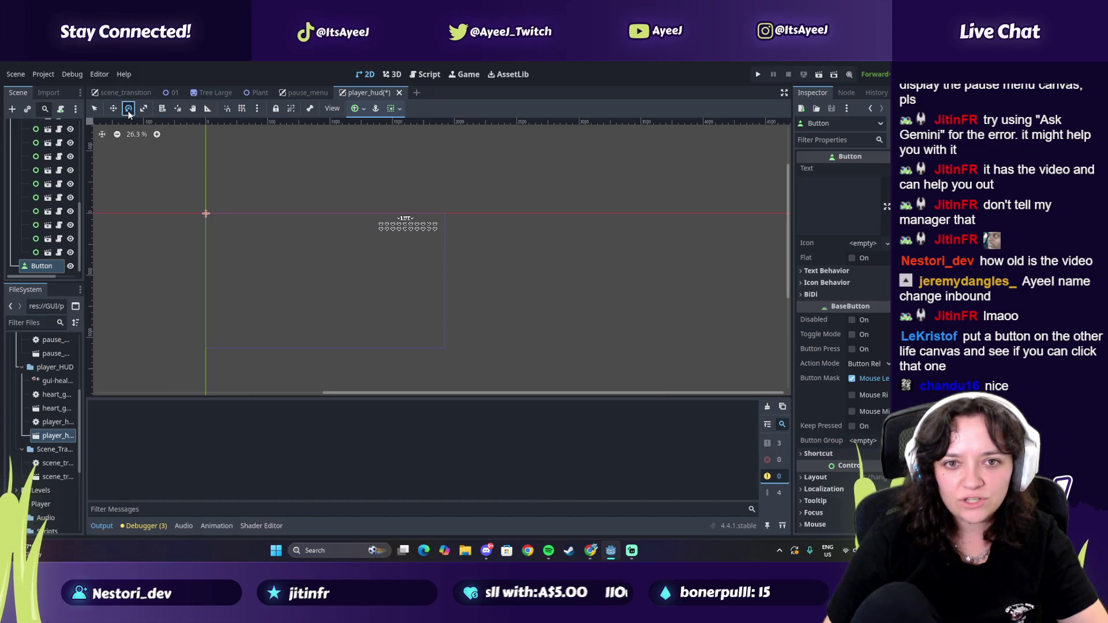
Step: Resize the new Button at the HUD's left, run the game and click it repeatedly to test
mouse_move(207, 217)
left_mouse_down()
mouse_move(219, 223)
mouse_move(197, 213)
mouse_move(209, 212)
left_mouse_up()
mouse_move(212, 226)
left_mouse_down()
mouse_move(195, 206)
mouse_move(194, 225)
mouse_move(289, 217)
left_mouse_up()
left_click(758, 75)
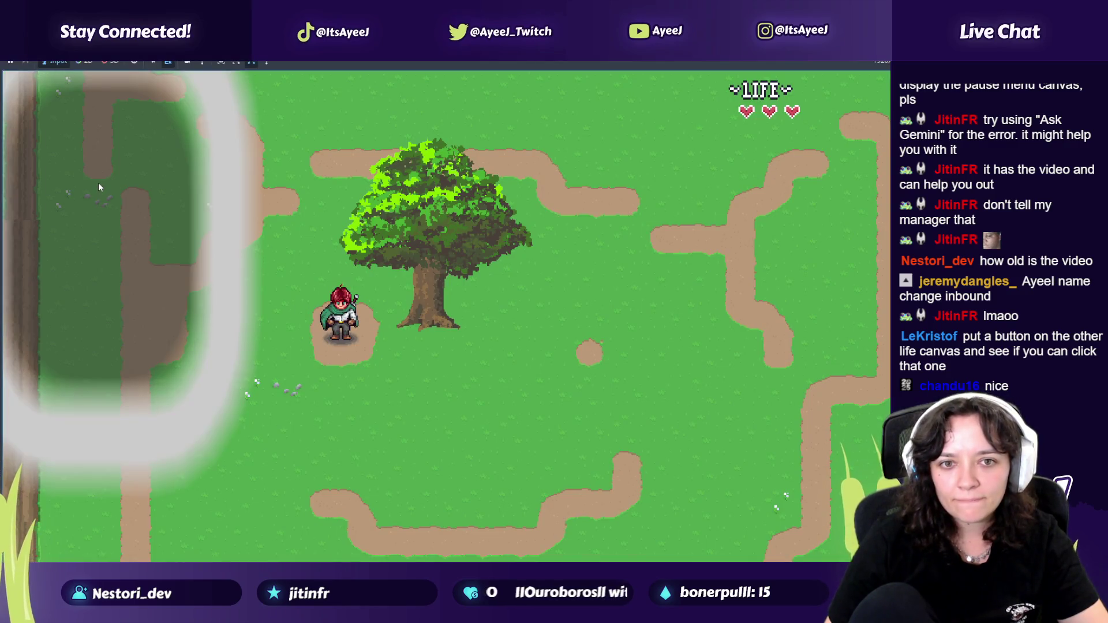
left_click(150, 243)
left_click(138, 241)
left_click(138, 261)
left_click(105, 273)
left_click(105, 278)
key("alt+Tab")
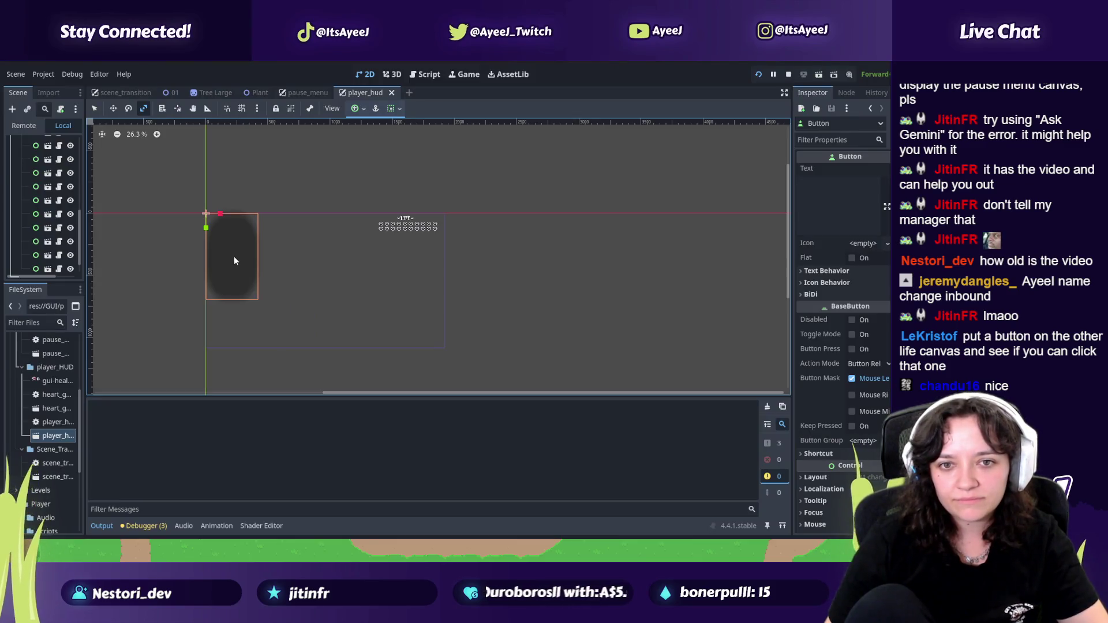
key("alt+Tab")
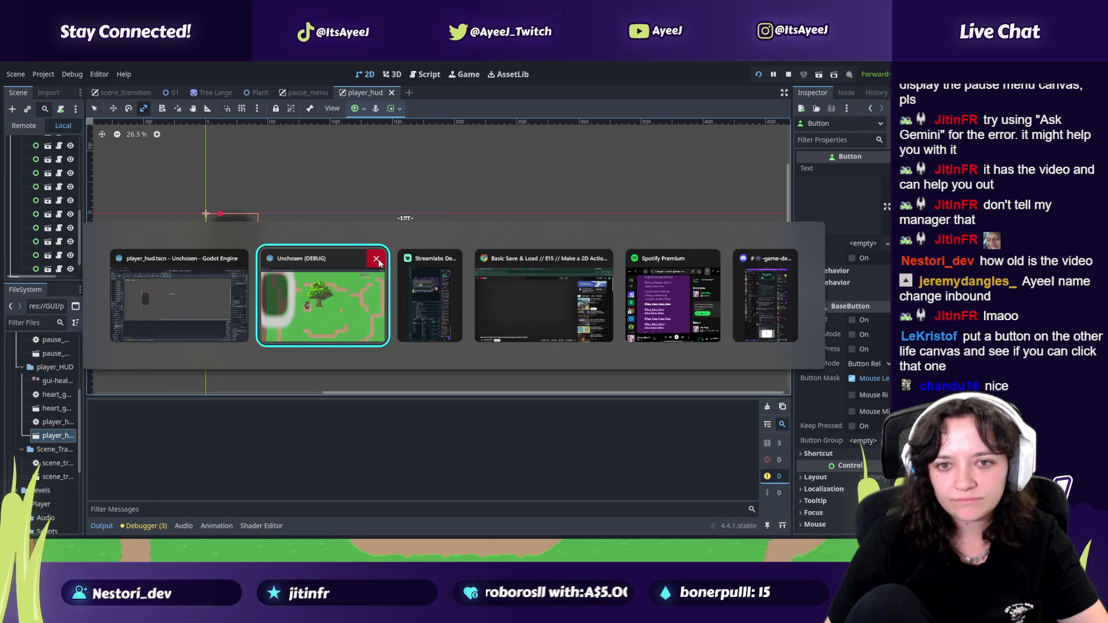
Step: Close the test run, delete the test Button from player_hud, and save the scene
left_click(376, 259)
left_click(43, 270)
key("Delete")
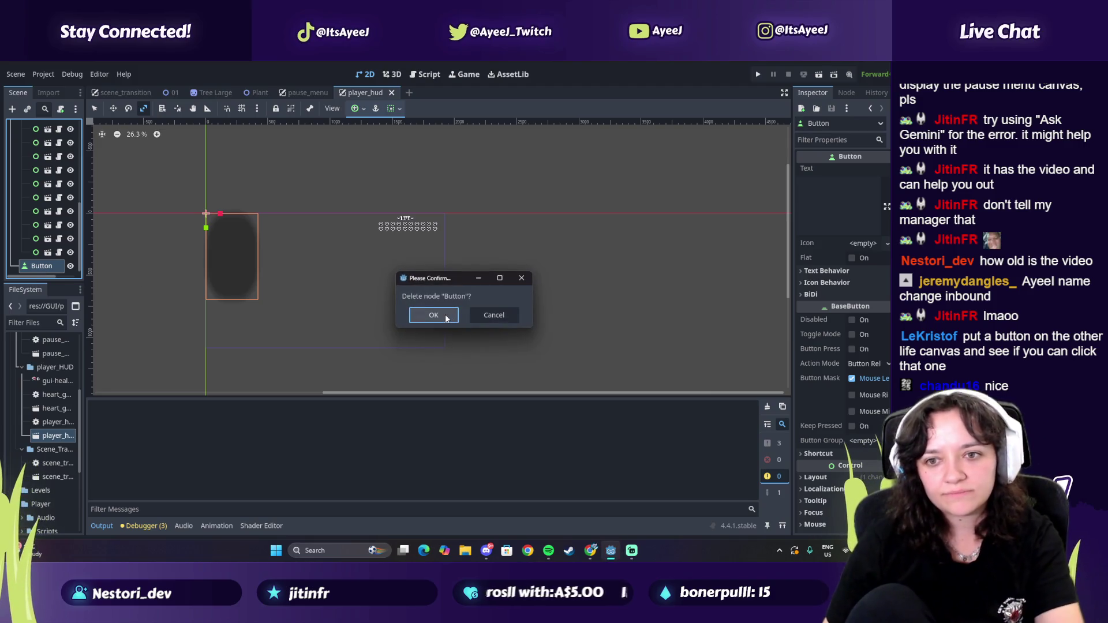
left_click(433, 315)
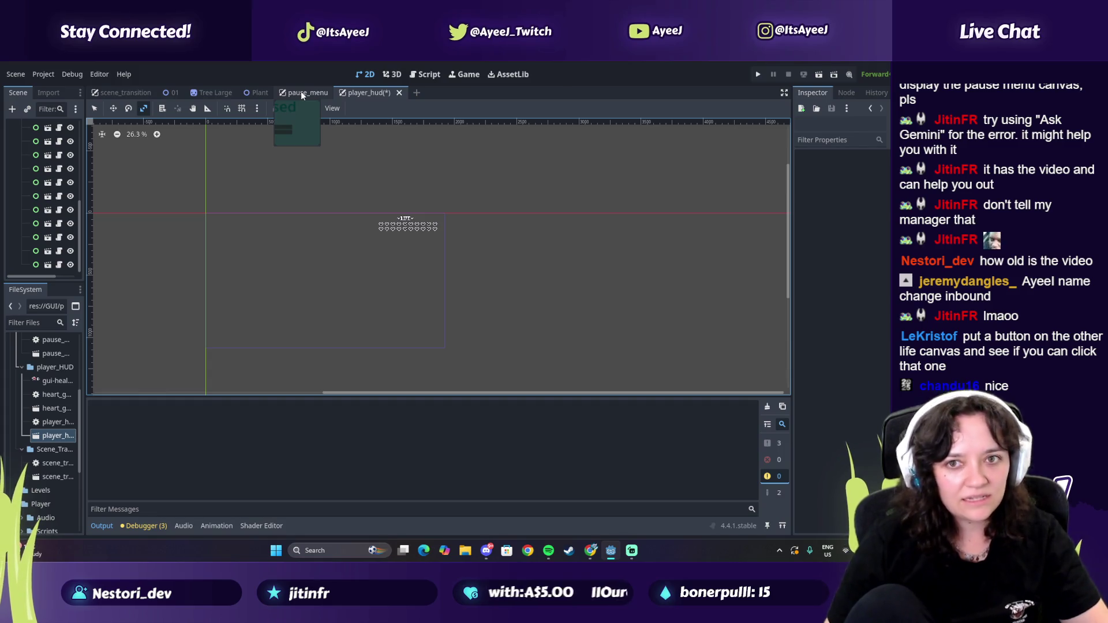
key("ctrl+s")
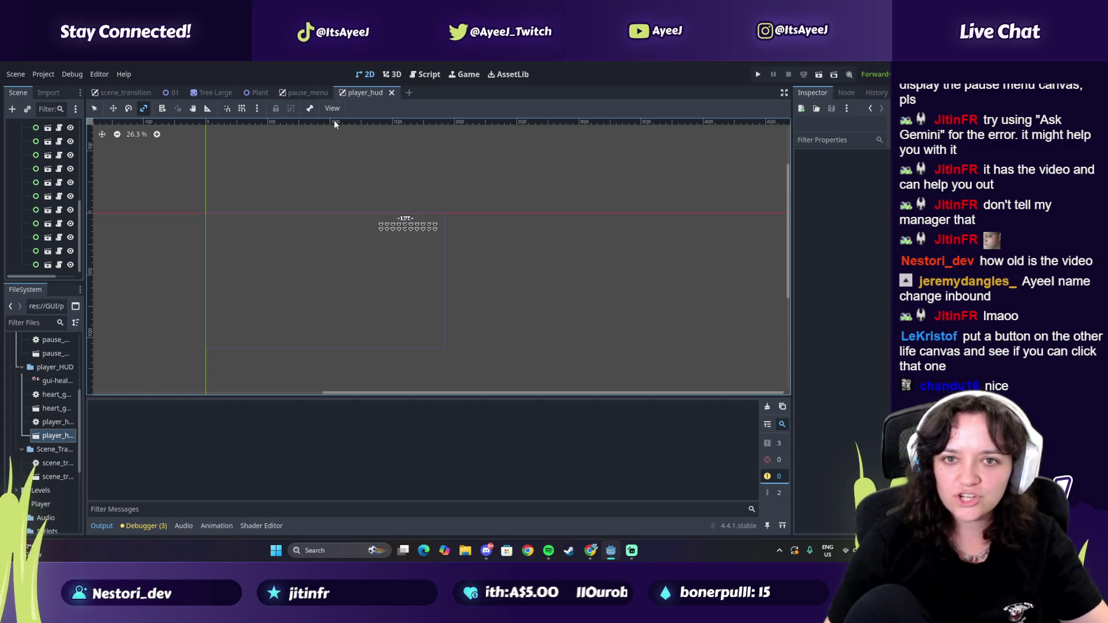
left_click(318, 94)
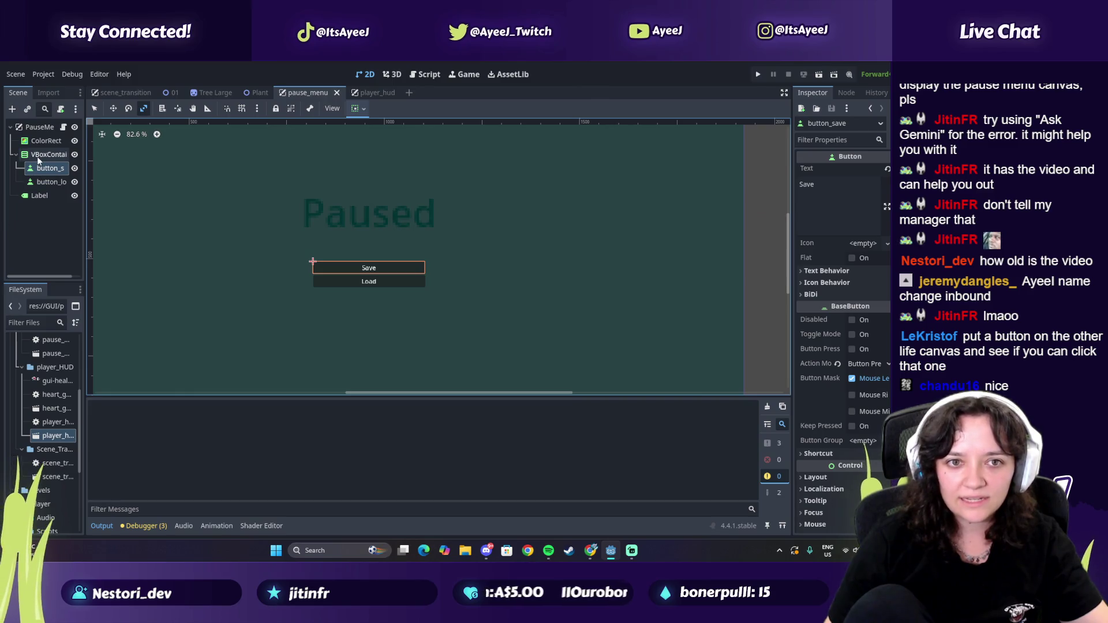
Step: Check the VBoxContainer/ColorRect order against the tutorial at 3:15, restore ColorRect first, and save pause_menu
left_click_drag(37, 155, 40, 136)
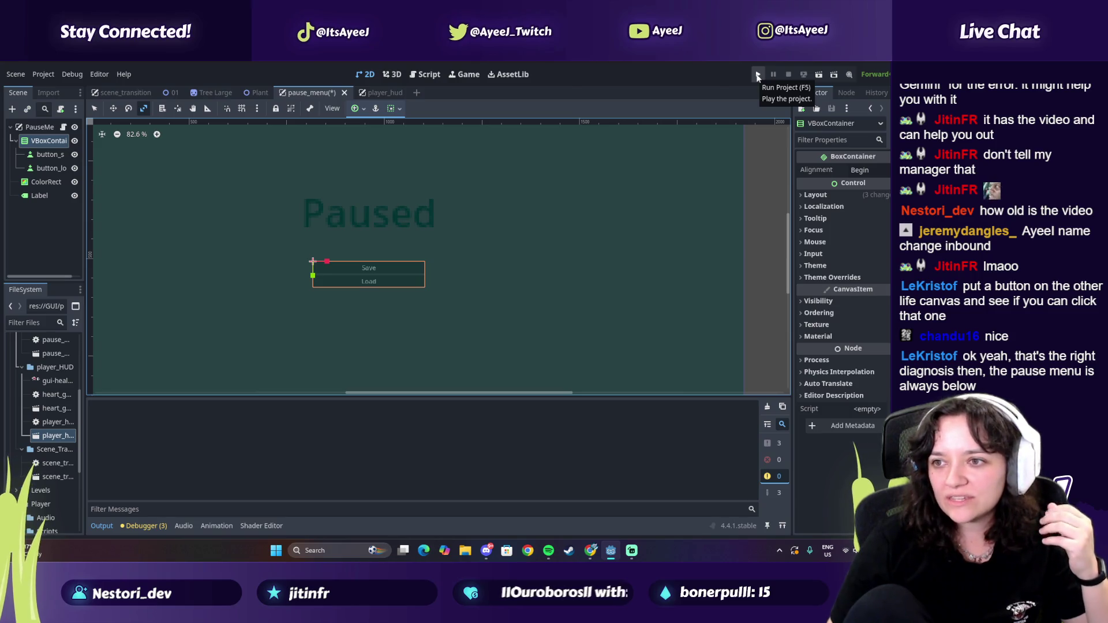
left_click(815, 195)
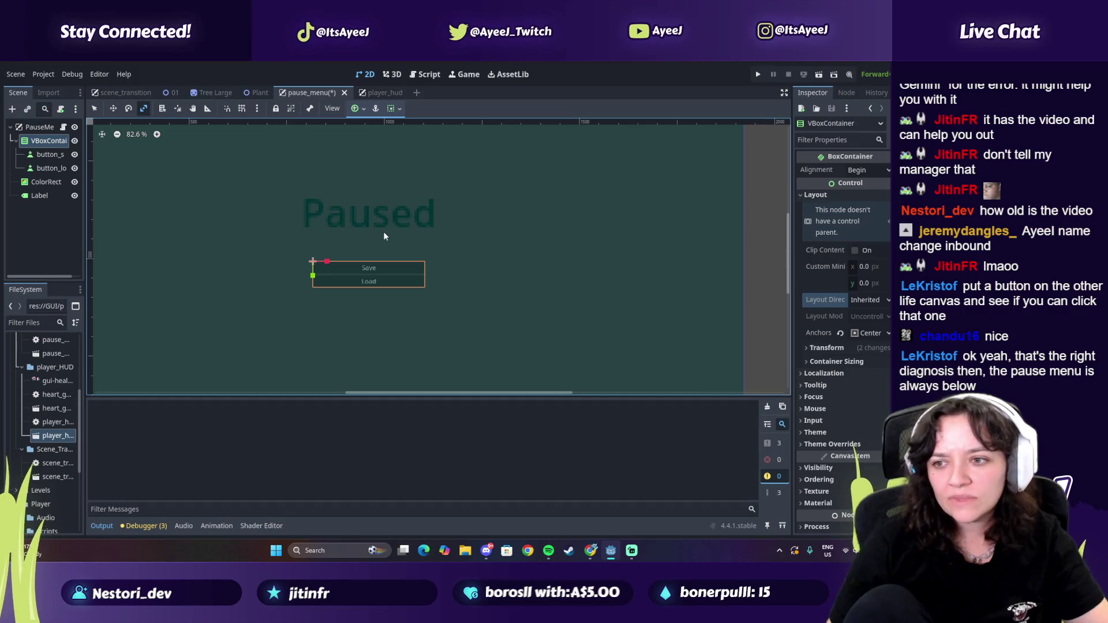
key("alt+Tab")
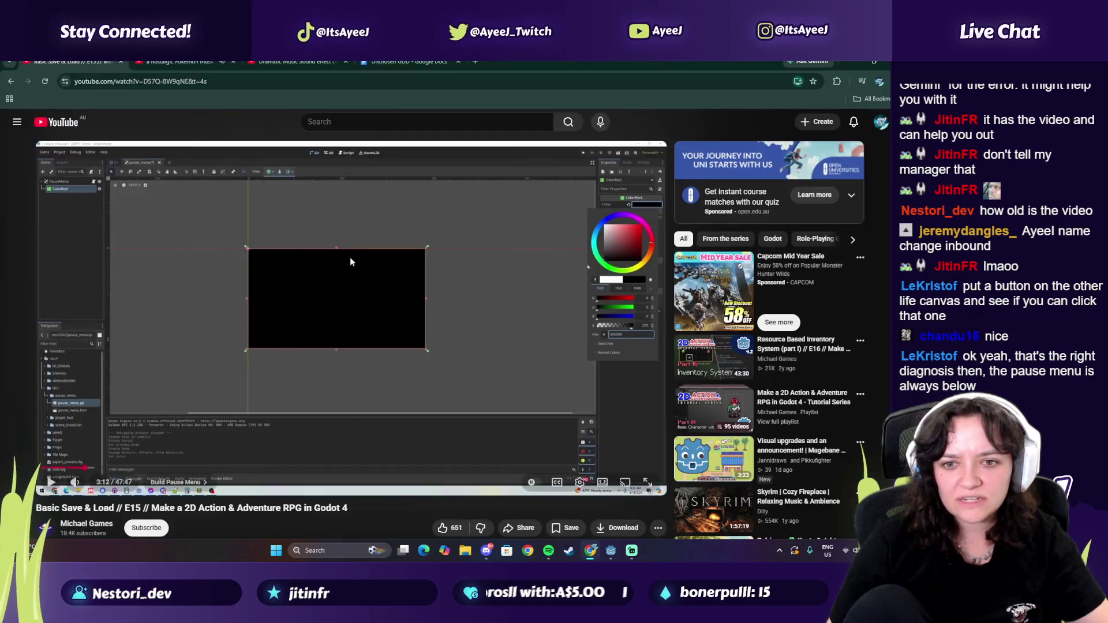
left_click(547, 367)
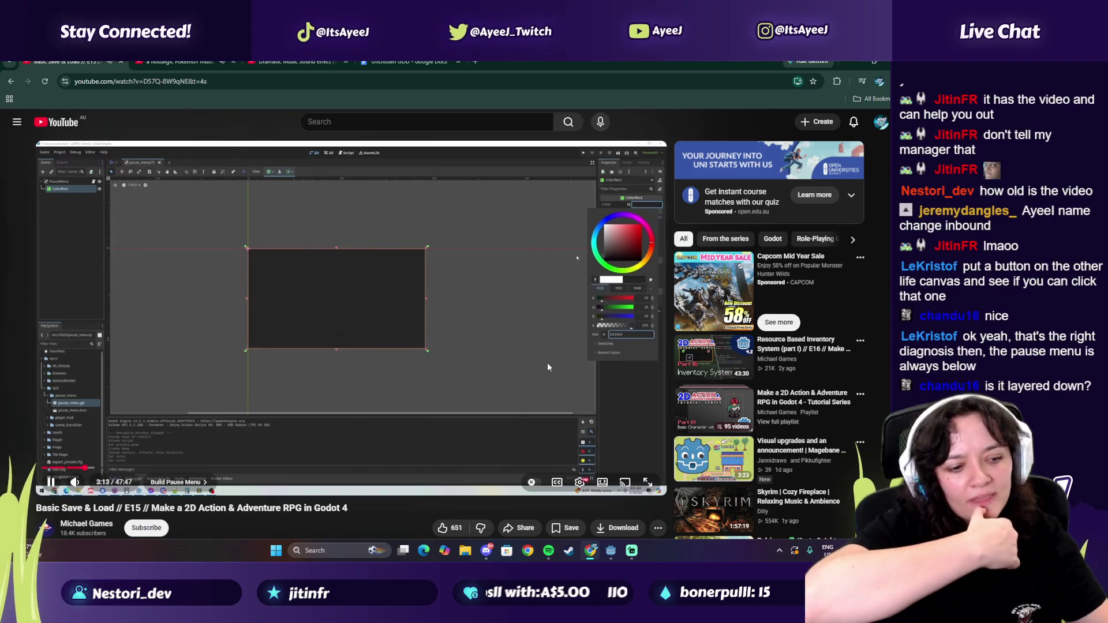
left_click(407, 383)
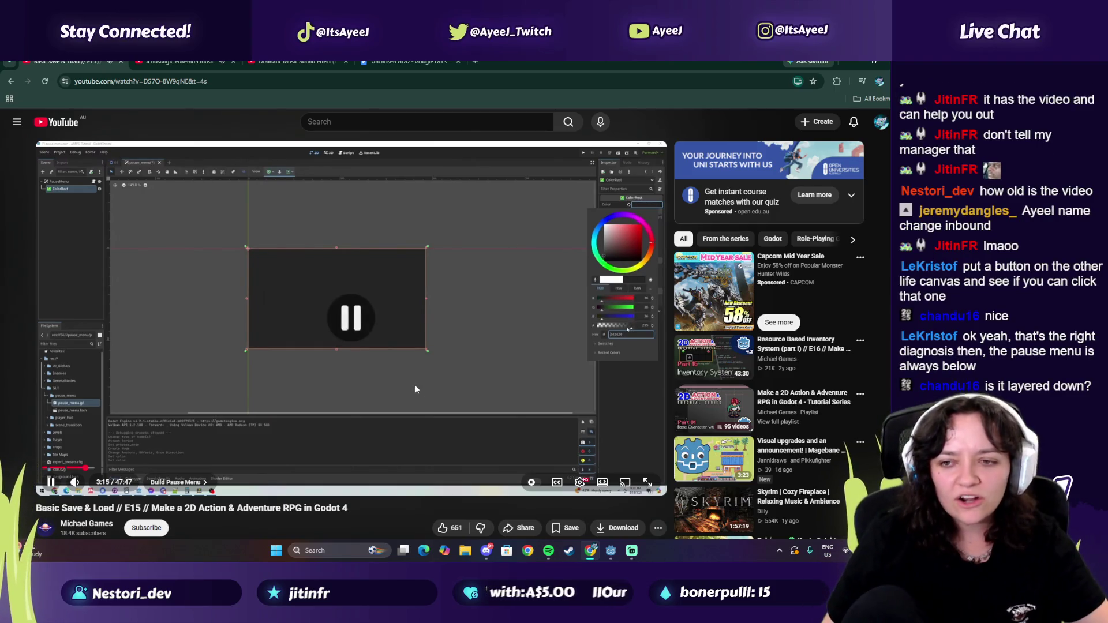
key("alt+Tab")
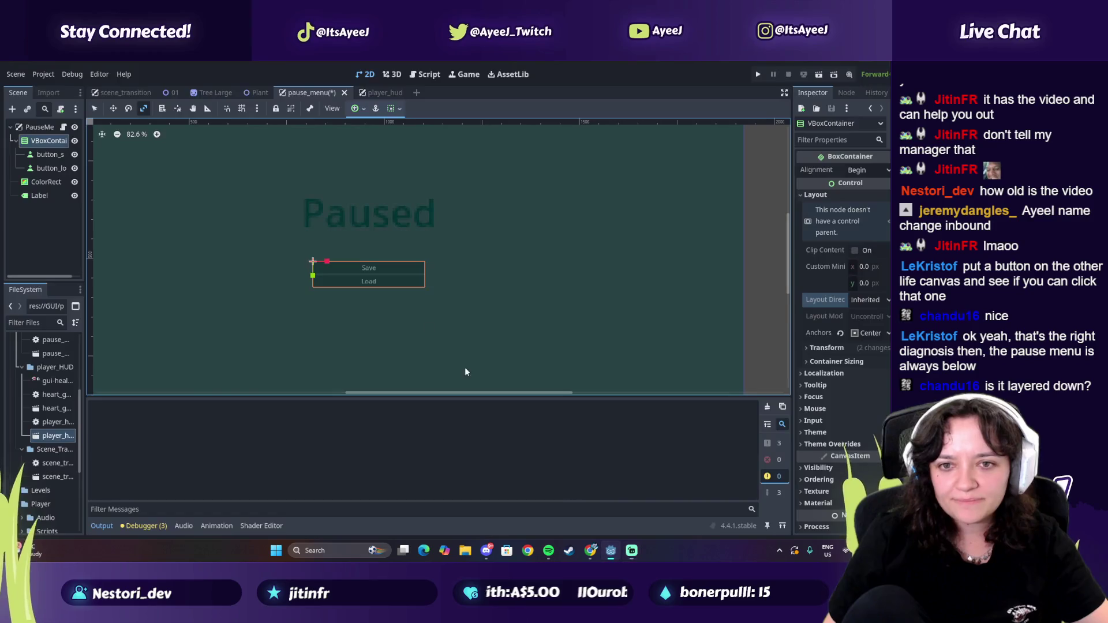
mouse_move(9, 140)
left_mouse_down()
mouse_move(49, 170)
mouse_move(49, 187)
left_mouse_up()
key("ctrl+s")
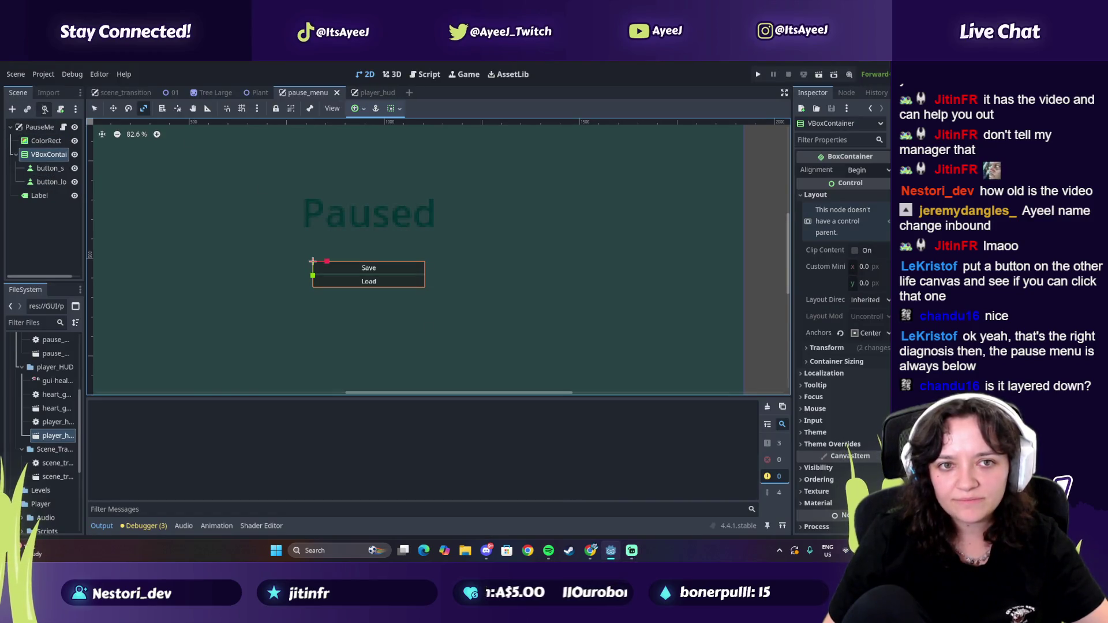
Step: Review the Autoload list in Project Settings, where PauseMenu now loads after SaveManager
left_click(43, 75)
left_click(52, 97)
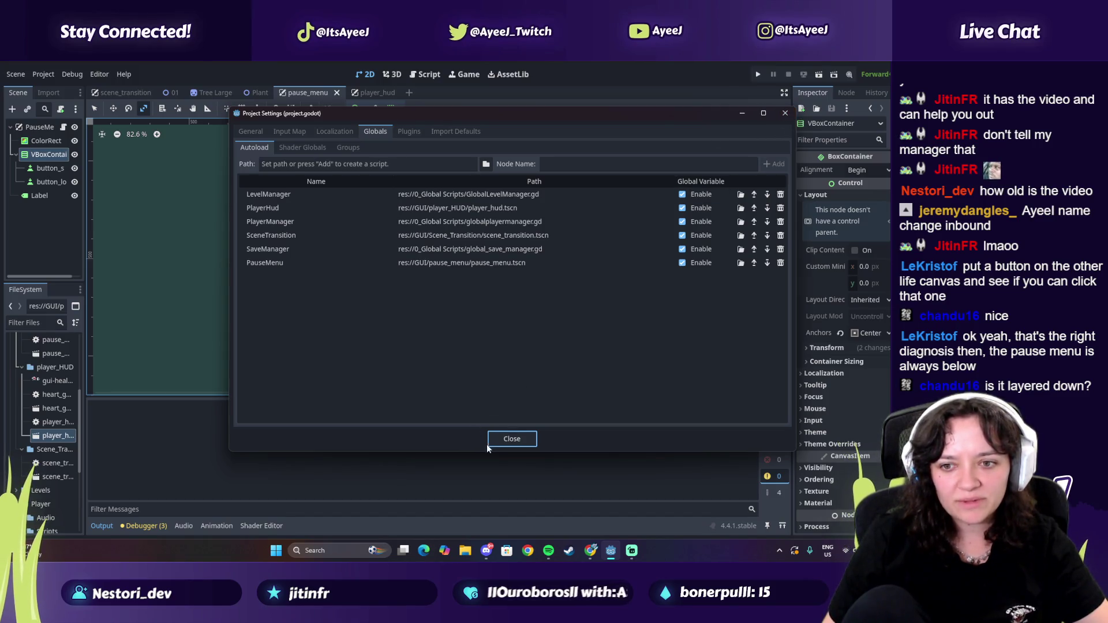
left_click(511, 438)
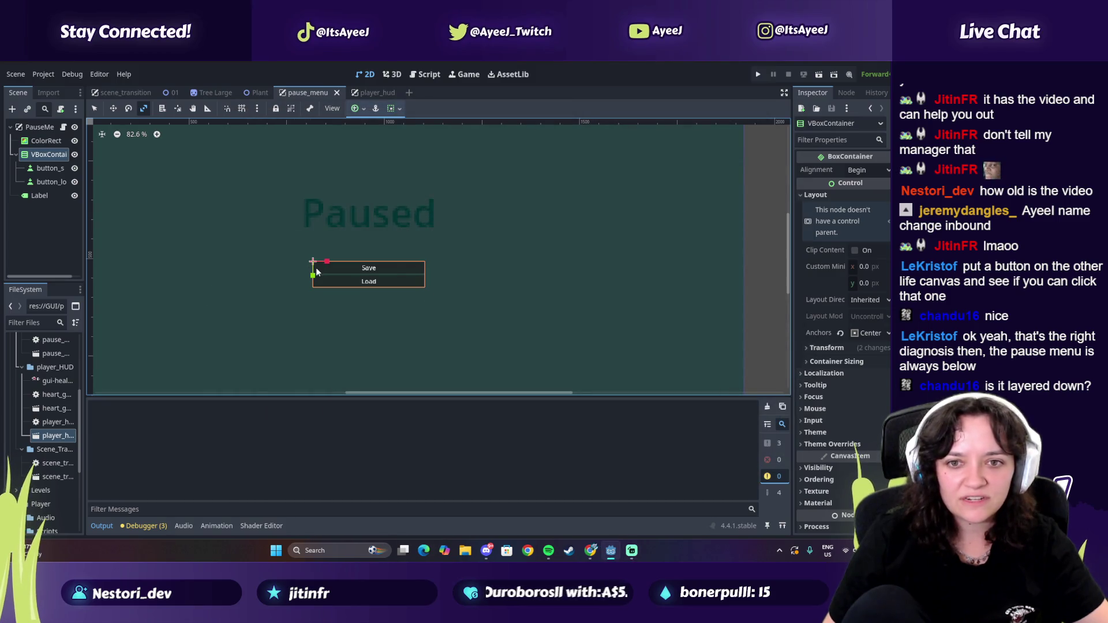
key("alt+Tab")
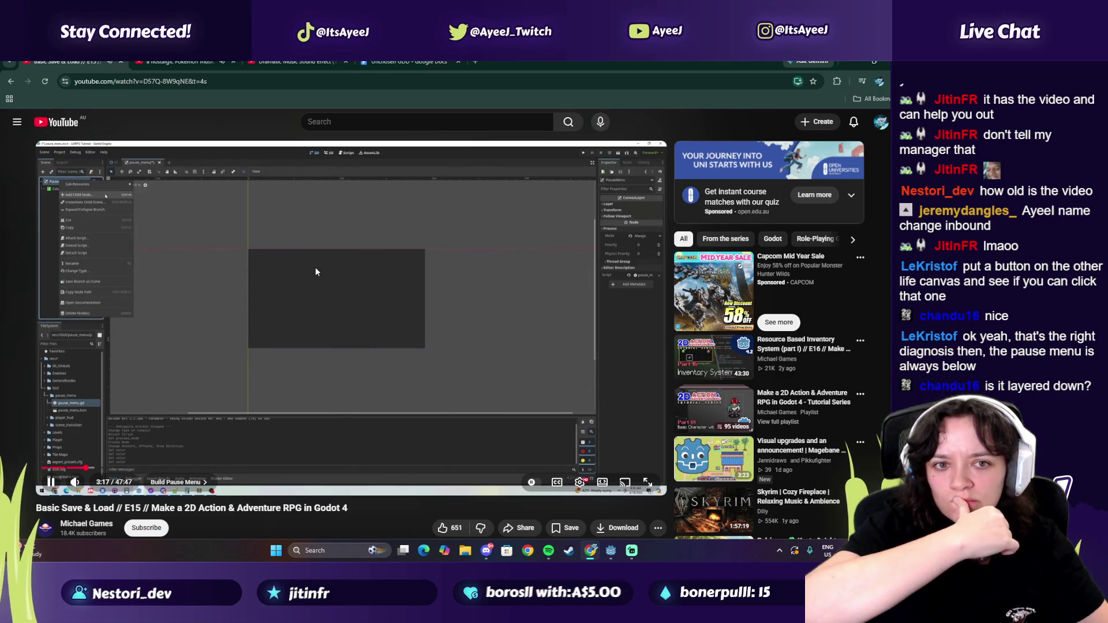
Step: Pause the tutorial and launch a test run of the game from the Godot editor
left_click(314, 268)
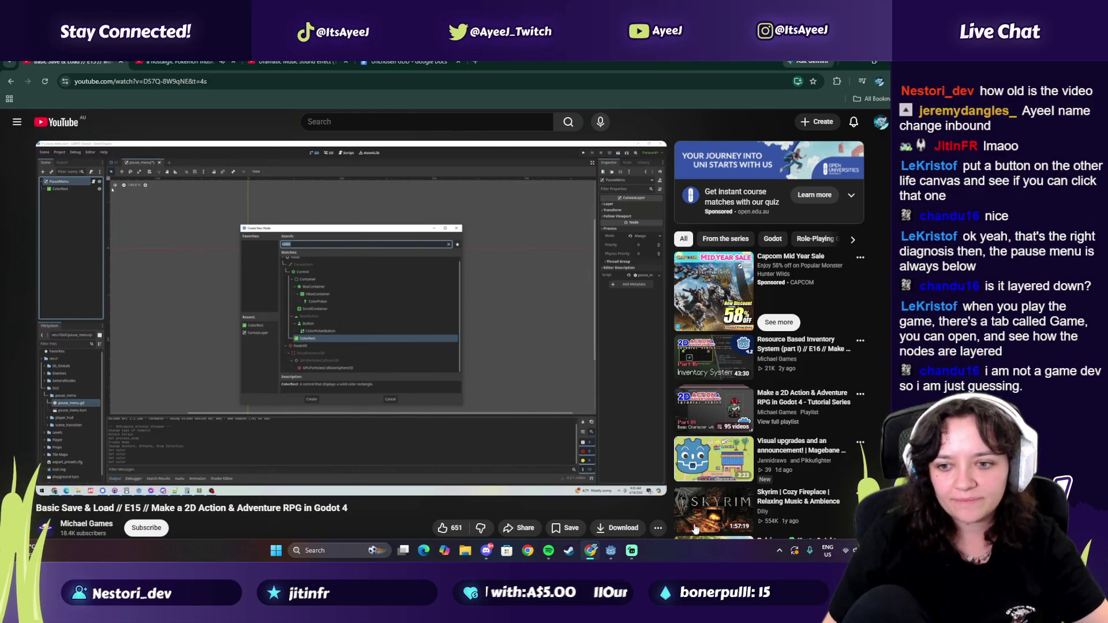
left_click(611, 551)
left_click(758, 74)
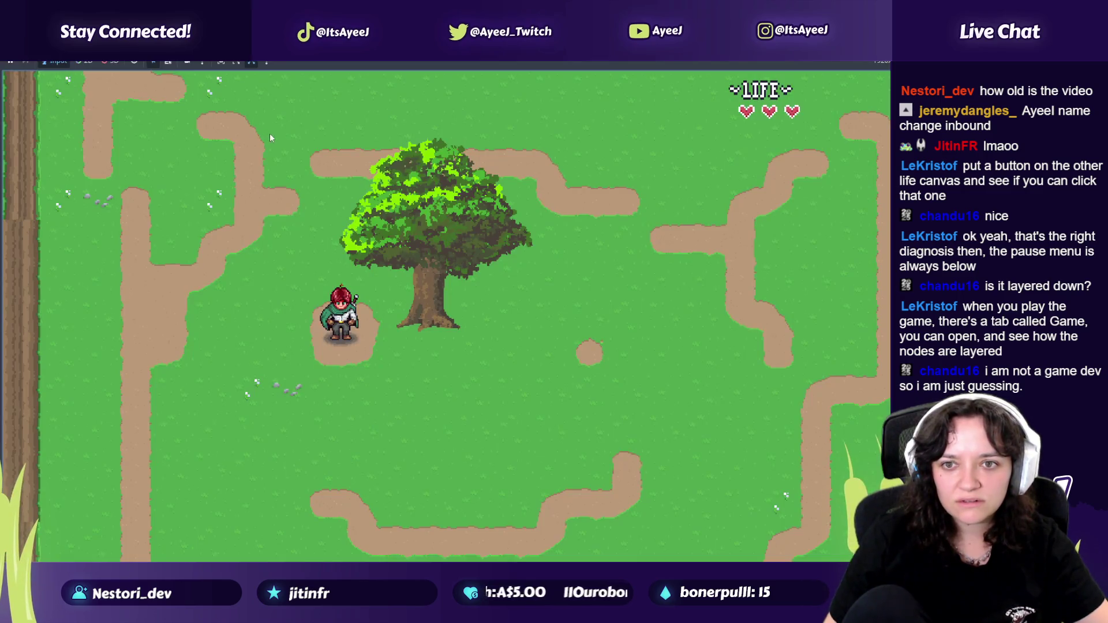
Step: Show the running game inside the editor and pause it to bring up the Save/Load menu
key("alt+Tab")
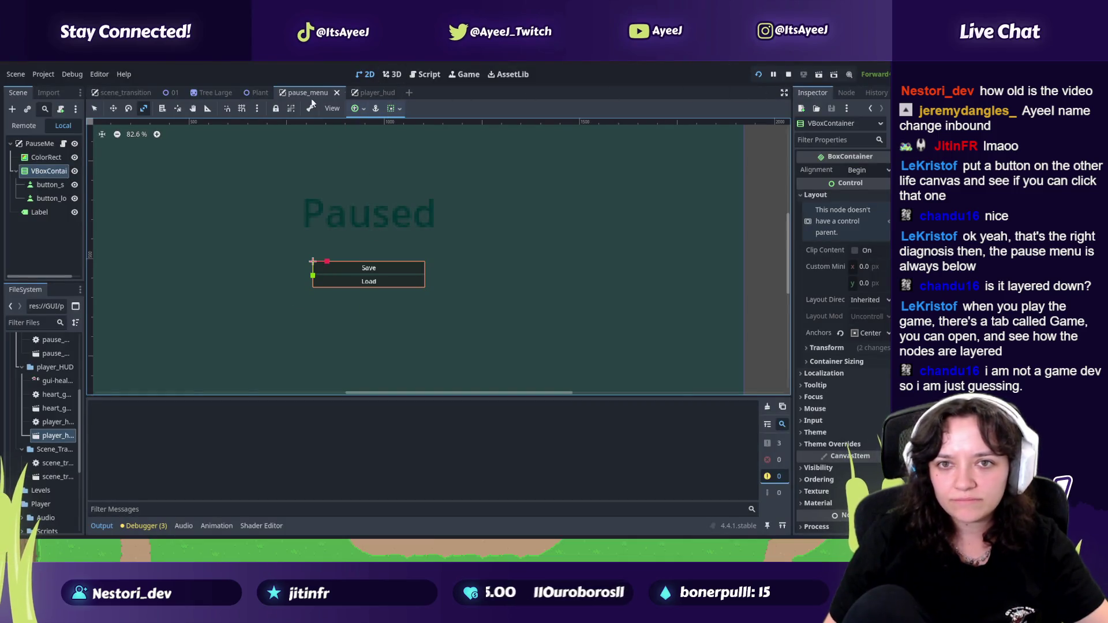
left_click(465, 75)
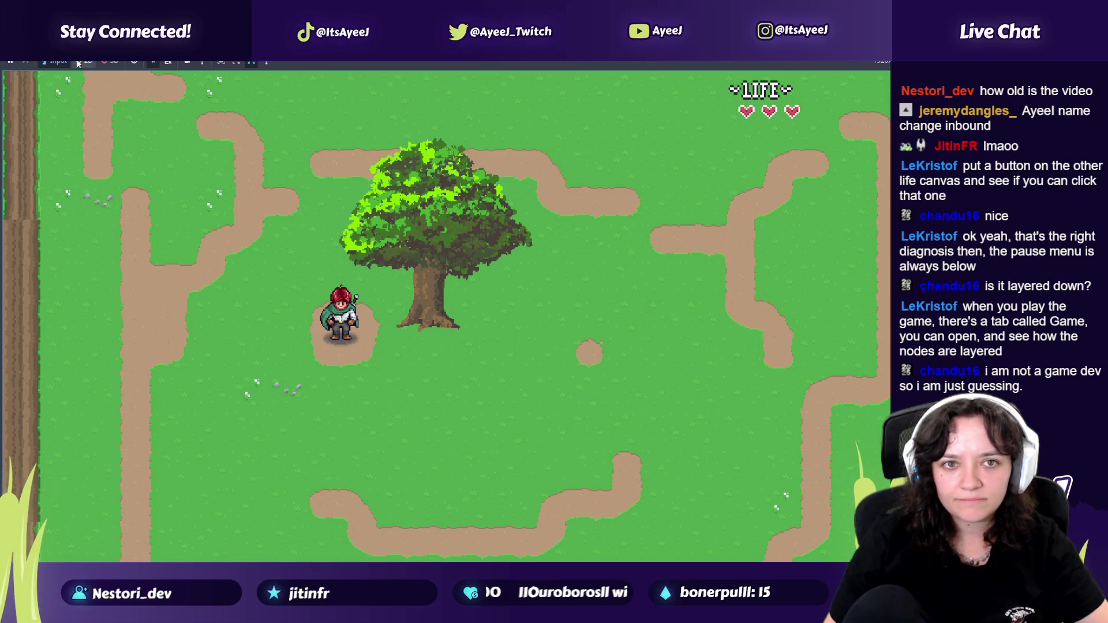
left_click(166, 63)
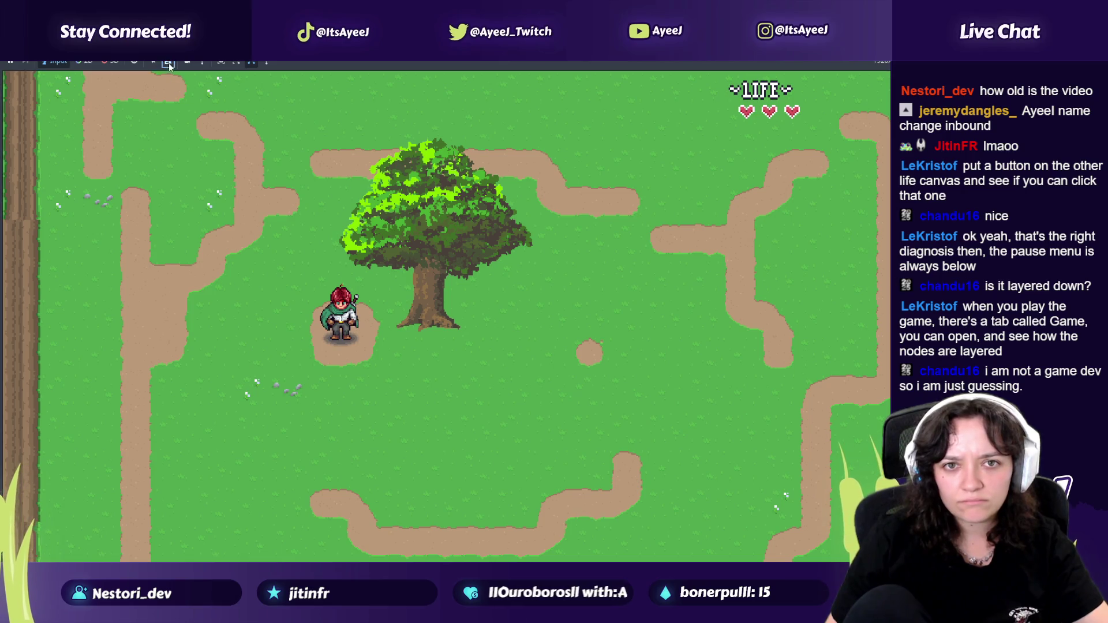
key("Escape")
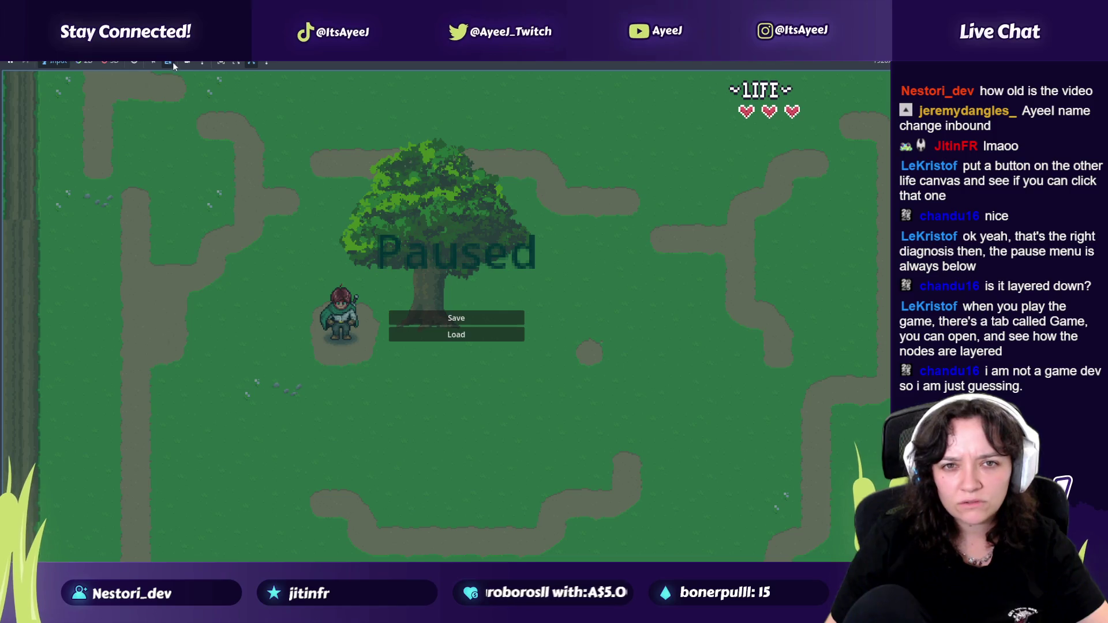
Step: Inspect the game view's camera and embedding options, then close the running game window
left_click(207, 67)
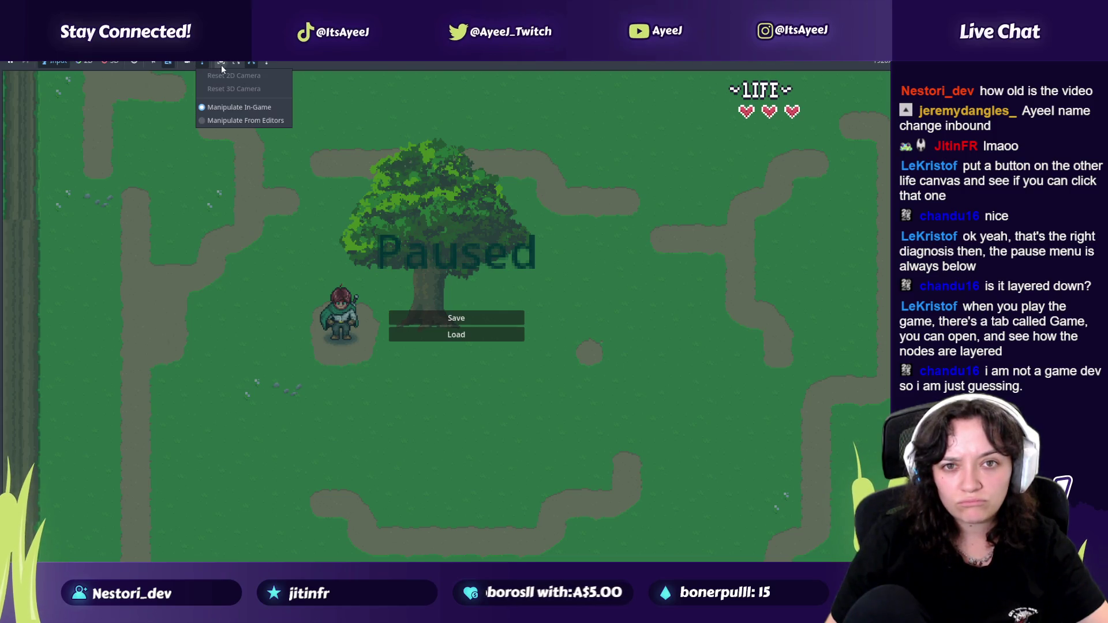
left_click(262, 65)
left_click(263, 65)
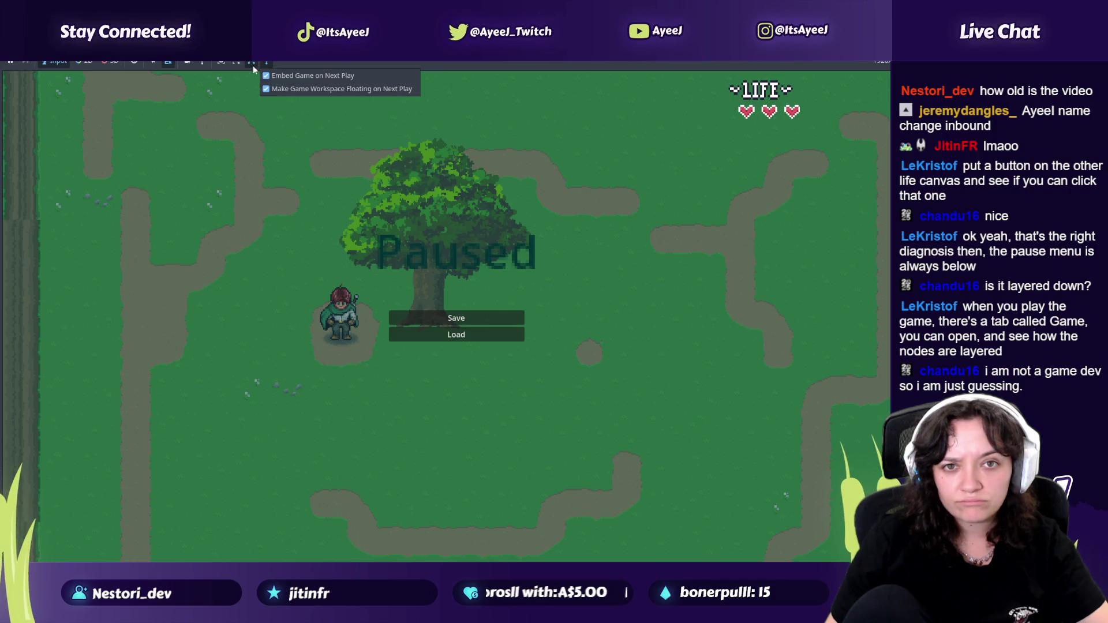
left_click(157, 67)
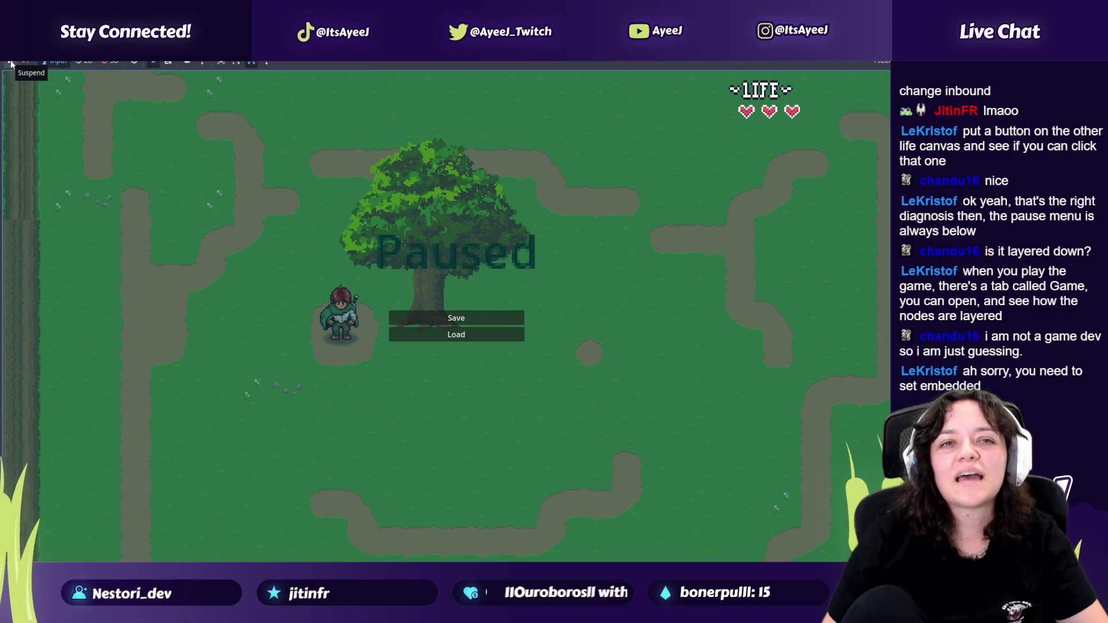
key("alt+Tab")
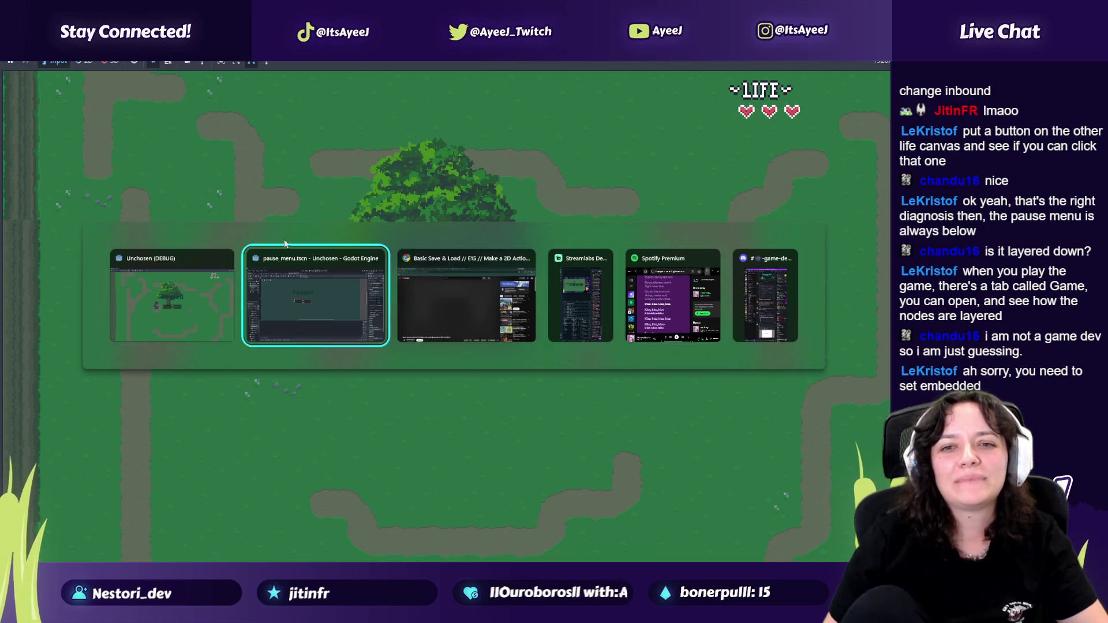
left_click(235, 257)
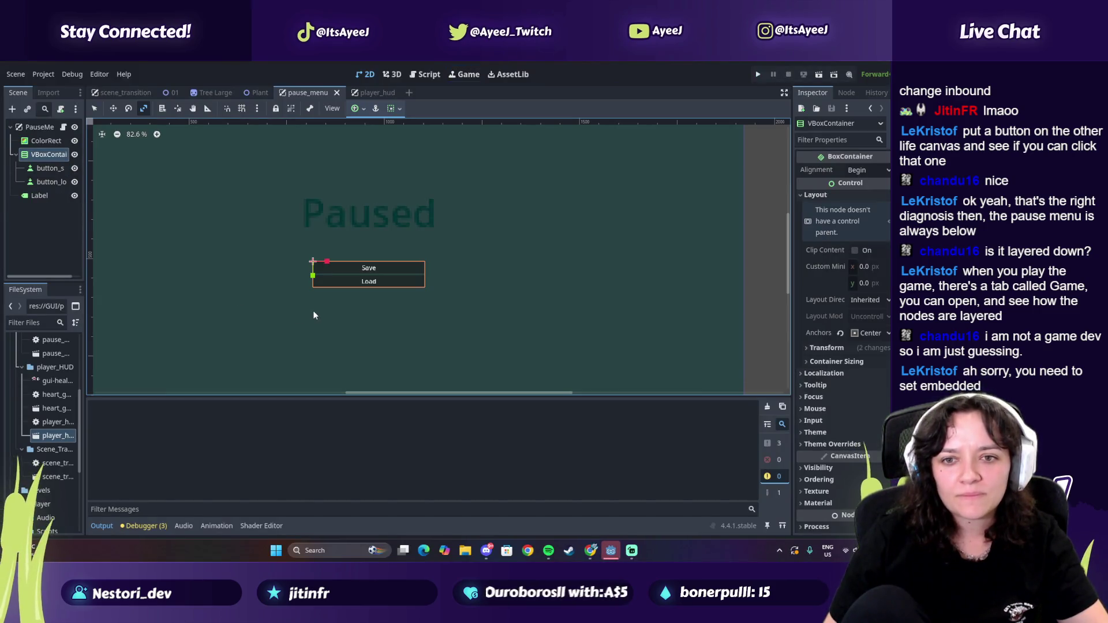
key("alt+Tab")
key("Tab")
key("Tab")
key("Tab")
key("Tab")
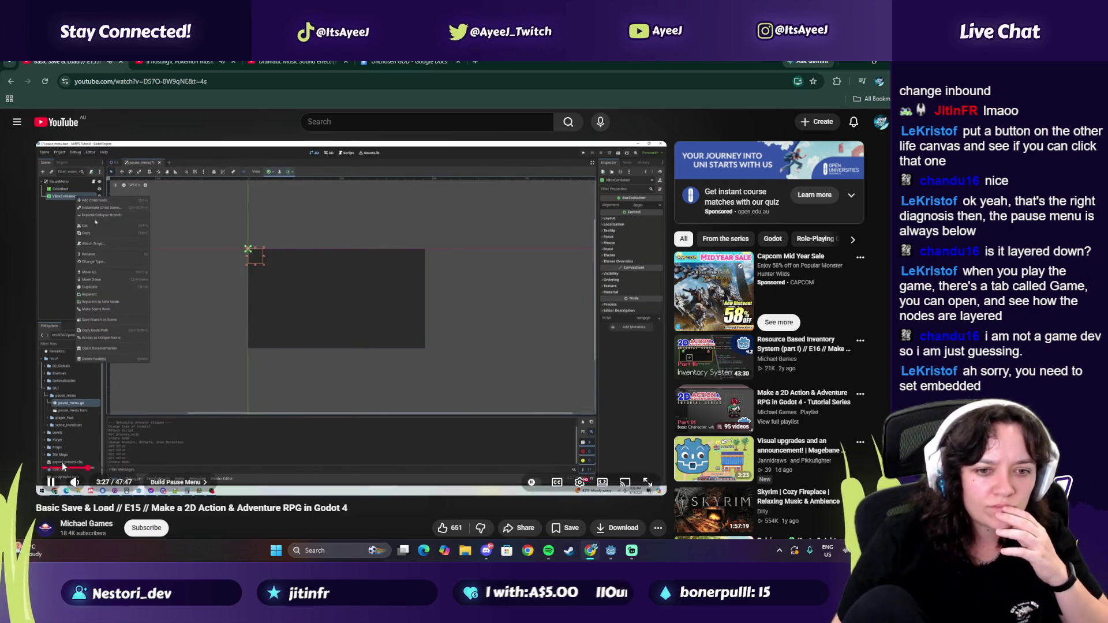
Step: Set the tutorial's playback speed to 2.00x
left_click(579, 482)
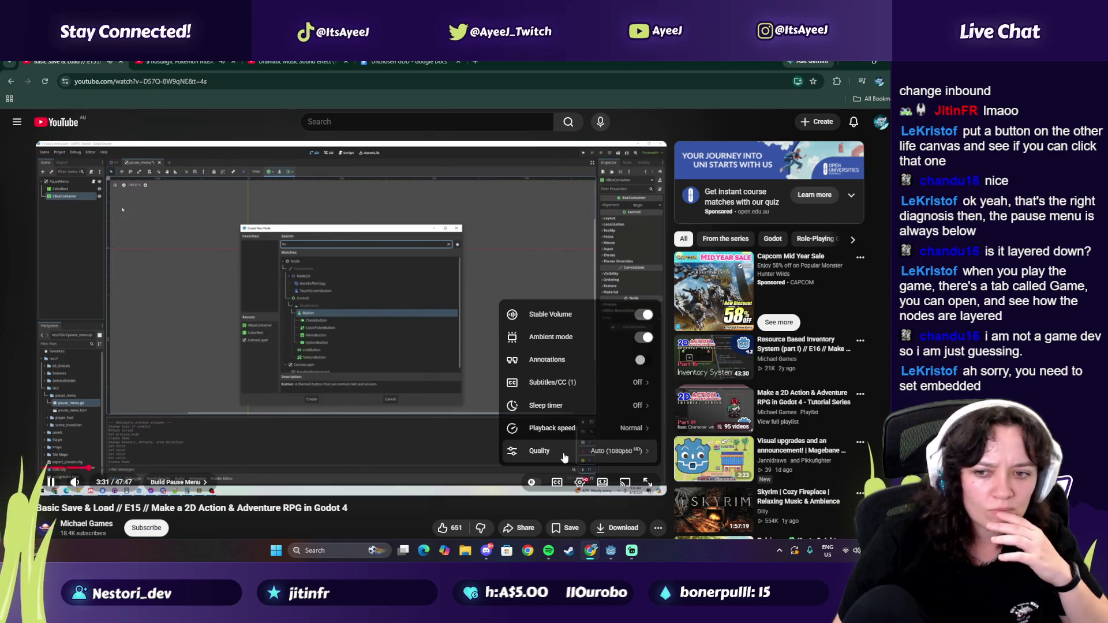
left_click(555, 433)
left_click_drag(583, 417, 627, 416)
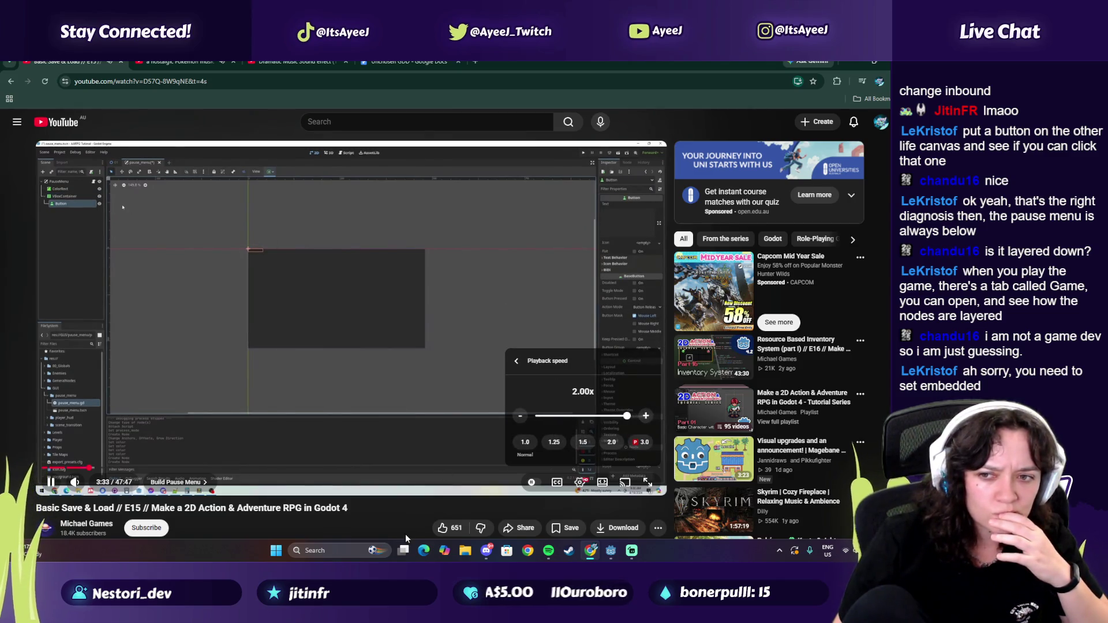
left_click(378, 515)
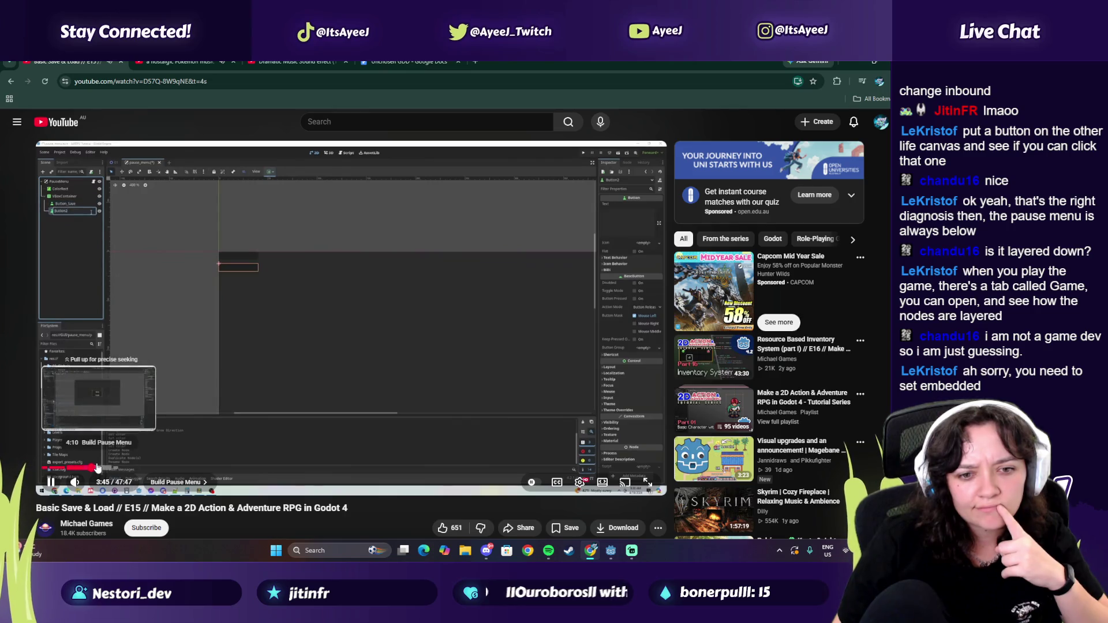
Step: Skip ahead to the Pause Menu GD Script chapter at 3:42 and pause there
left_click(102, 468)
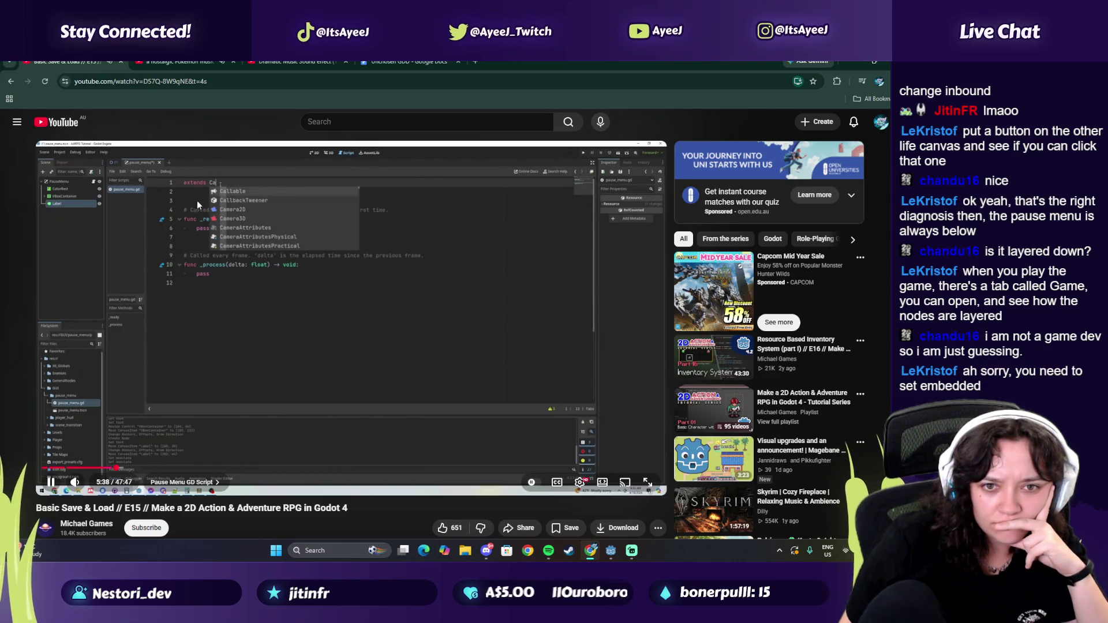
key("space")
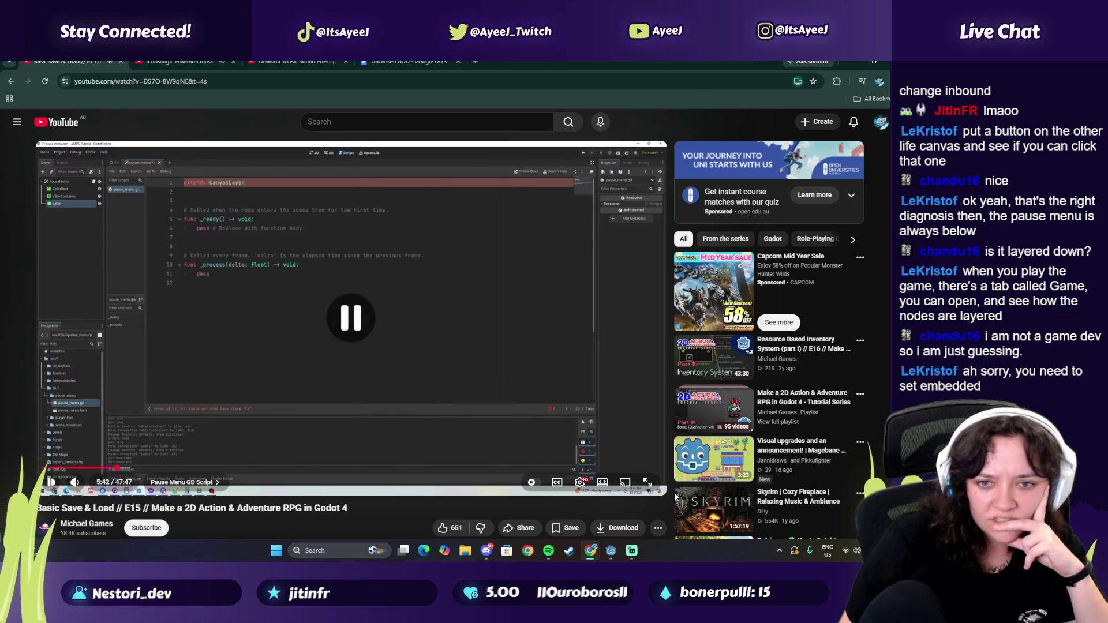
left_click(610, 552)
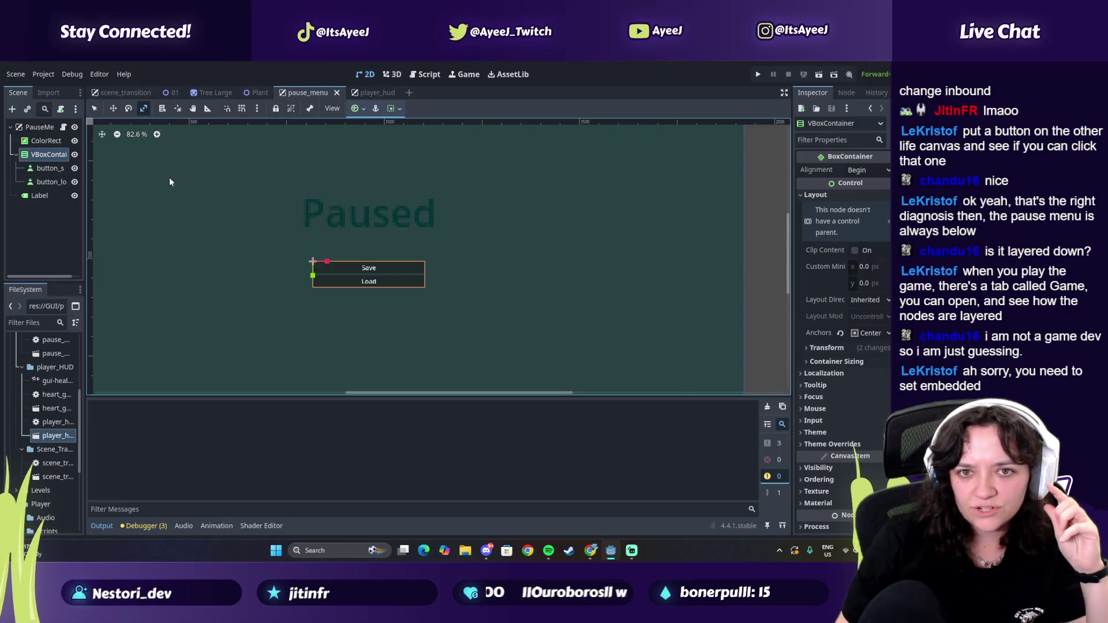
Step: Open pause_menu.gd from the PauseMenu node, then resume the tutorial at its button_save/button_load declarations
left_click(64, 127)
scroll(292, 174, "up", 10)
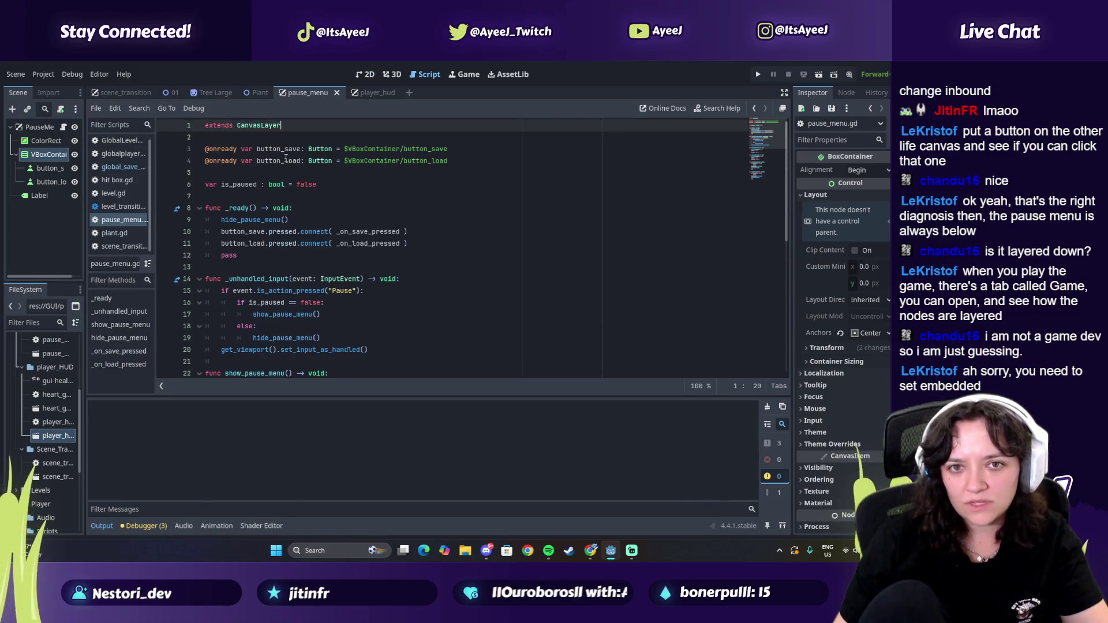
key("alt+Tab")
left_click(320, 229)
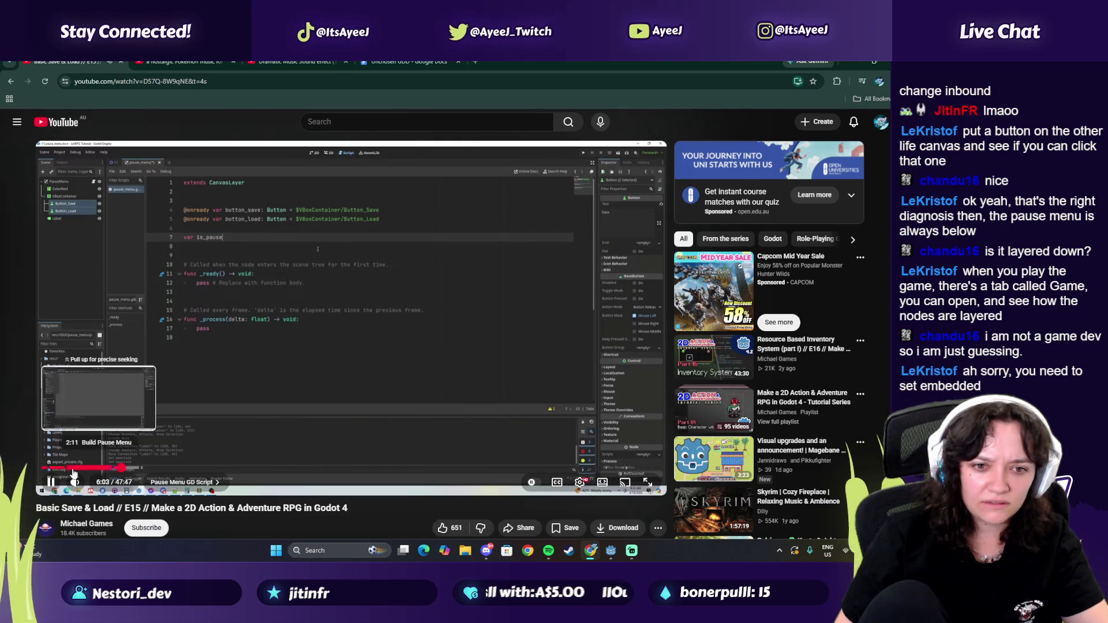
Step: Seek the tutorial back from 2:11 to 1:27 in the Overview chapter
left_click(73, 472)
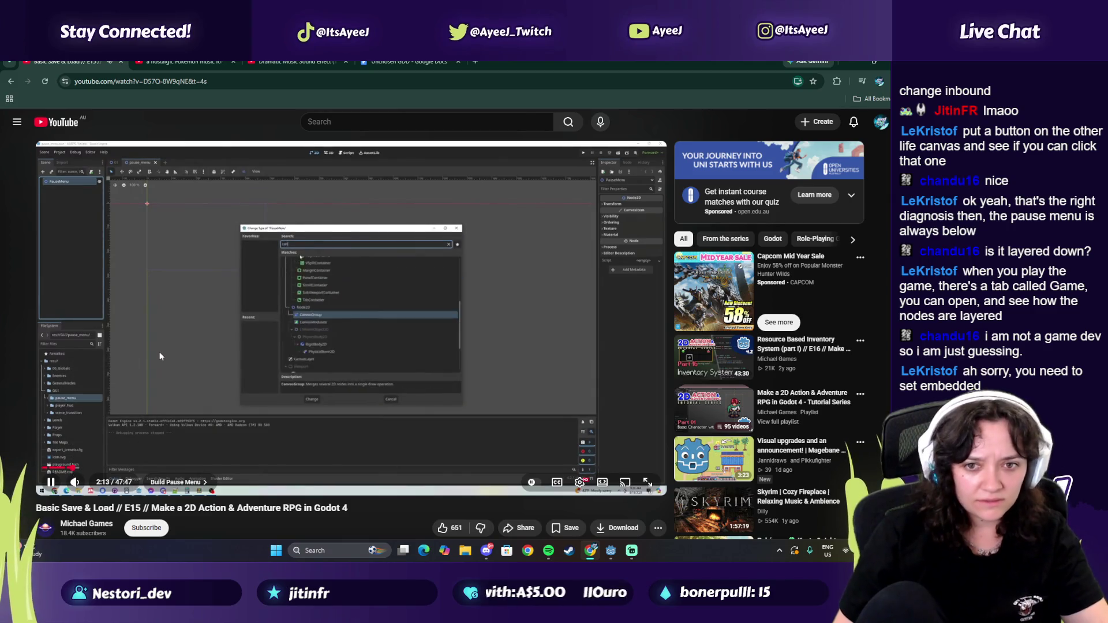
left_click_drag(69, 470, 70, 470)
left_click(61, 468)
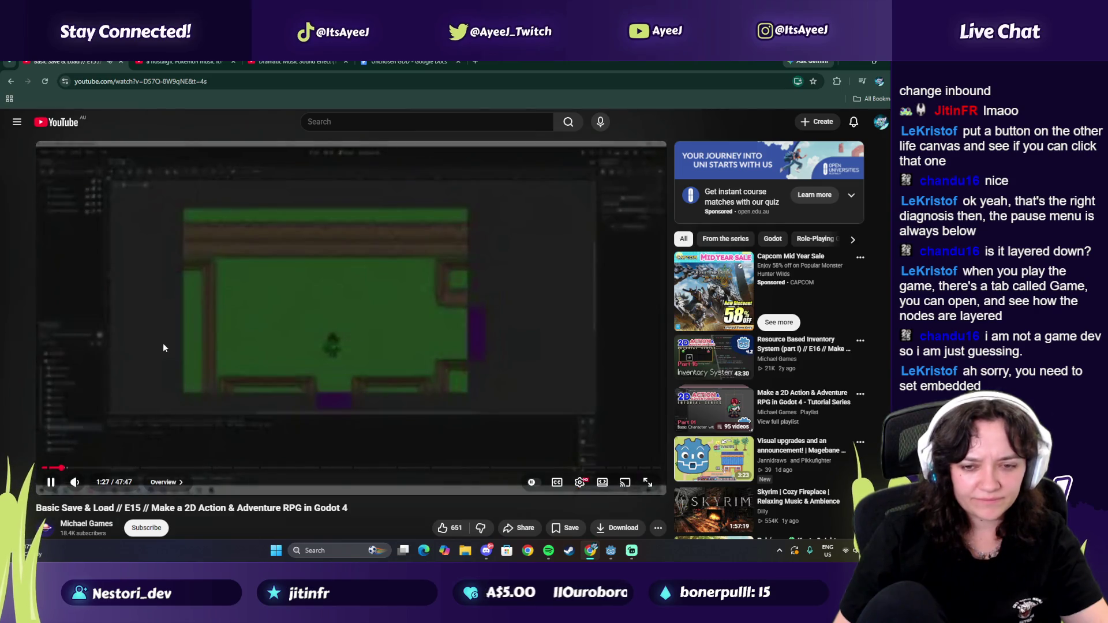
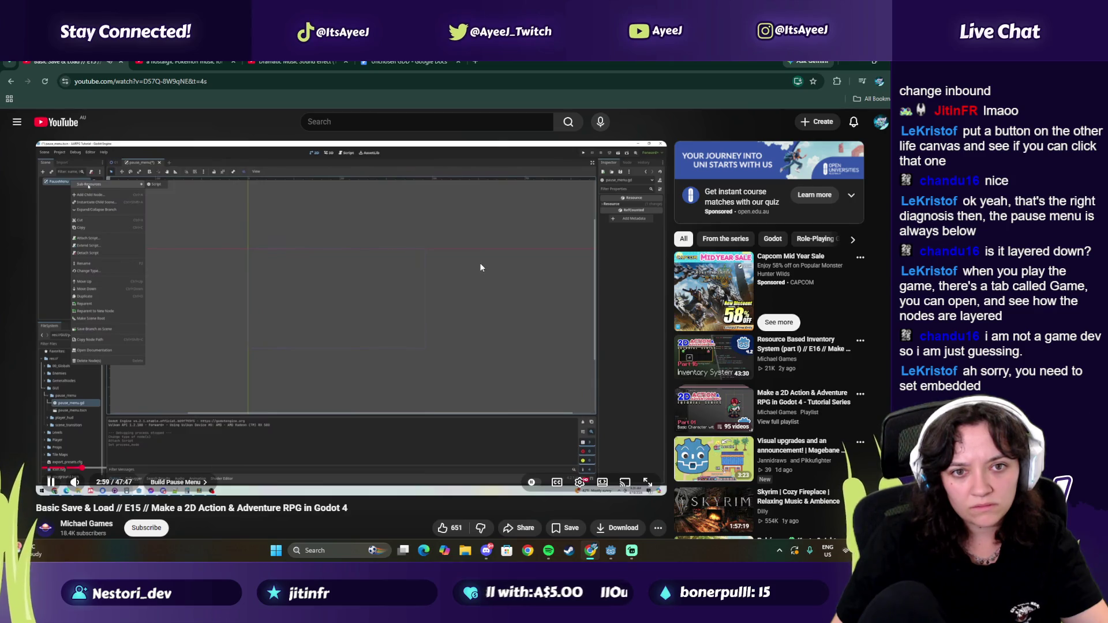
Step: Pause the tutorial at 3:04 and return to the Godot editor showing pause_menu.gd
left_click(488, 289)
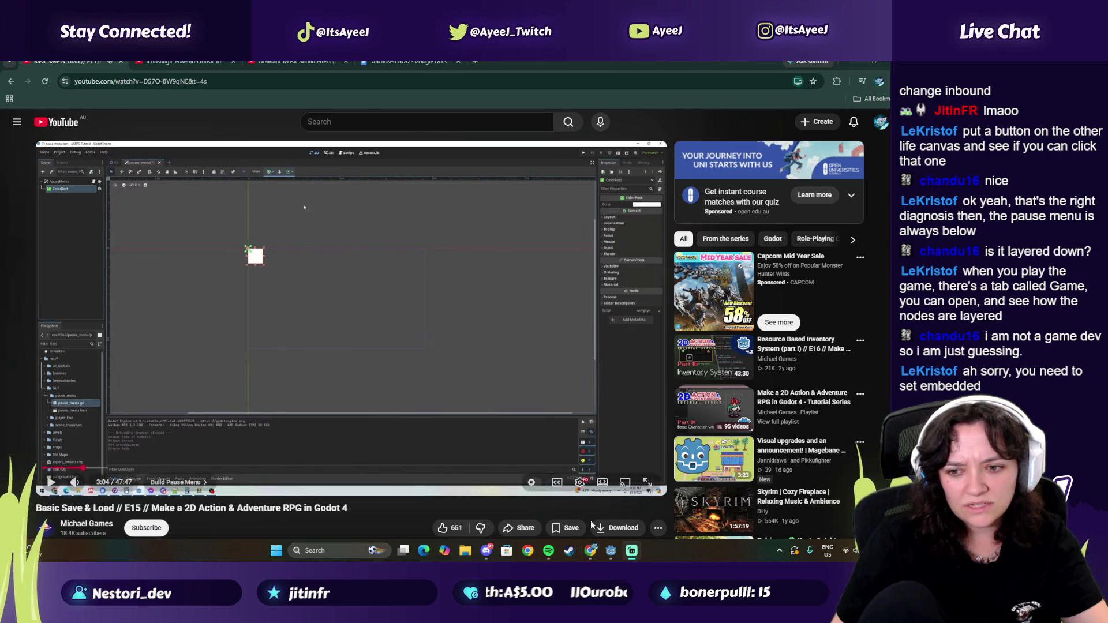
left_click(610, 549)
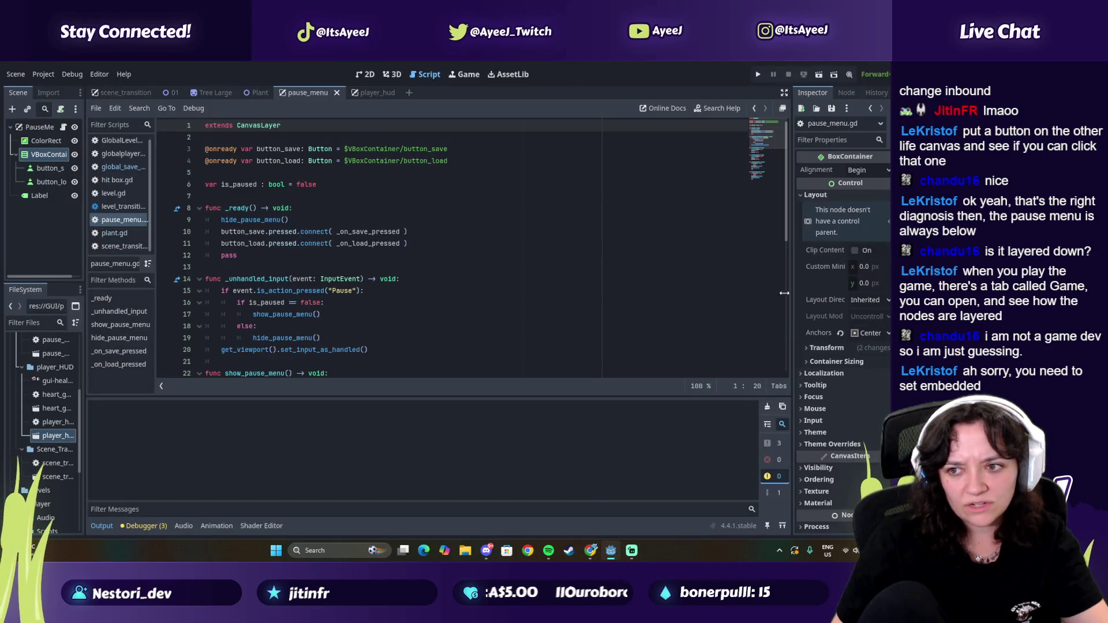
Step: Set the PauseMenu node's Process Mode to Always
left_click(39, 129)
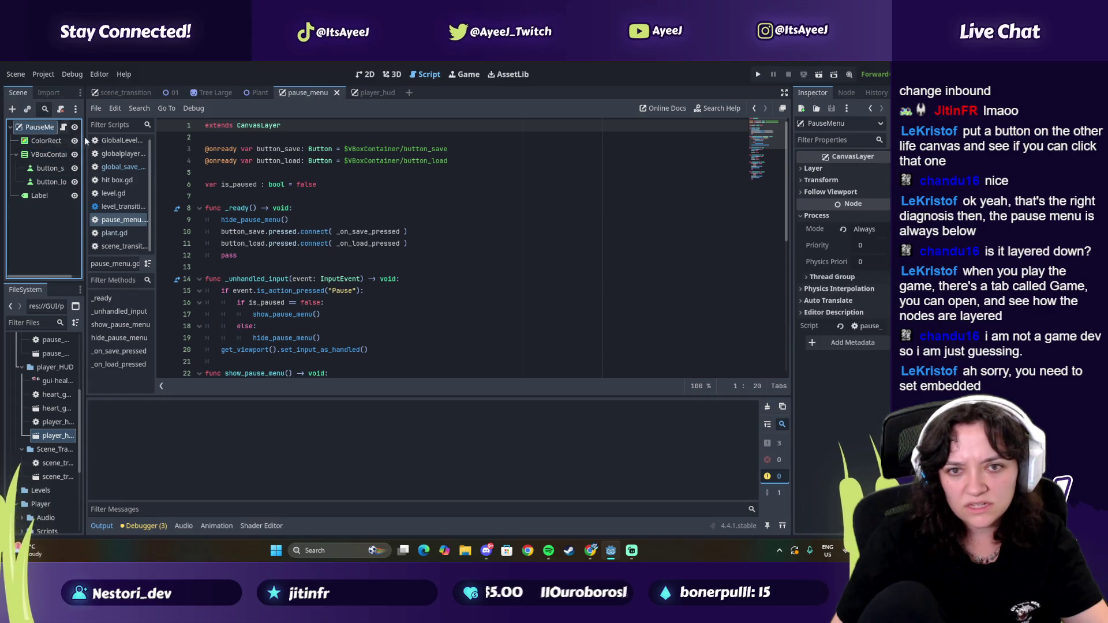
left_click(876, 231)
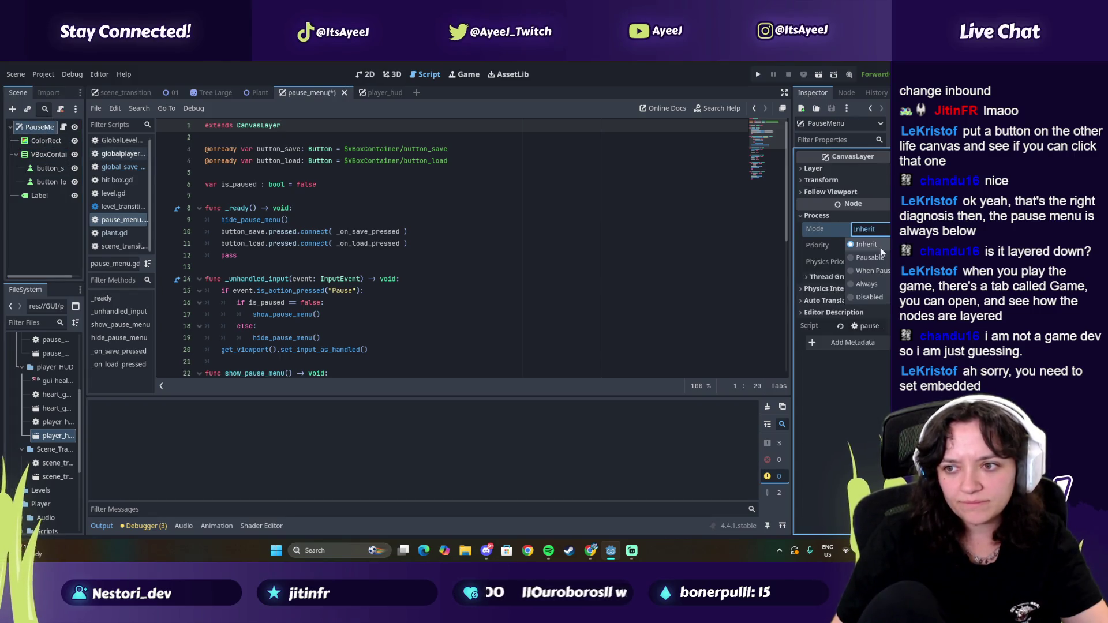
left_click(863, 288)
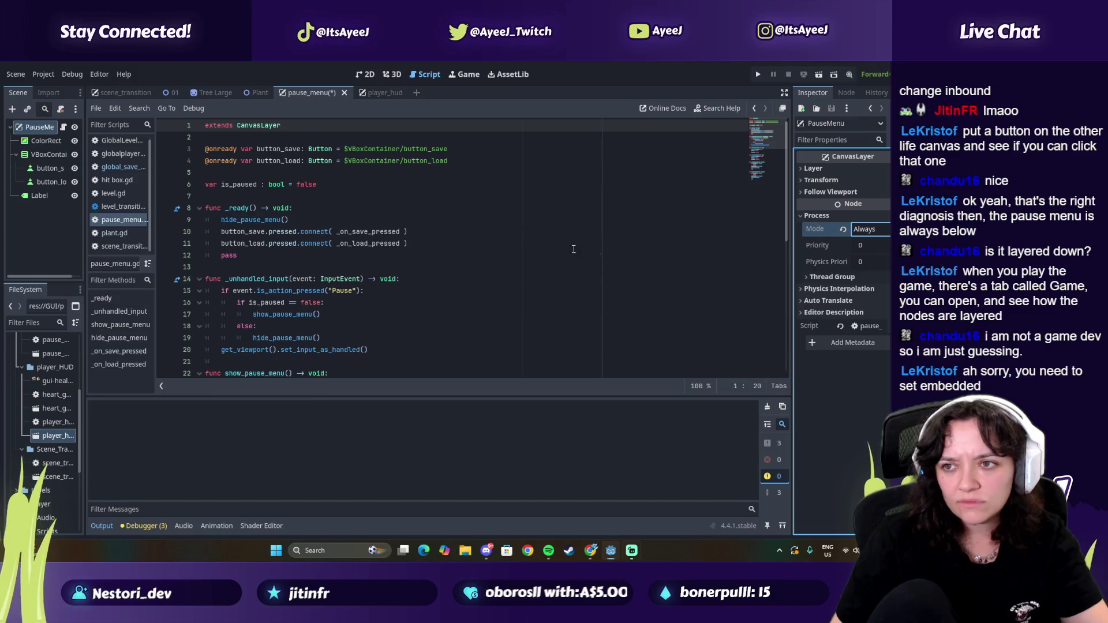
Step: Switch back to the YouTube tutorial and resume playback
left_click(410, 245)
key("alt+Tab")
left_click(410, 247)
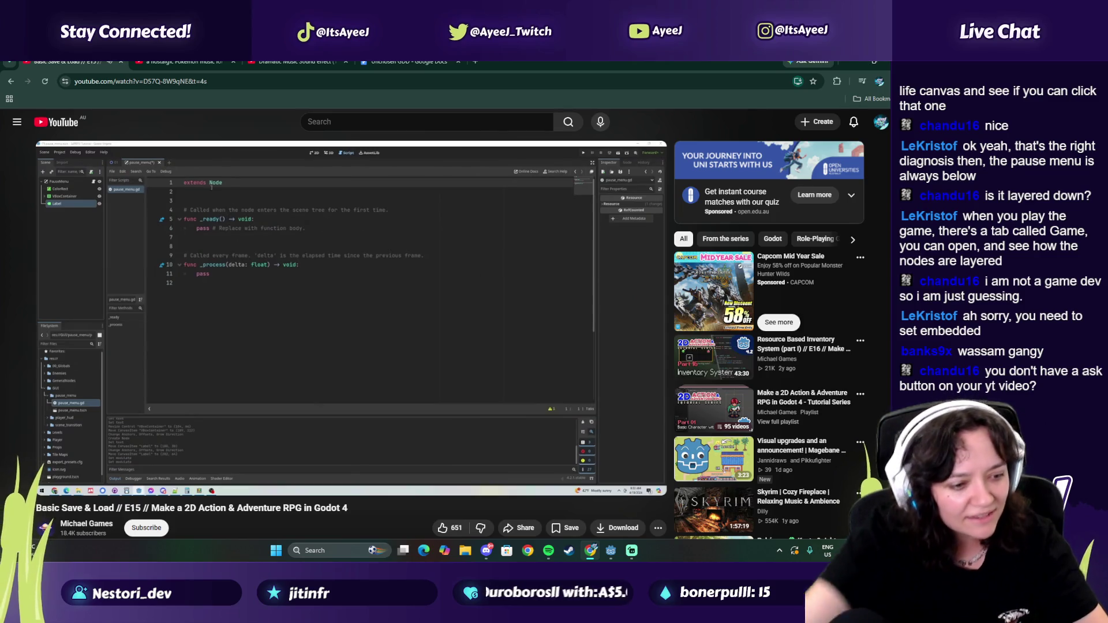
Step: Watch the tutorial's Project Settings autoload part, rewinding to 6:42, then return to Godot
left_click(400, 327)
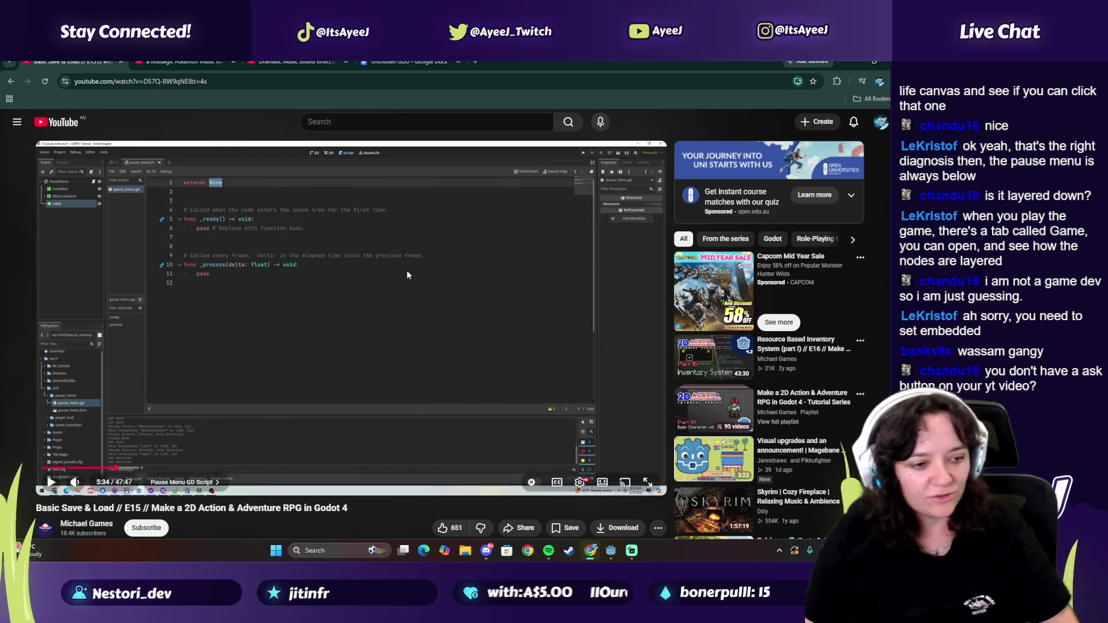
left_click(410, 375)
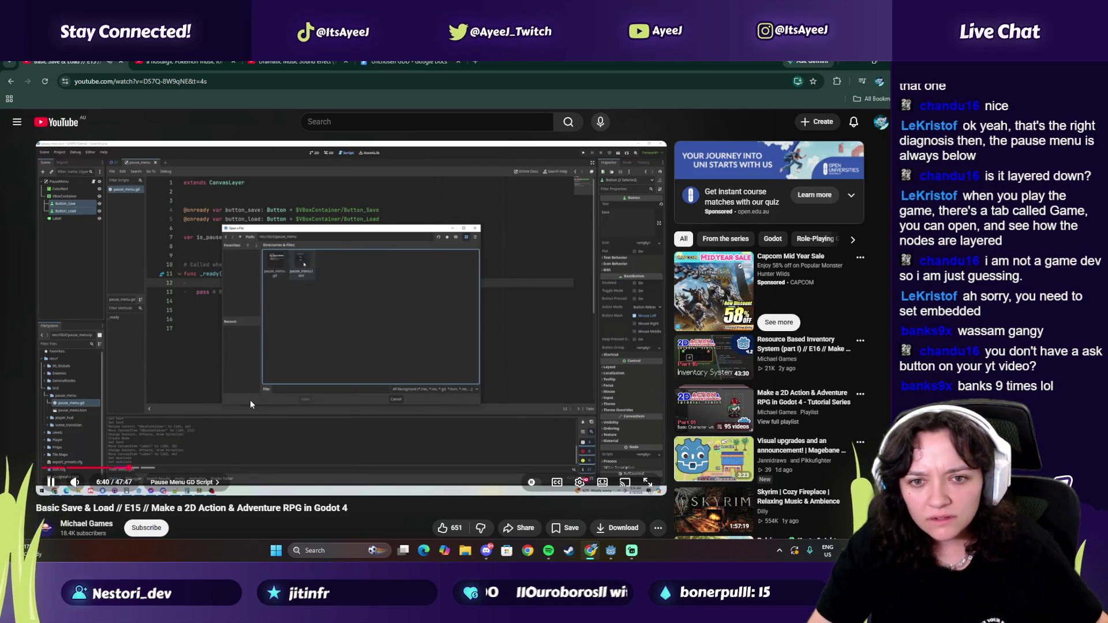
left_click(250, 399)
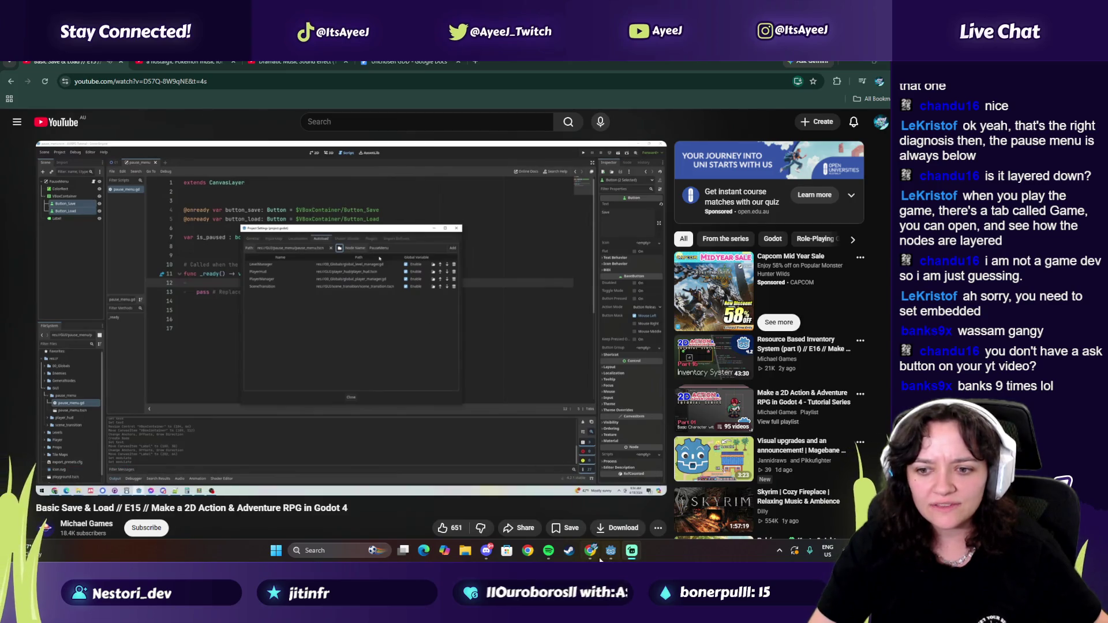
mouse_move(591, 557)
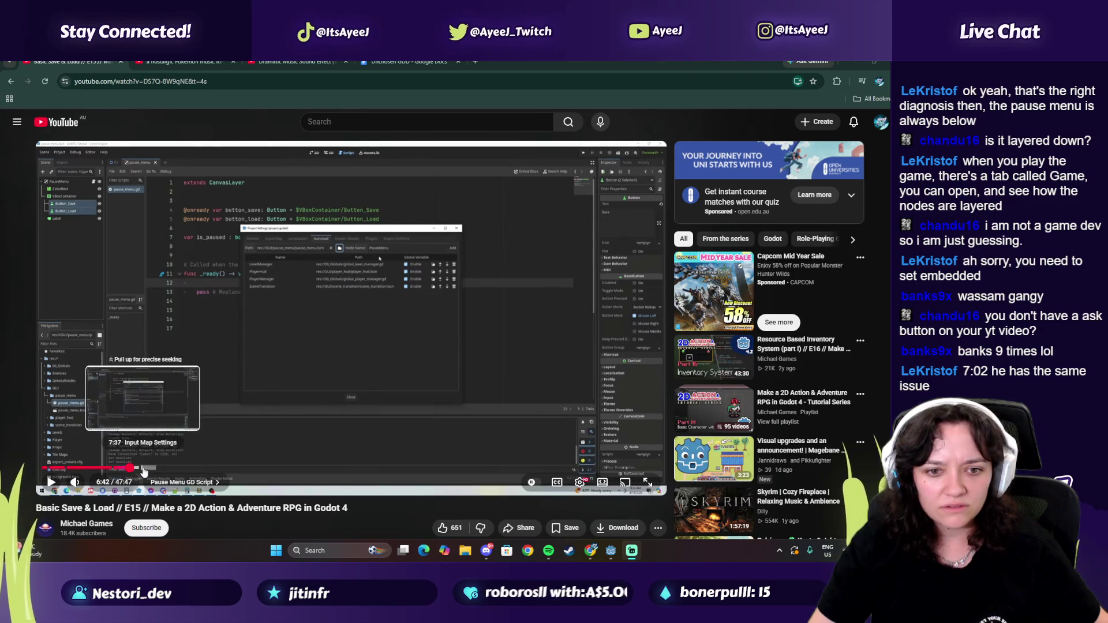
left_click(165, 412)
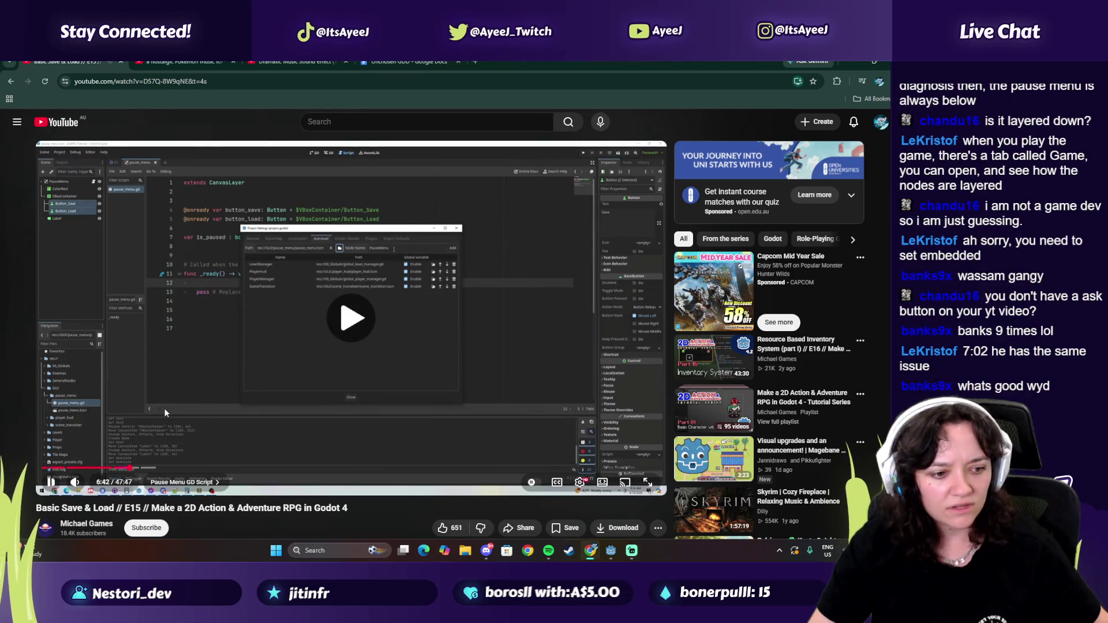
left_click(164, 409)
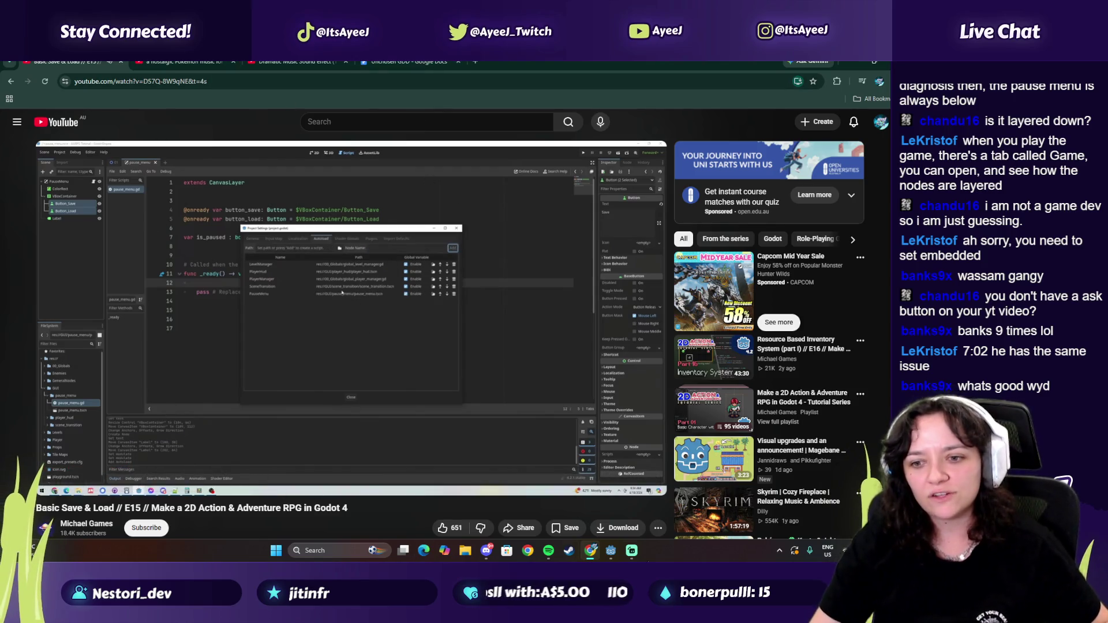
left_click_drag(62, 508, 114, 508)
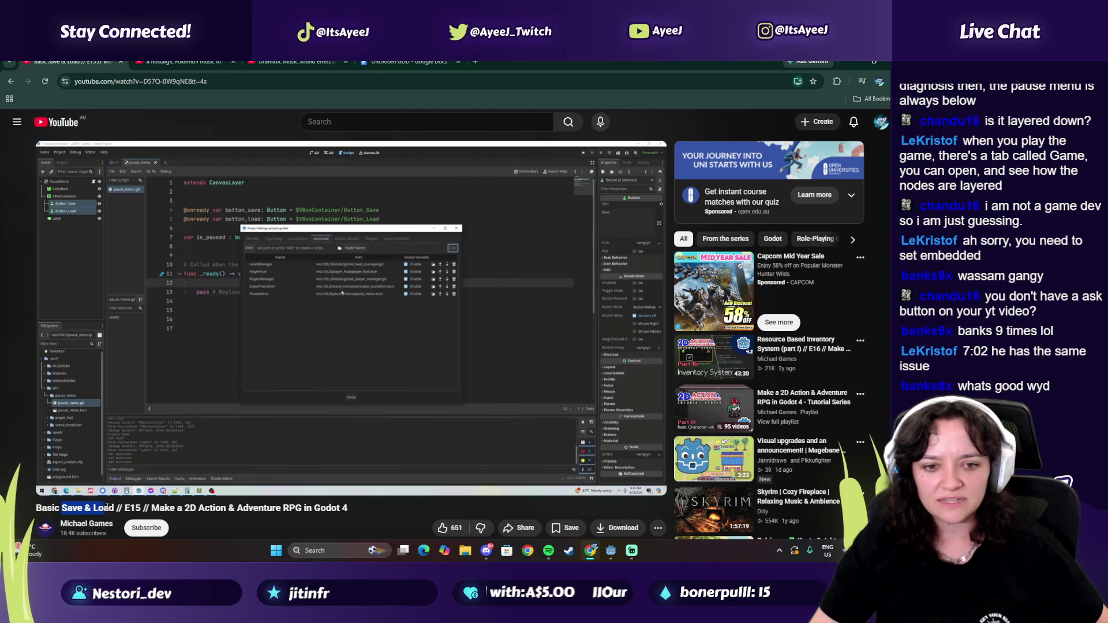
left_click(611, 551)
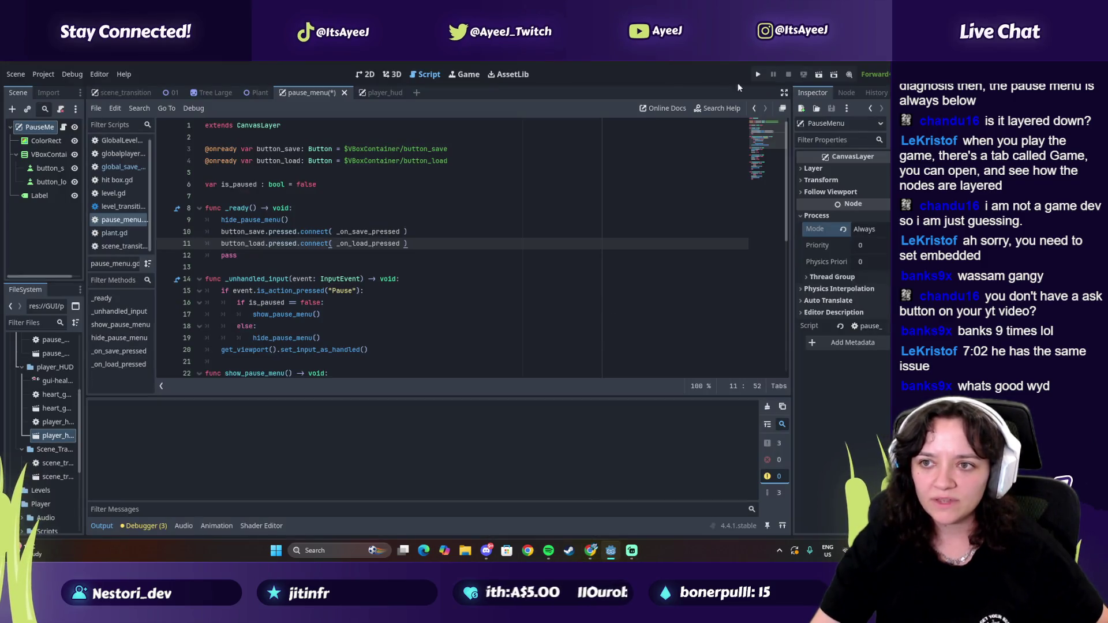
Step: Save and run the game, toggle the Paused Save/Load menu with Esc, then close it
key("ctrl+s")
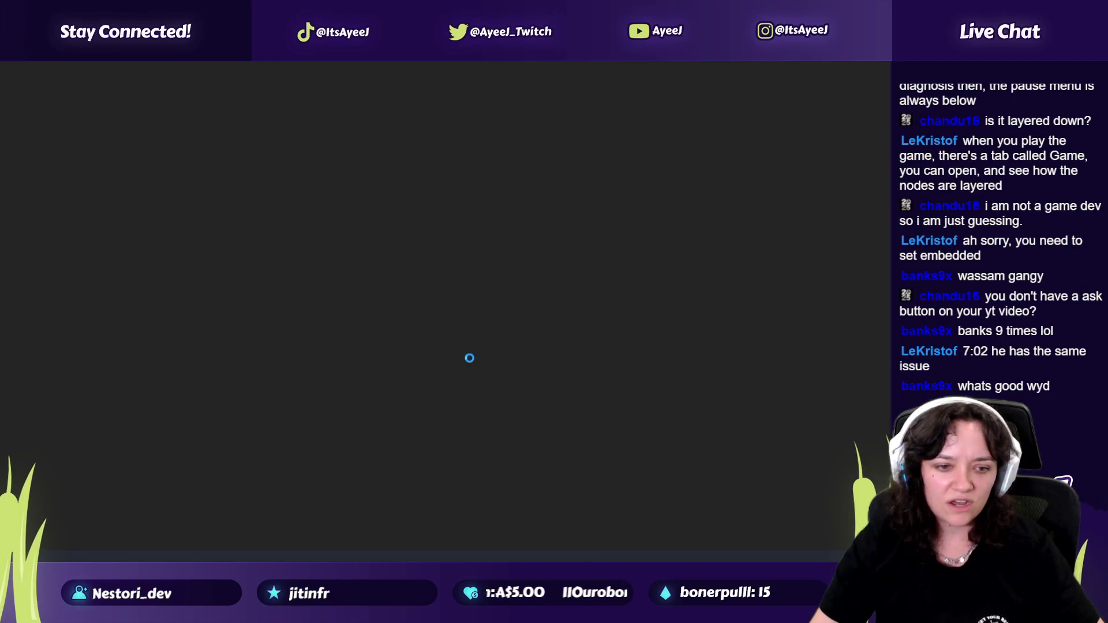
key("Escape")
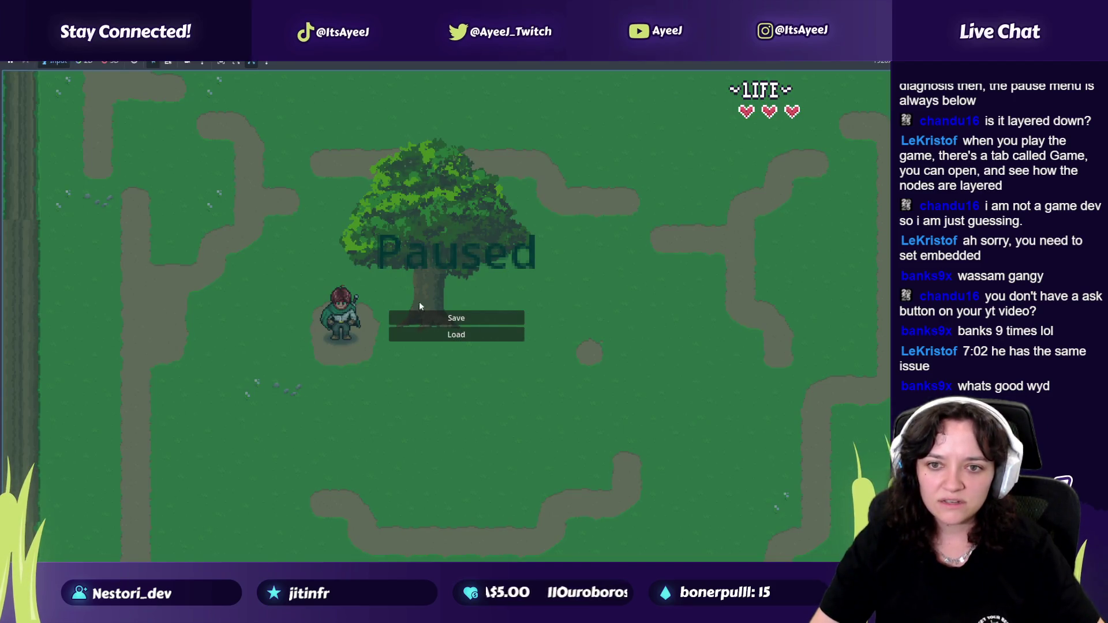
key("Escape")
key("alt+Tab")
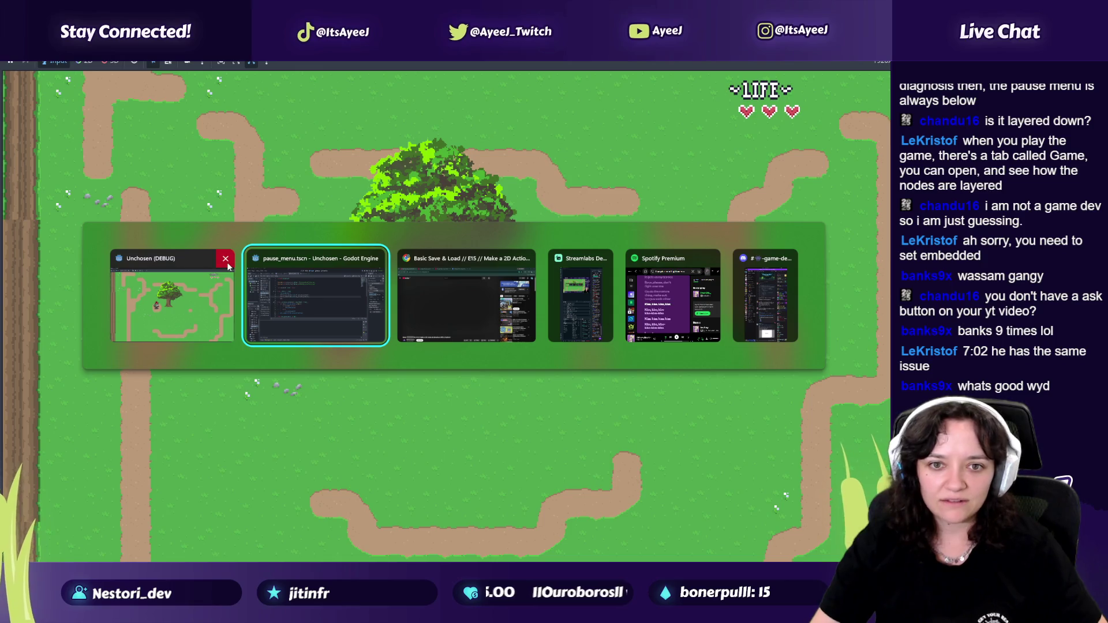
left_click(227, 264)
left_click(356, 303)
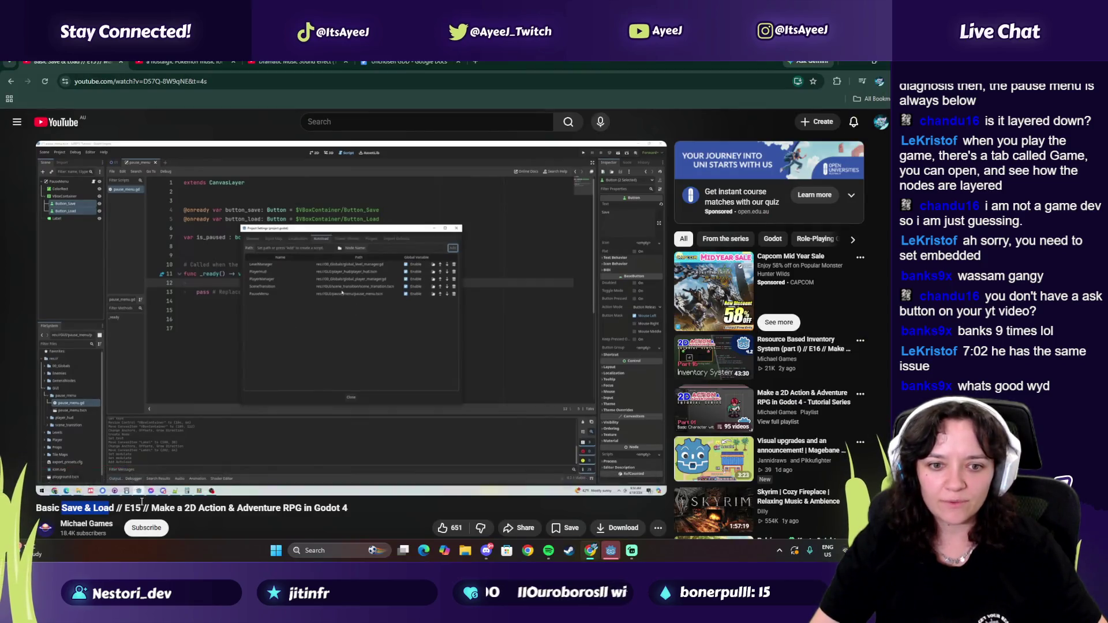
Step: Follow the tutorial's Input Map settings section up to 8:17, then return to Godot
left_click(158, 403)
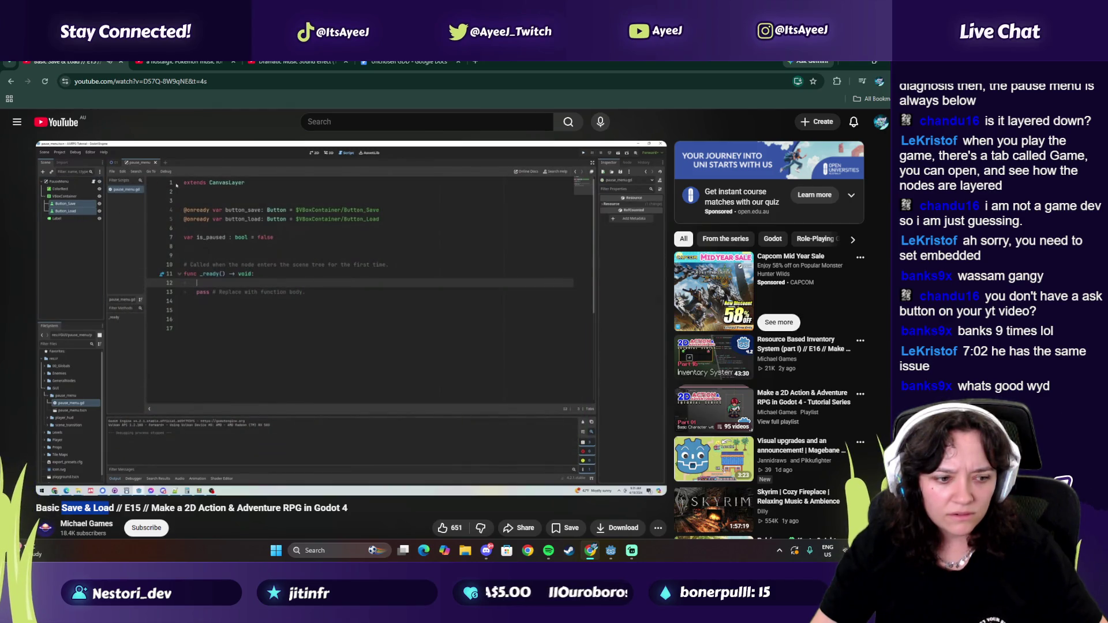
left_click(198, 393)
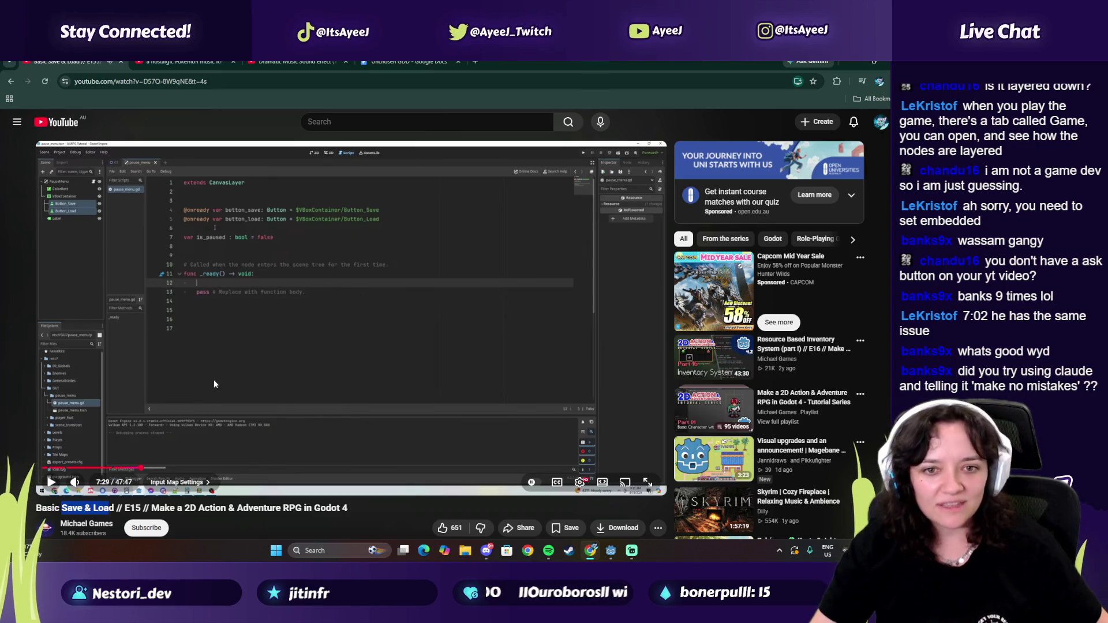
left_click(213, 379)
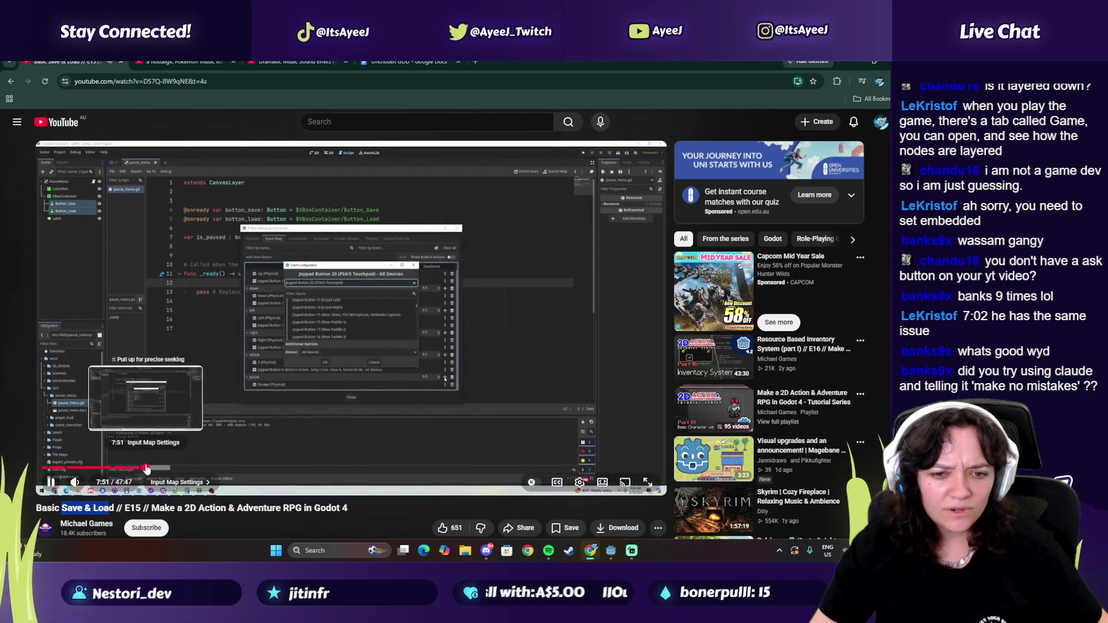
left_click(144, 468)
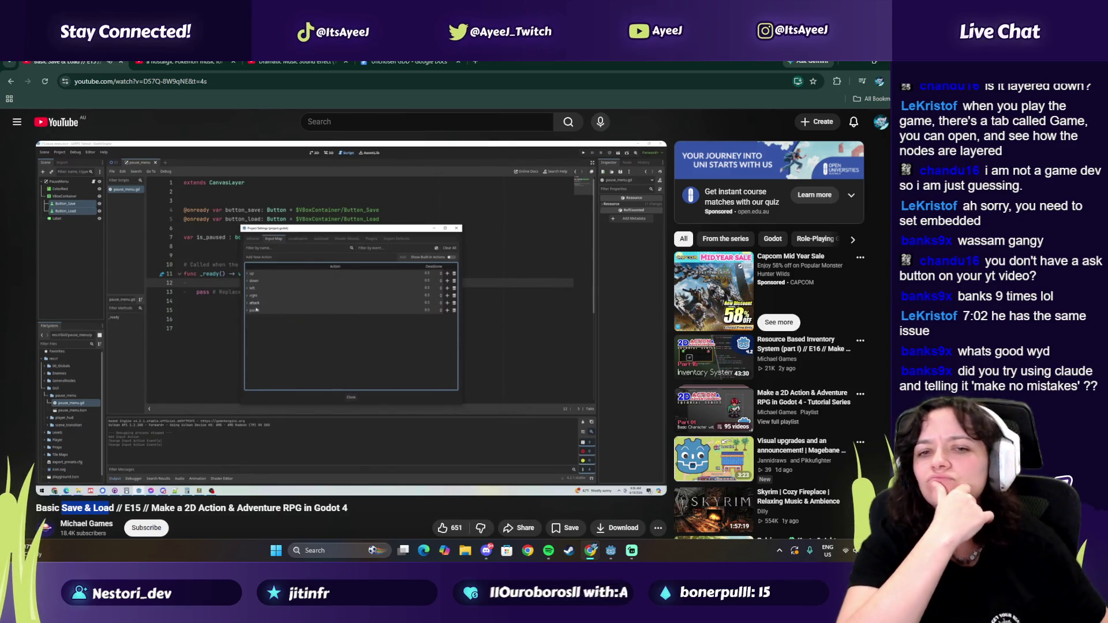
left_click(611, 333)
left_click(611, 550)
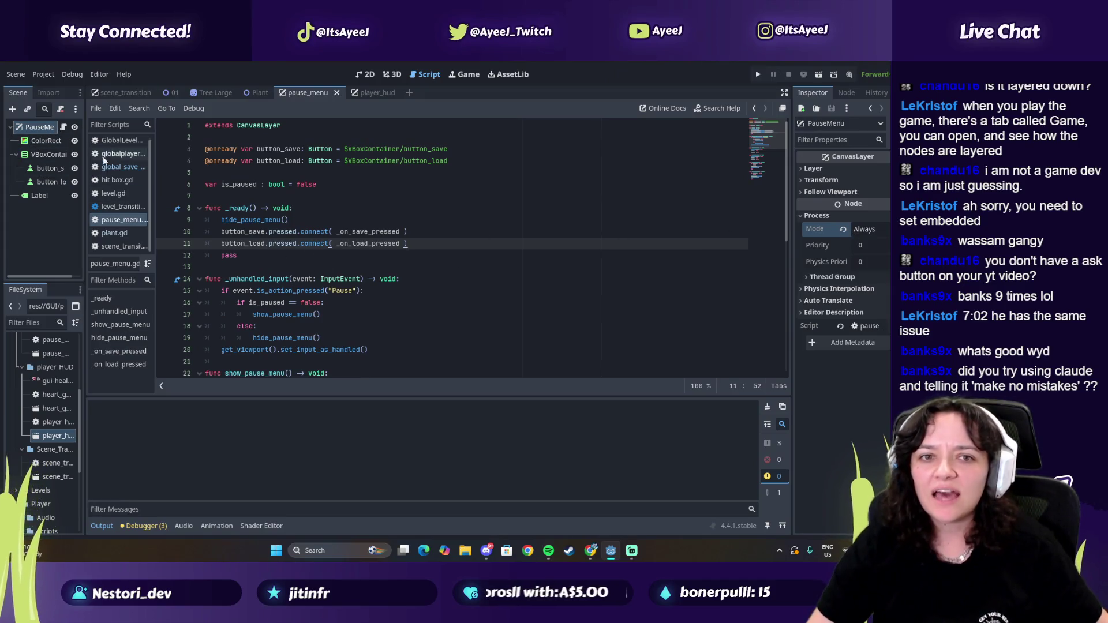
Step: Show pause_menu in 2D and expand its Follow Viewport and Transform properties, leaving xx at 1.0
left_click(365, 74)
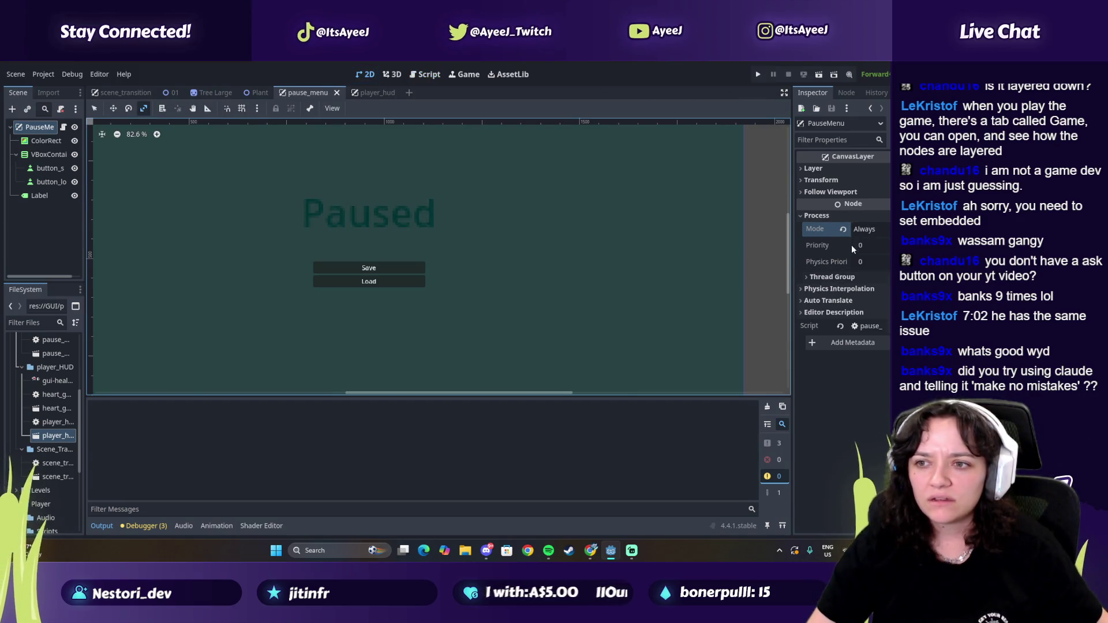
left_click(820, 298)
left_click(820, 291)
left_click(825, 342)
left_click(825, 343)
left_click(829, 191)
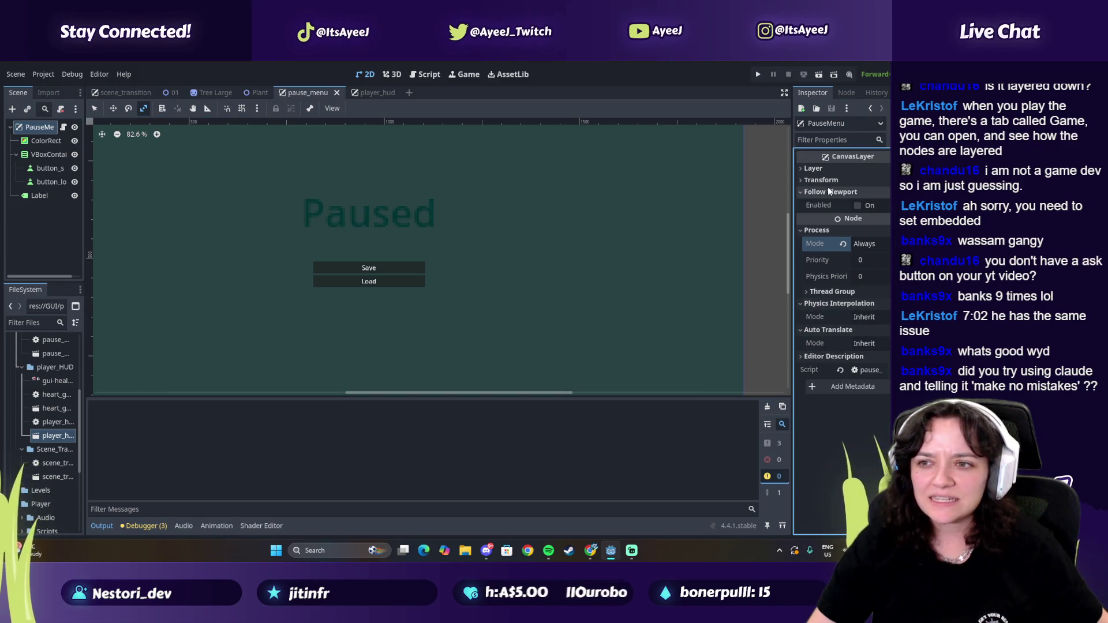
left_click(825, 180)
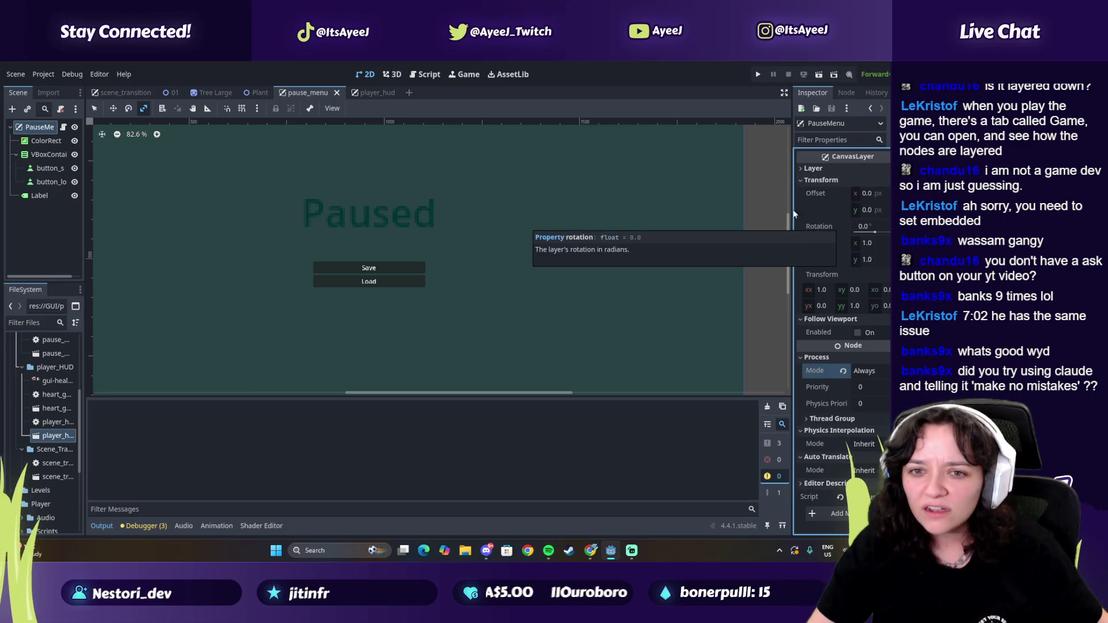
scroll(416, 165, "down", 3)
scroll(778, 240, "up", 3)
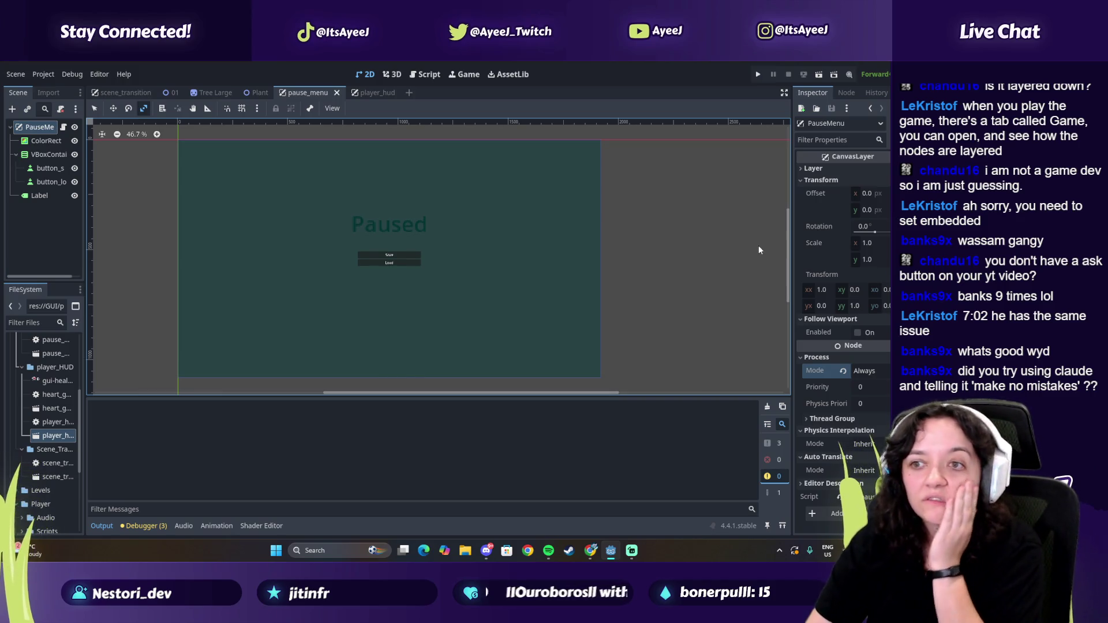
left_click(820, 292)
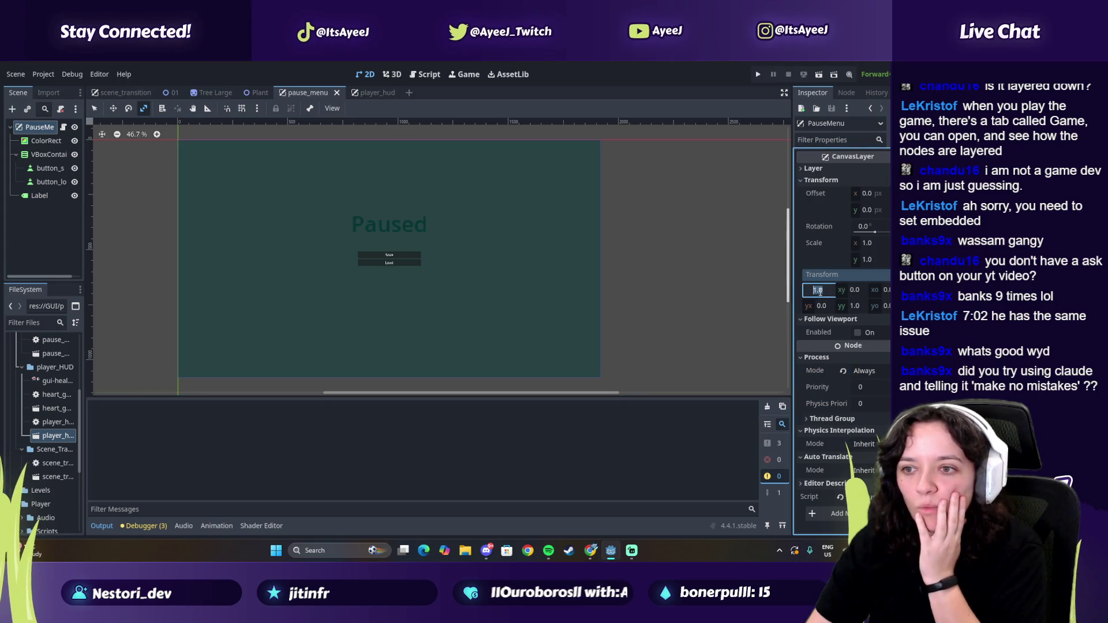
type("2")
key("Escape")
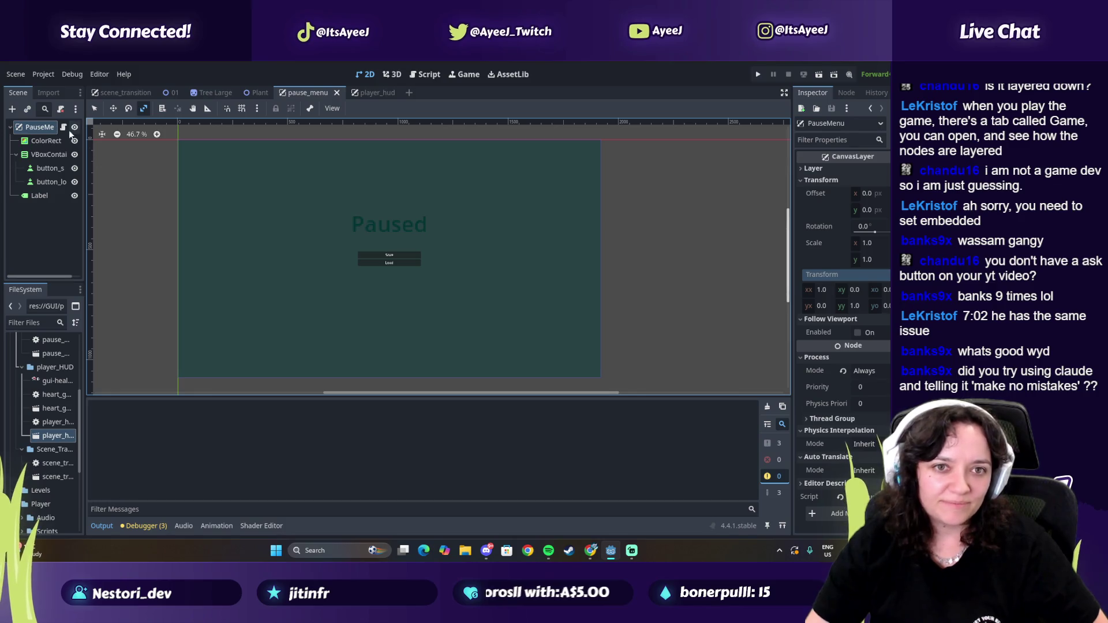
Step: Compare with player_hud's layer 2 and raise the PauseMenu canvas layer to 3
left_click(367, 92)
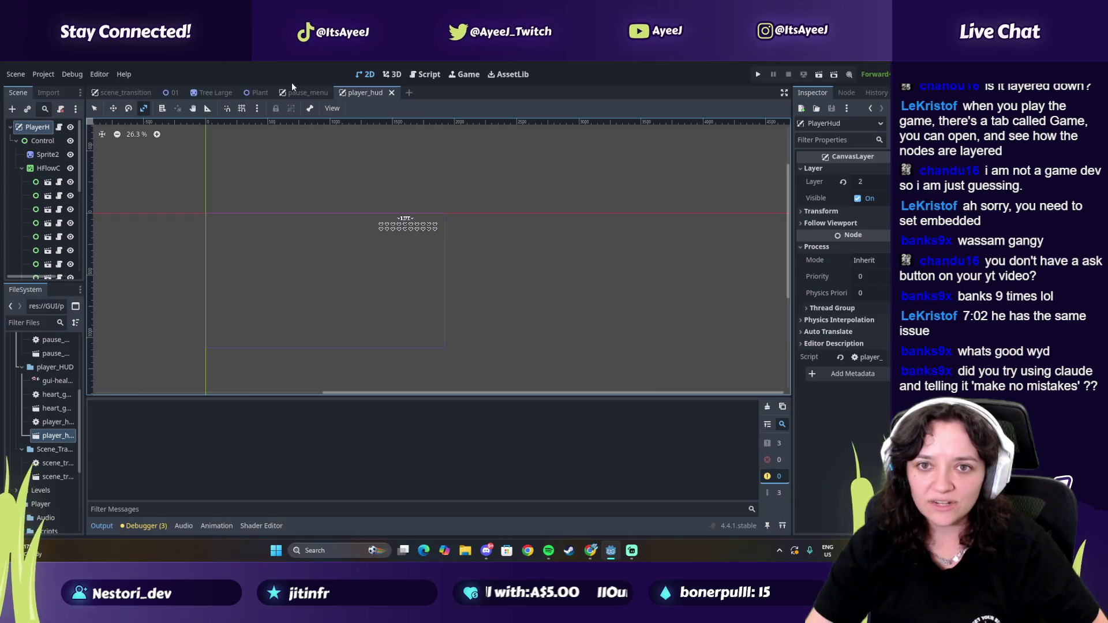
left_click(305, 93)
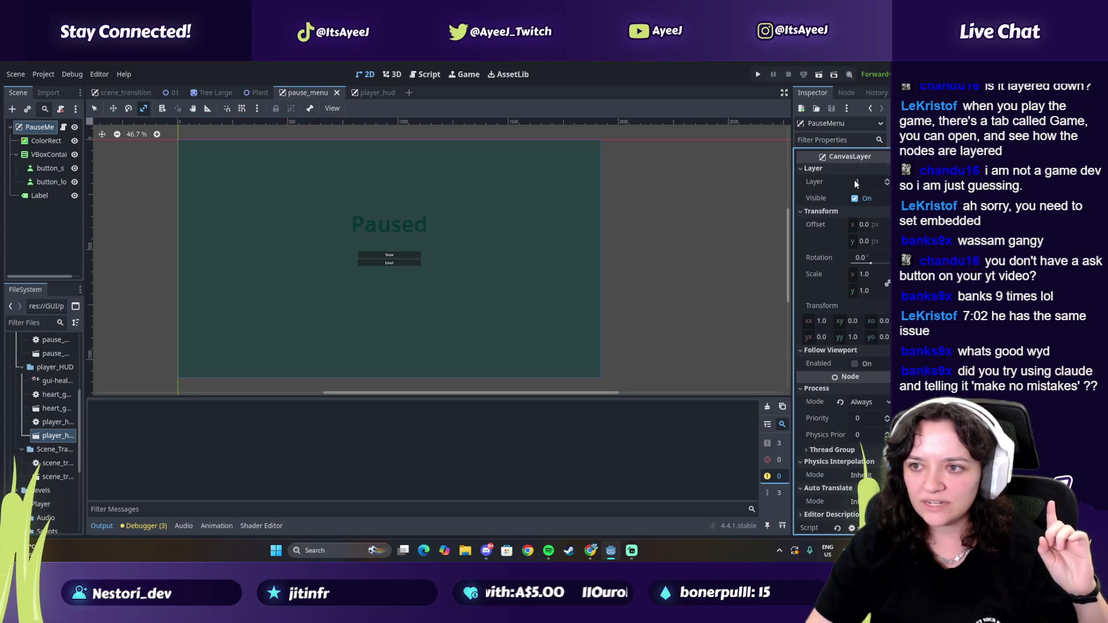
left_click(886, 180)
left_click(886, 179)
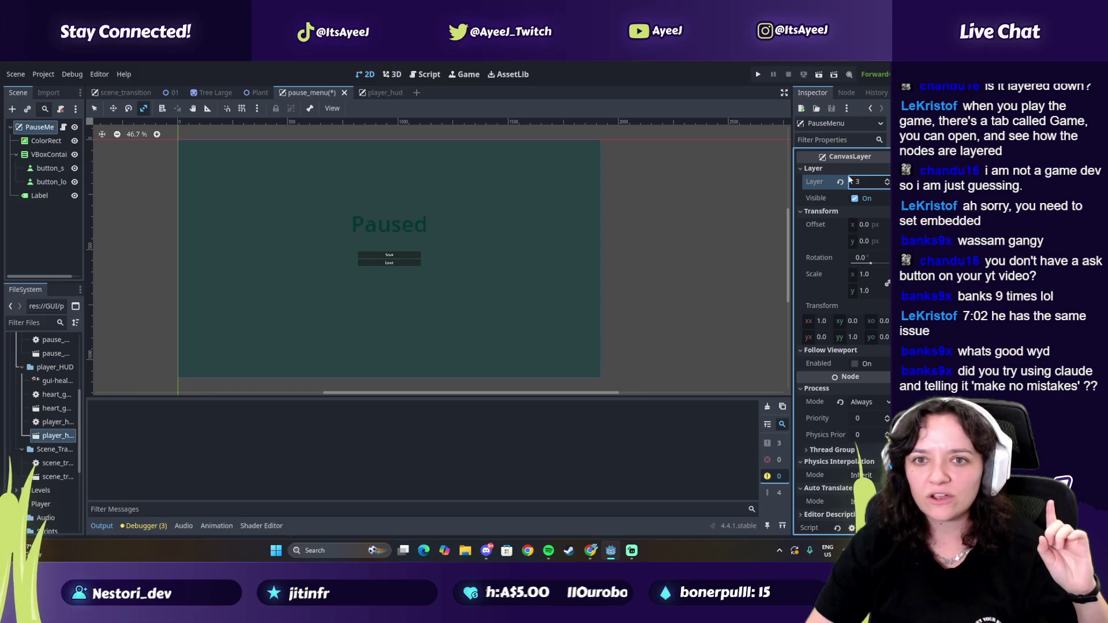
Step: Save the scene, run the game, pause with Esc to check the menu, stop with F8
key("ctrl+s")
left_click(757, 76)
key("Escape")
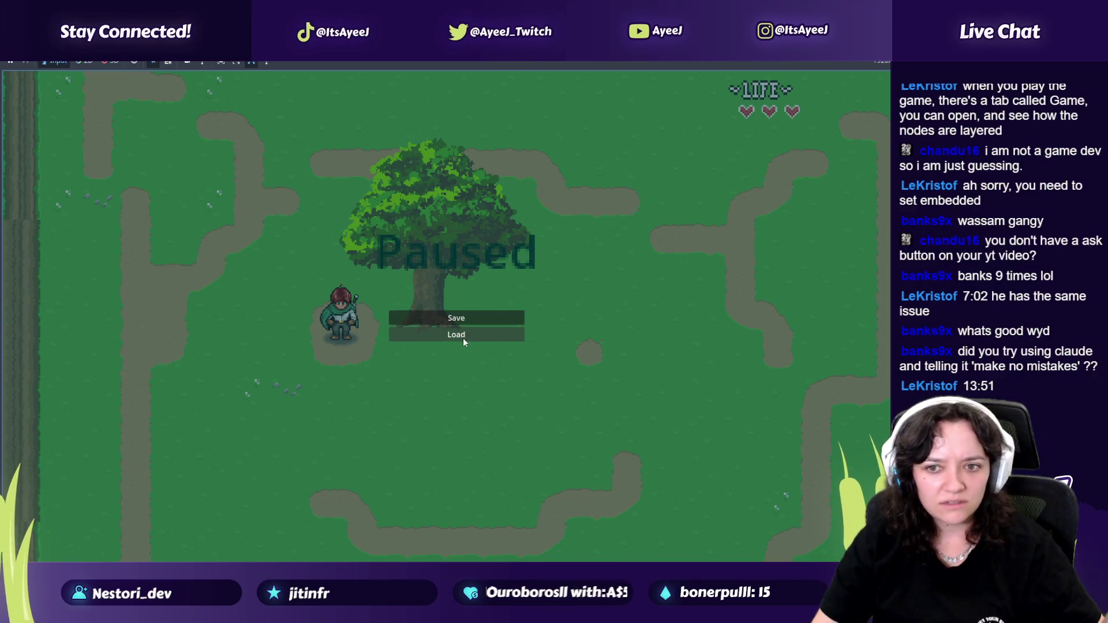
key("F8")
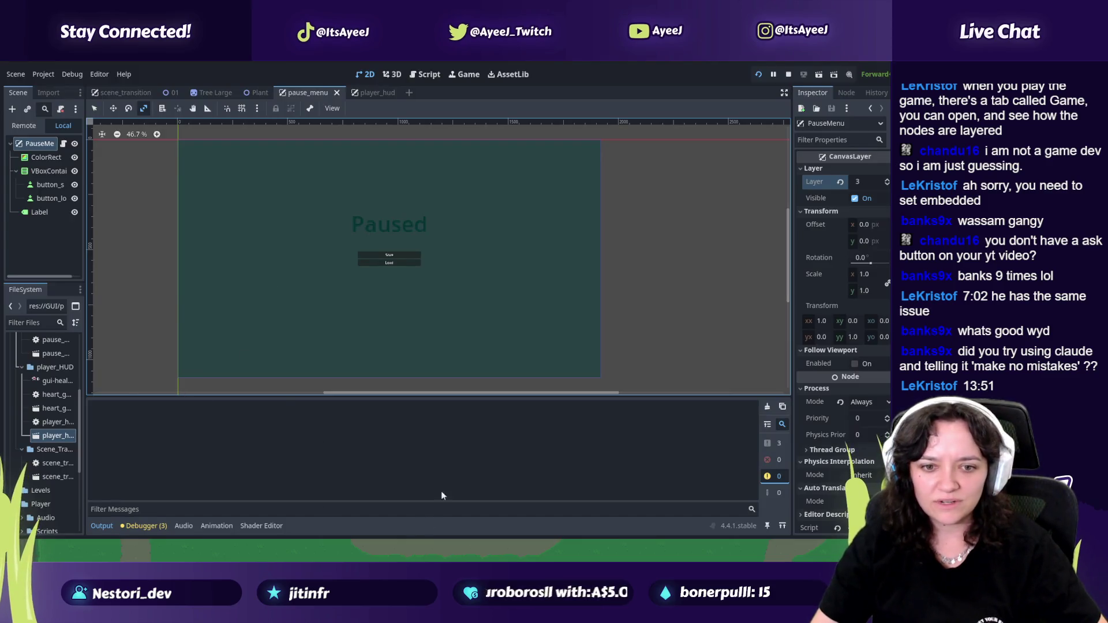
key("alt+Tab")
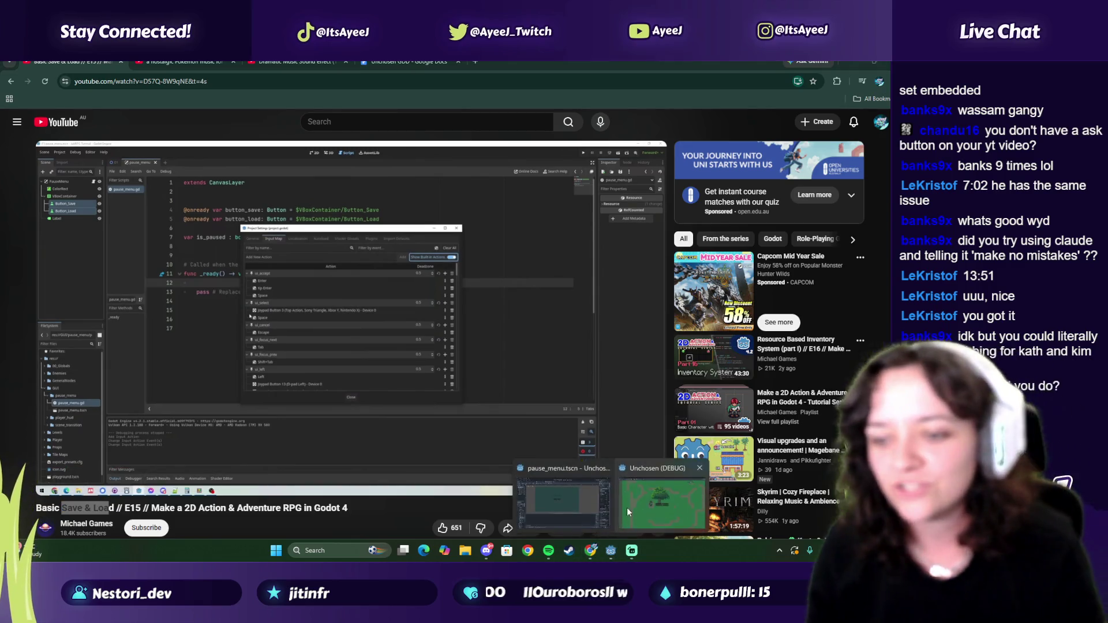
Step: Switch to the Dramatic Music Sound effect browser tab
left_click(576, 507)
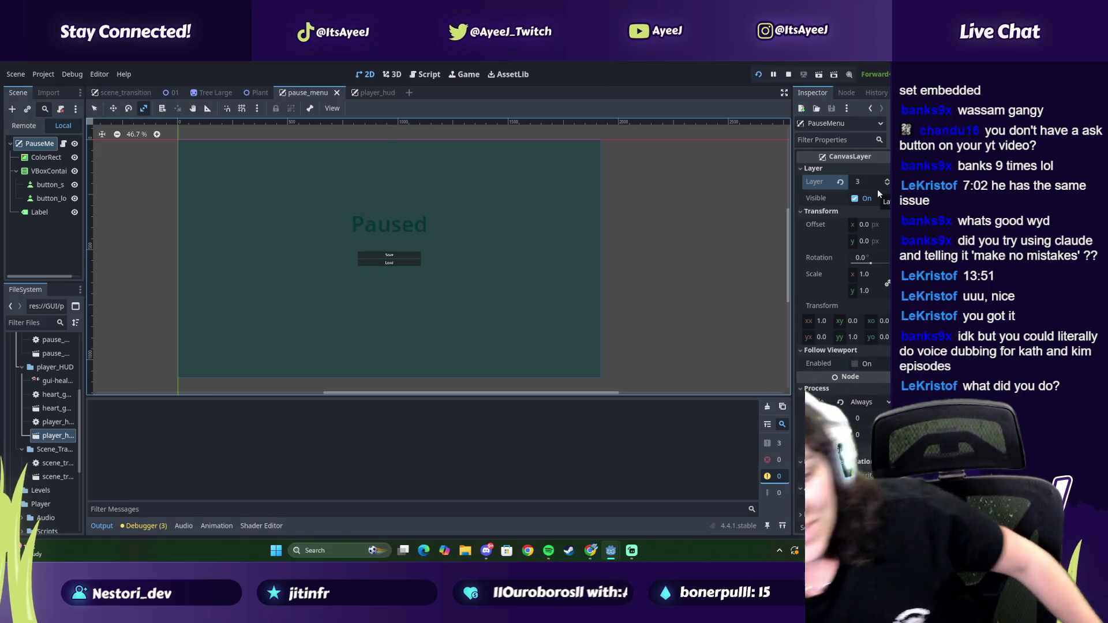
left_click(589, 551)
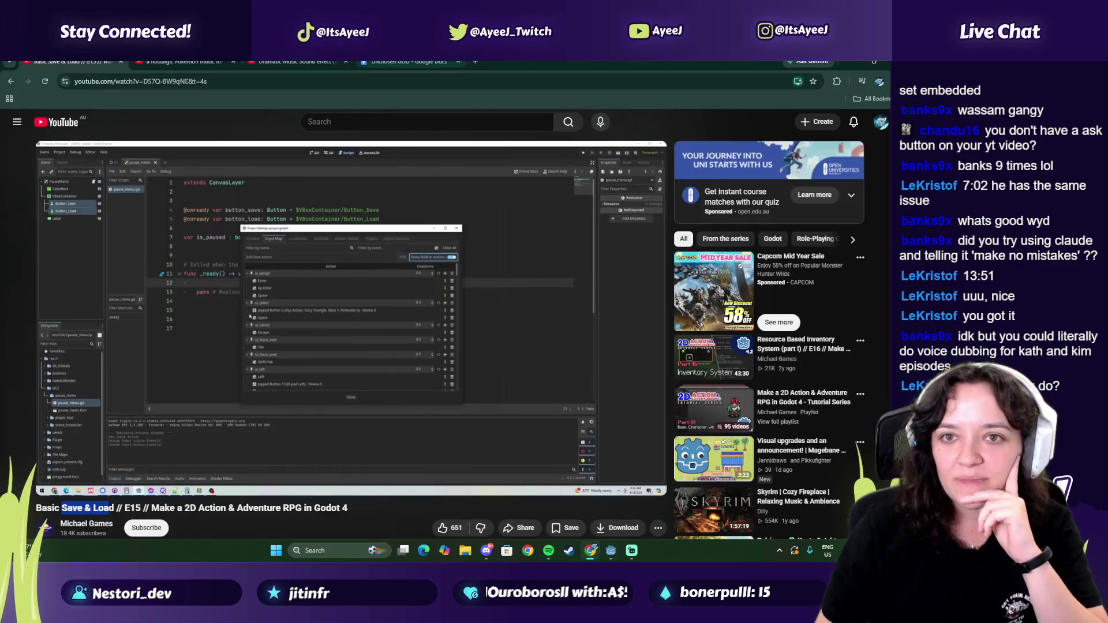
left_click(185, 63)
left_click(294, 61)
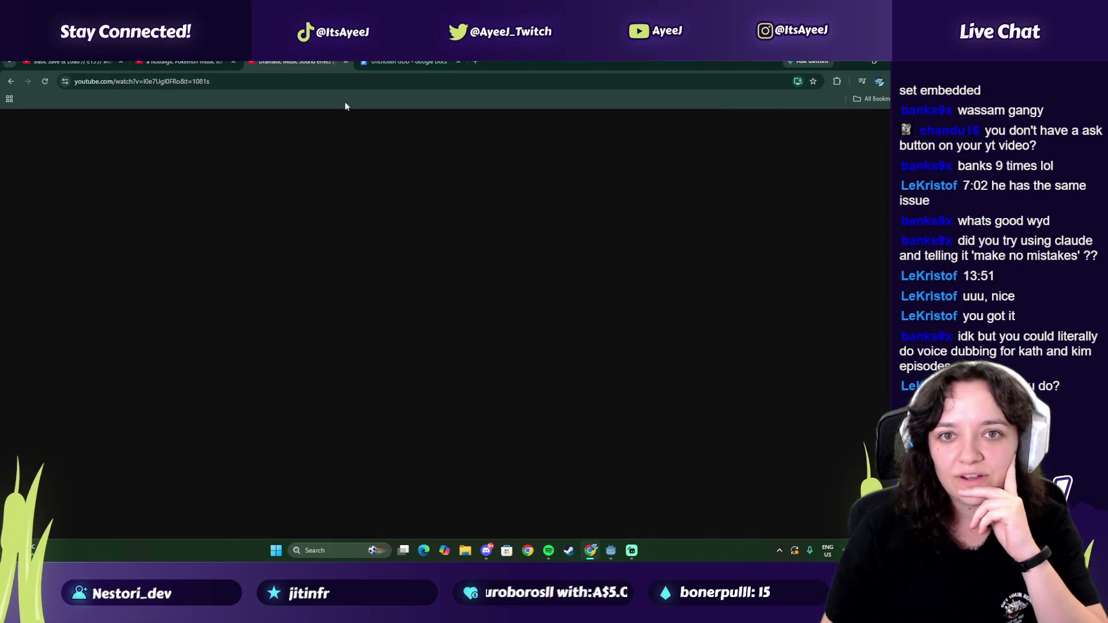
Step: Search YouTube for 'kath and kim', watch the first short briefly, then close the tab
left_click(346, 122)
type("kath and kim")
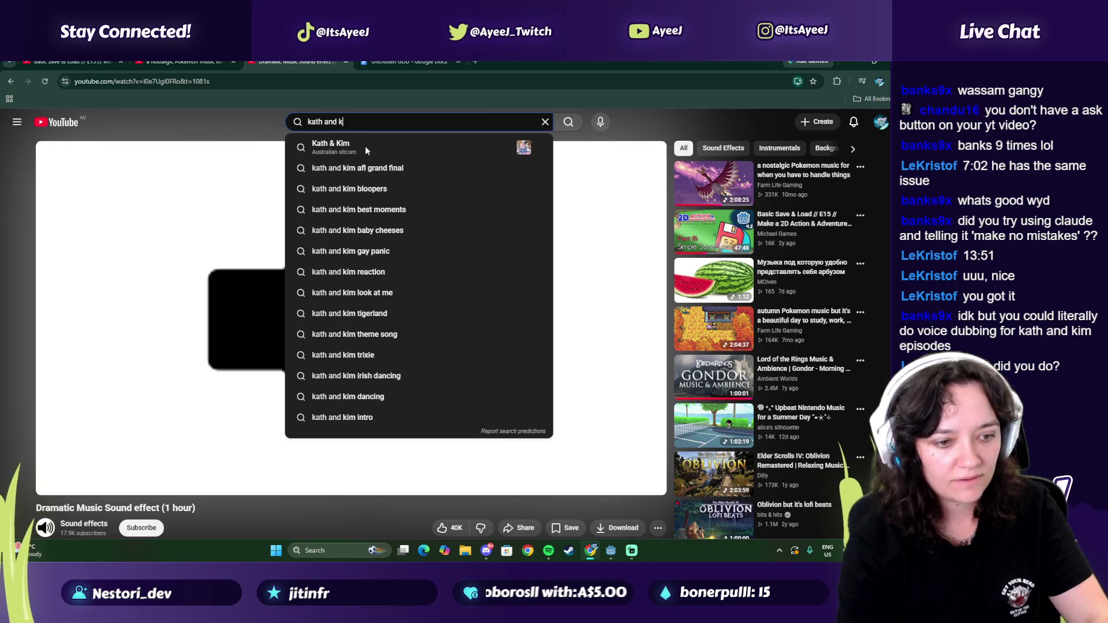
key("Return")
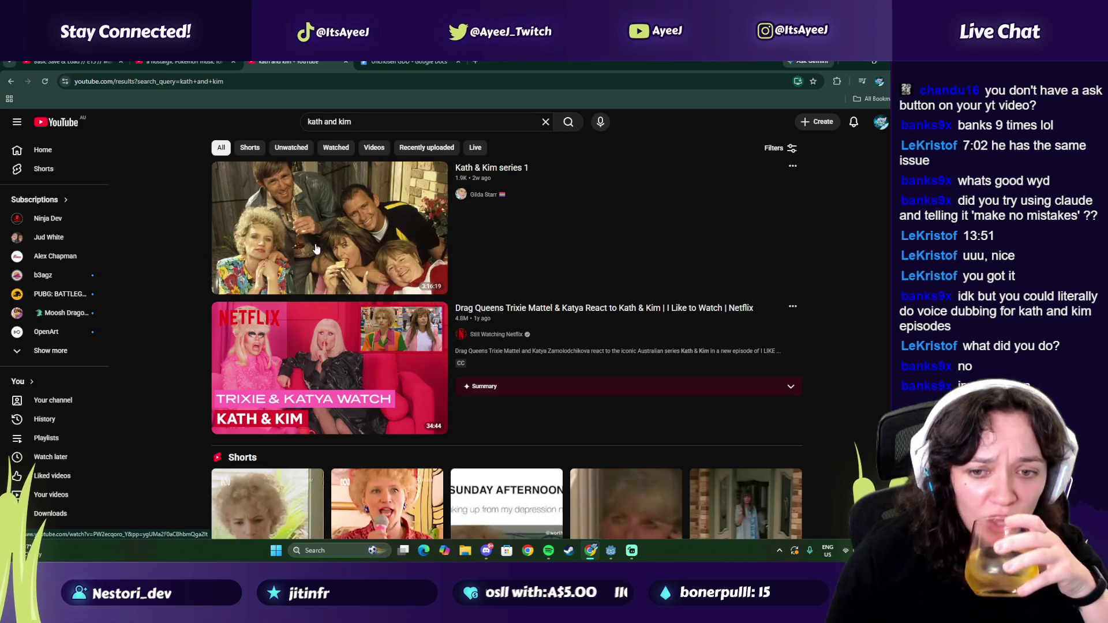
scroll(249, 375, "down", 2)
left_click(251, 400)
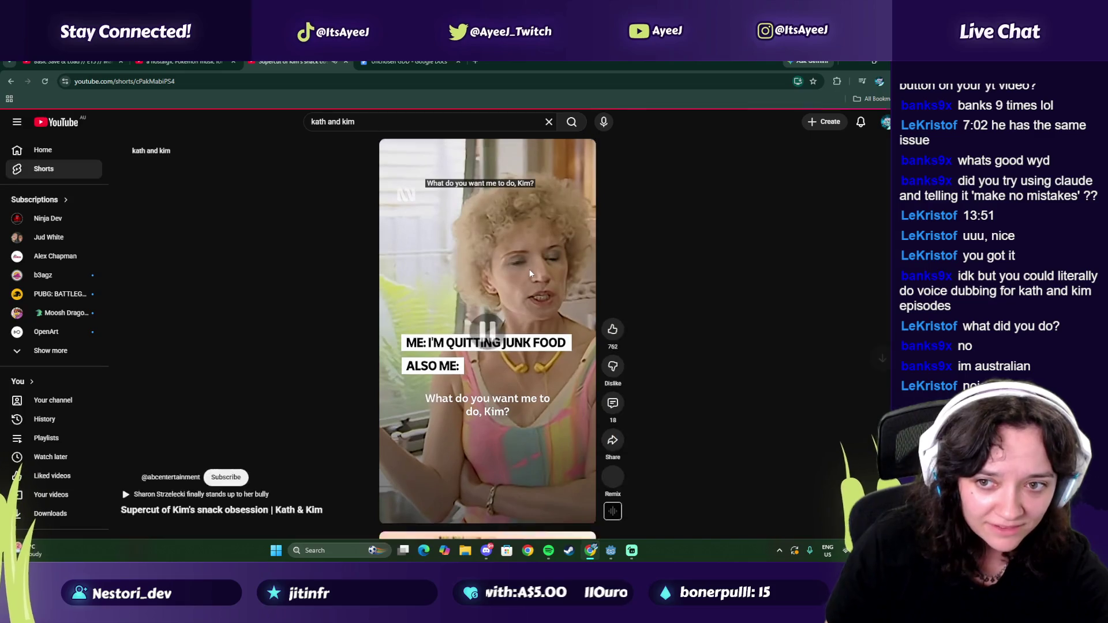
left_click(528, 268)
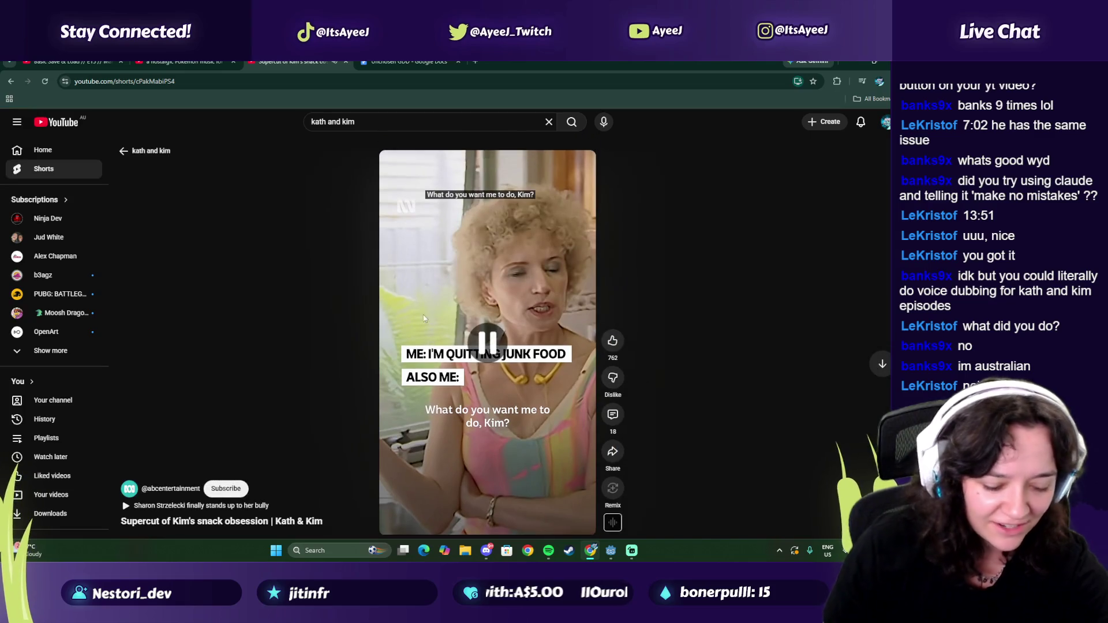
left_click(347, 61)
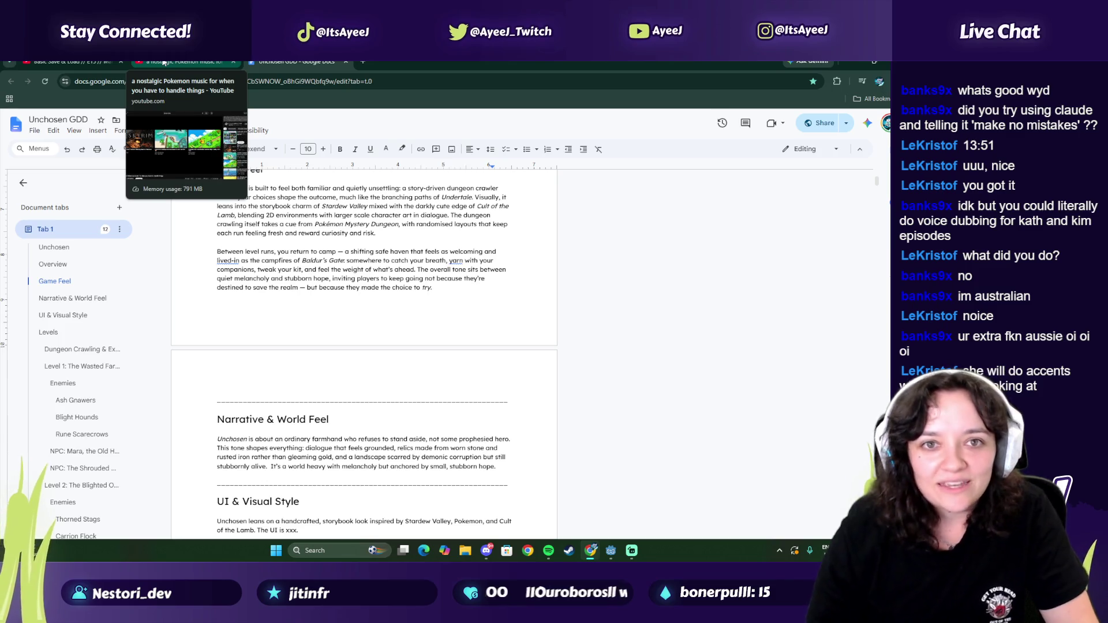
Step: Return to the Basic Save & Load tutorial and seek ahead, pausing at 13:51 on the grab_focus code
left_click(164, 63)
left_click(69, 63)
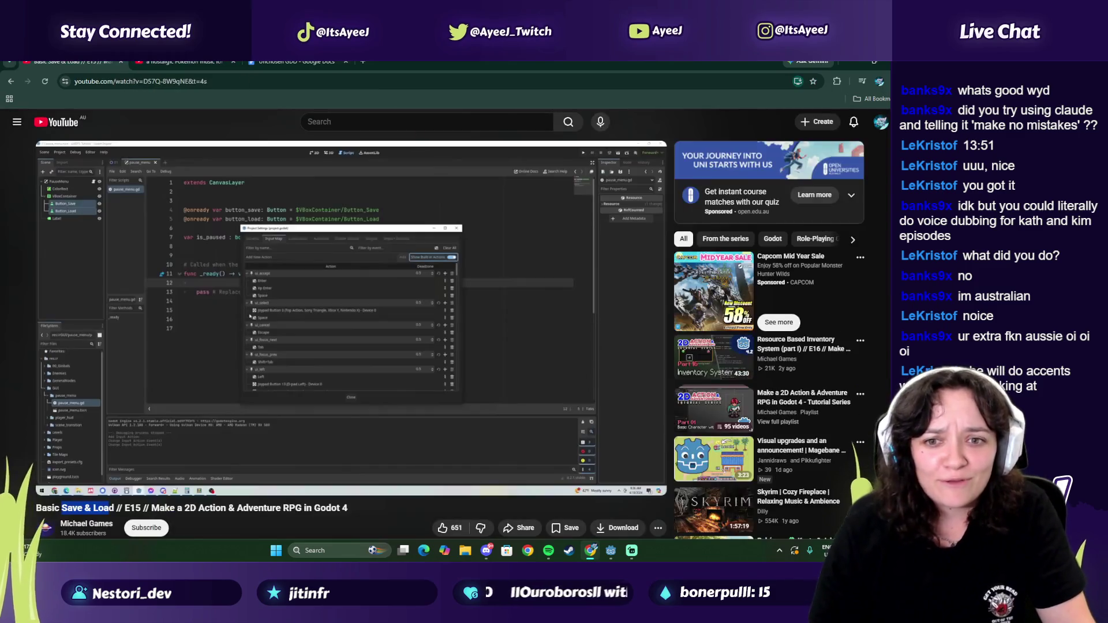
left_click(424, 318)
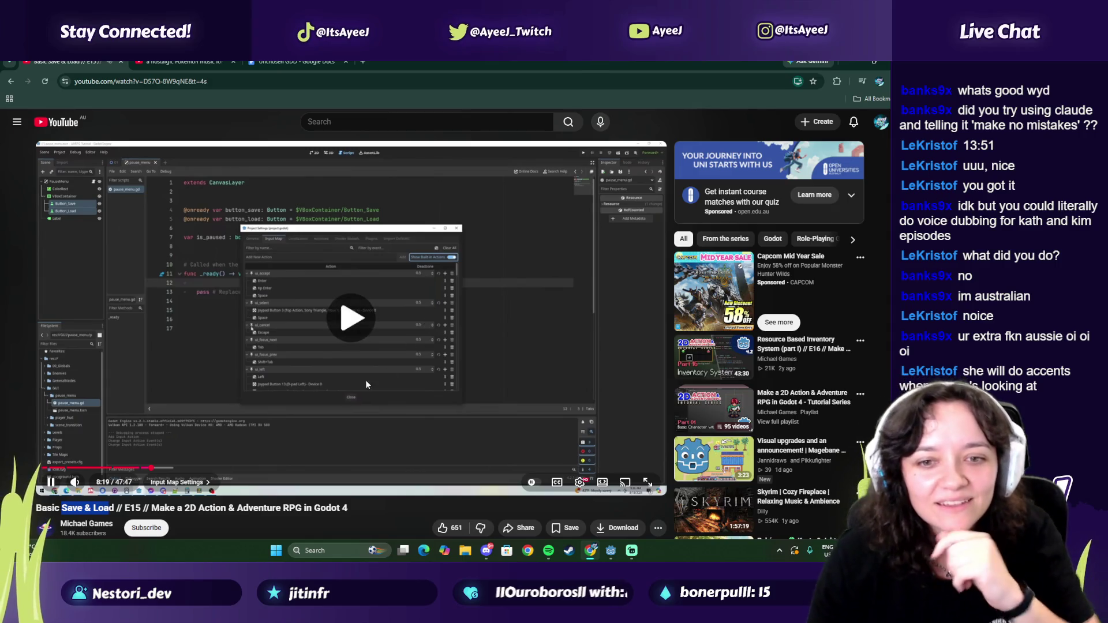
left_click(188, 337)
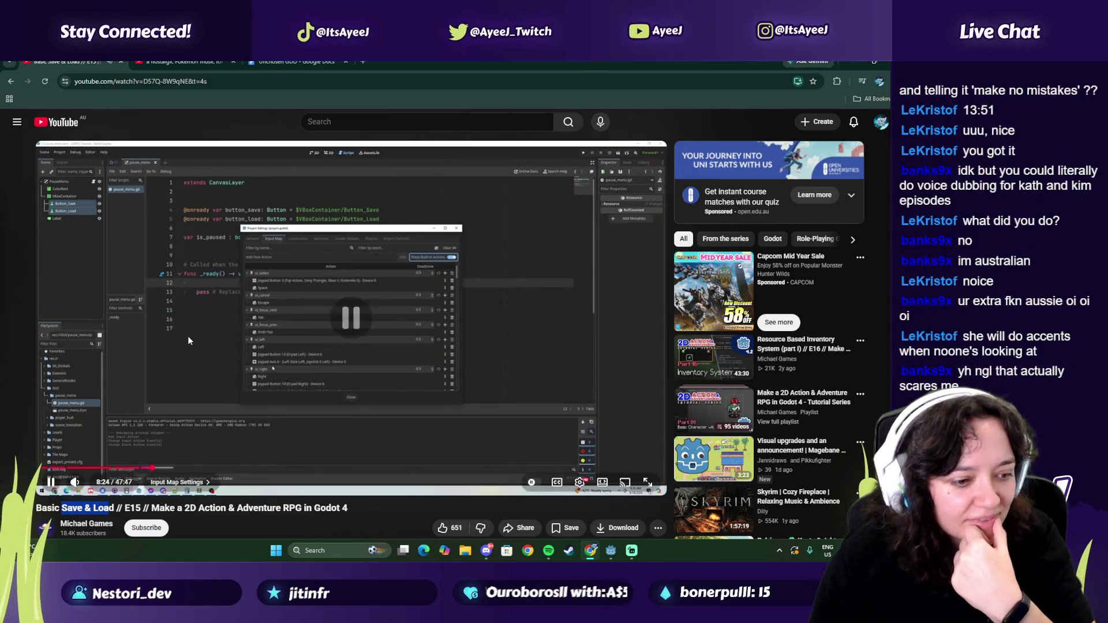
left_click(197, 407)
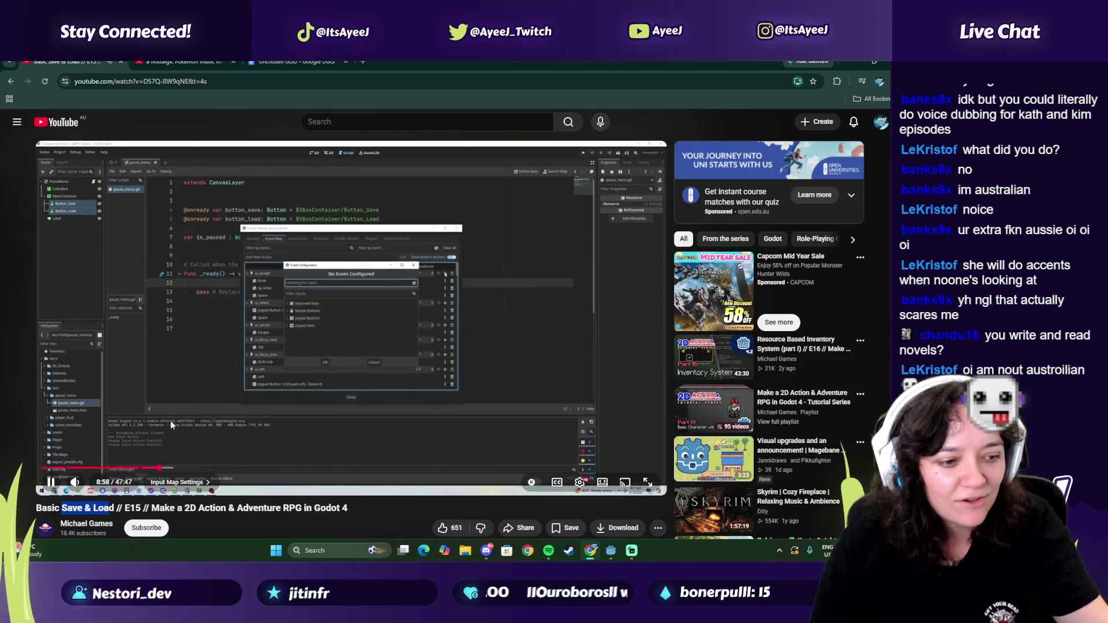
left_click_drag(184, 473, 198, 473)
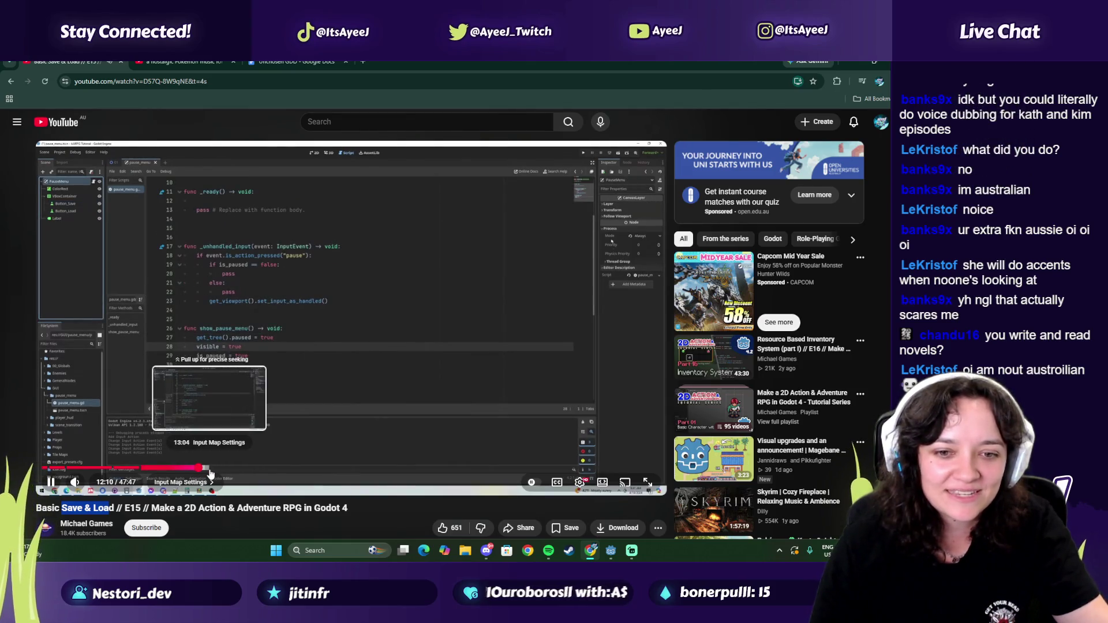
left_click(214, 468)
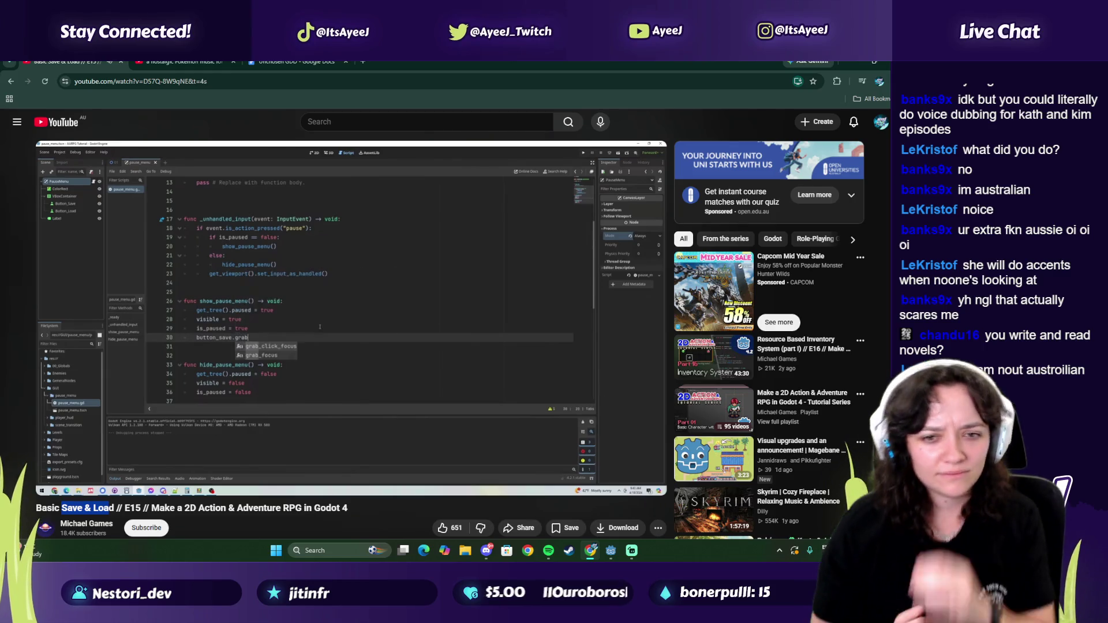
left_click(223, 338)
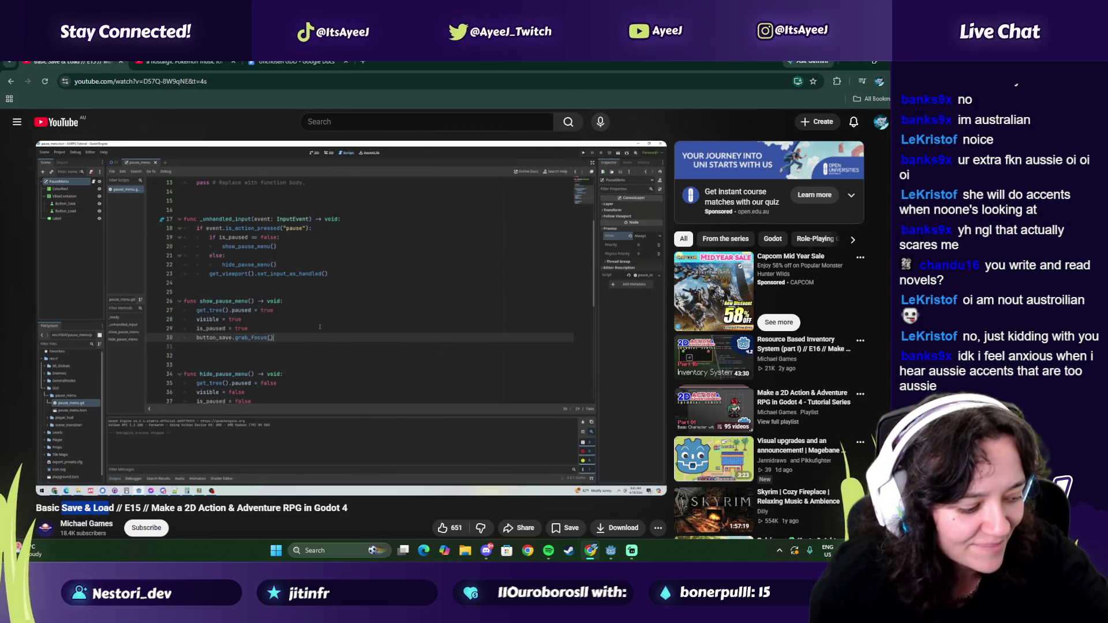
mouse_move(268, 405)
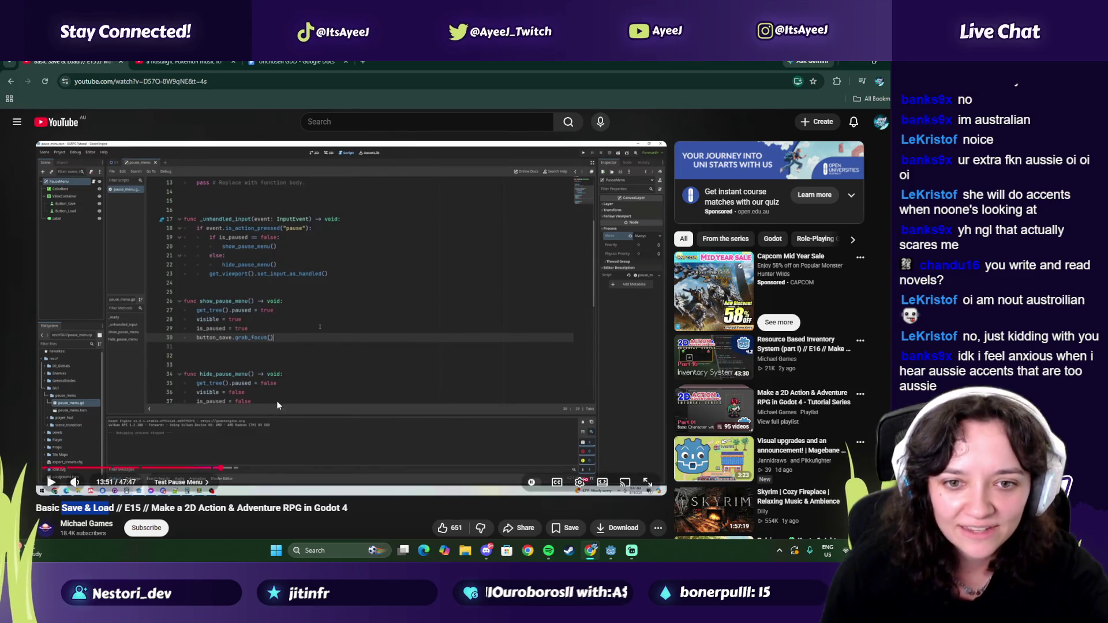
mouse_move(630, 555)
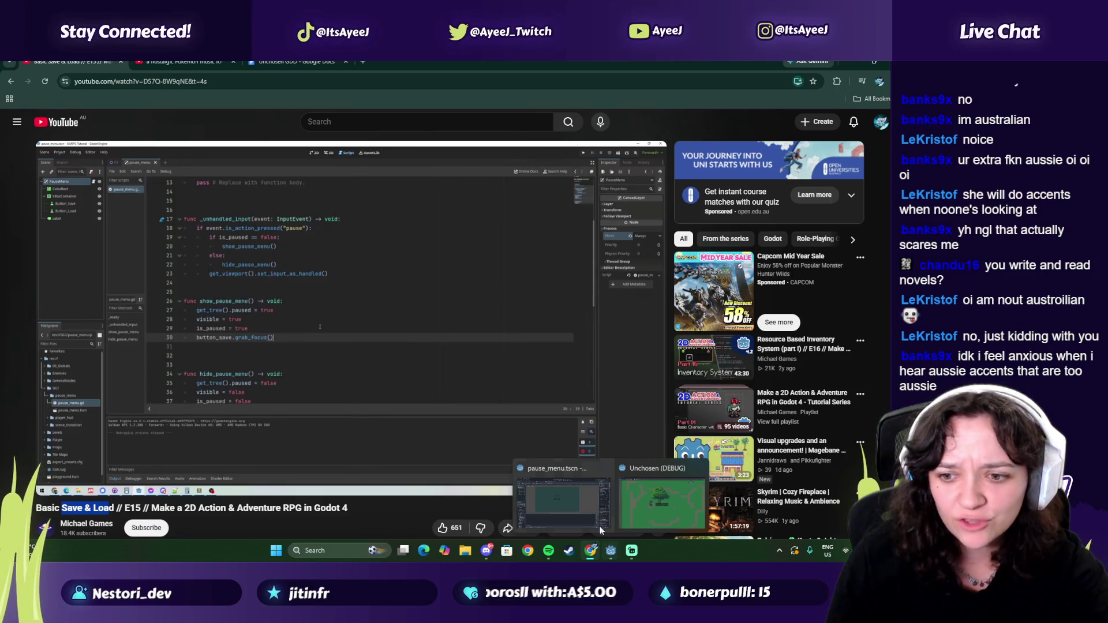
Step: Open pause_menu.gd and start a new line after line 25 in show_pause_menu
left_click(600, 530)
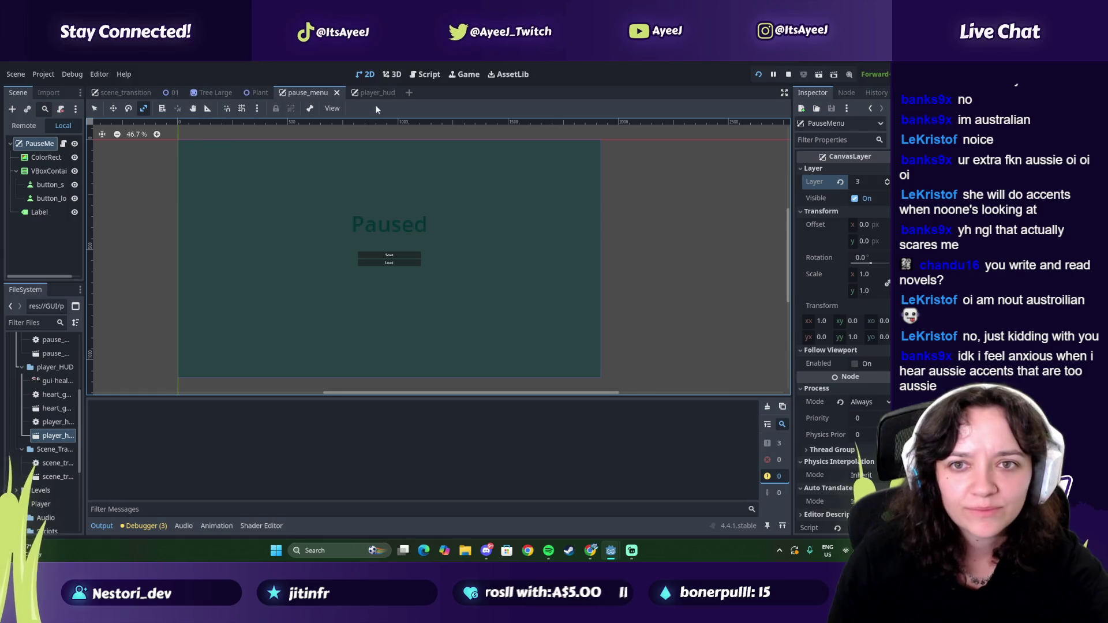
left_click(427, 74)
key("alt+Tab")
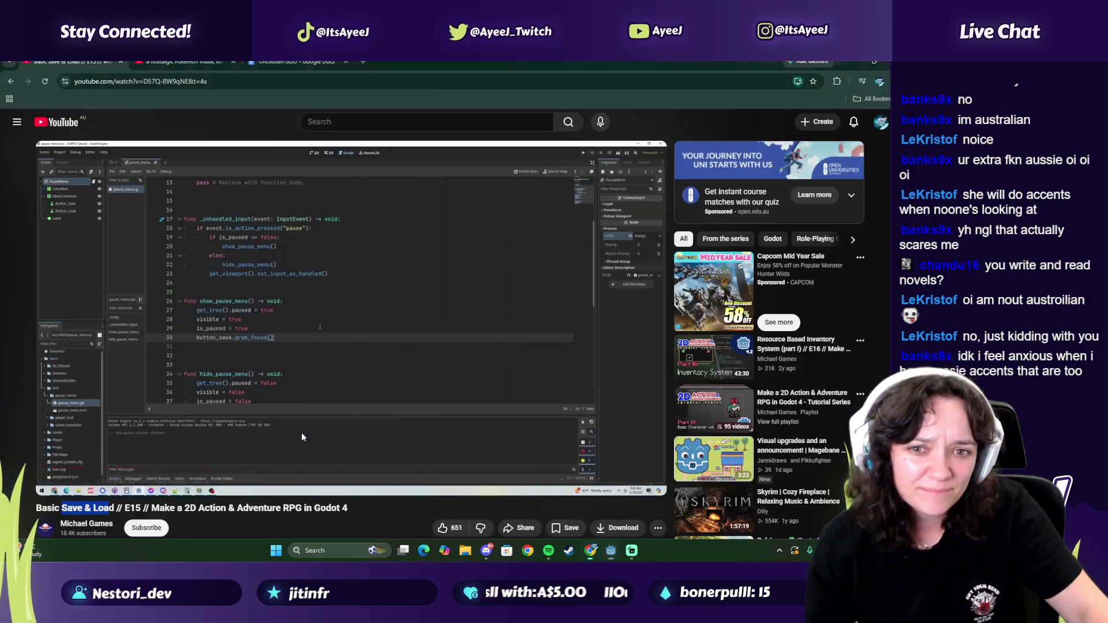
key("alt+Tab")
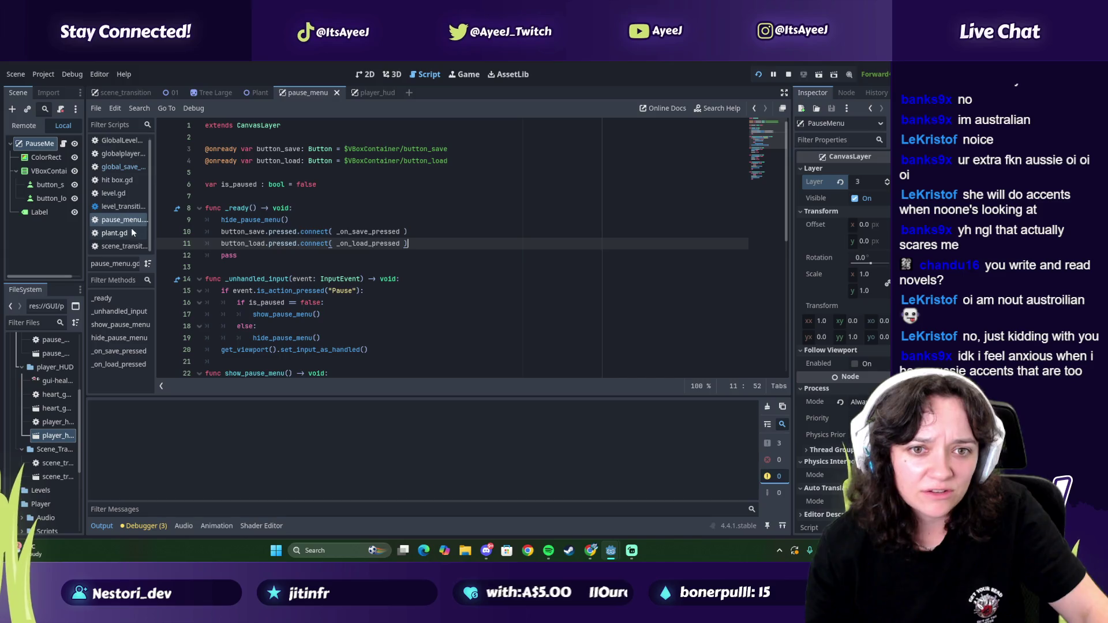
key("alt+Tab")
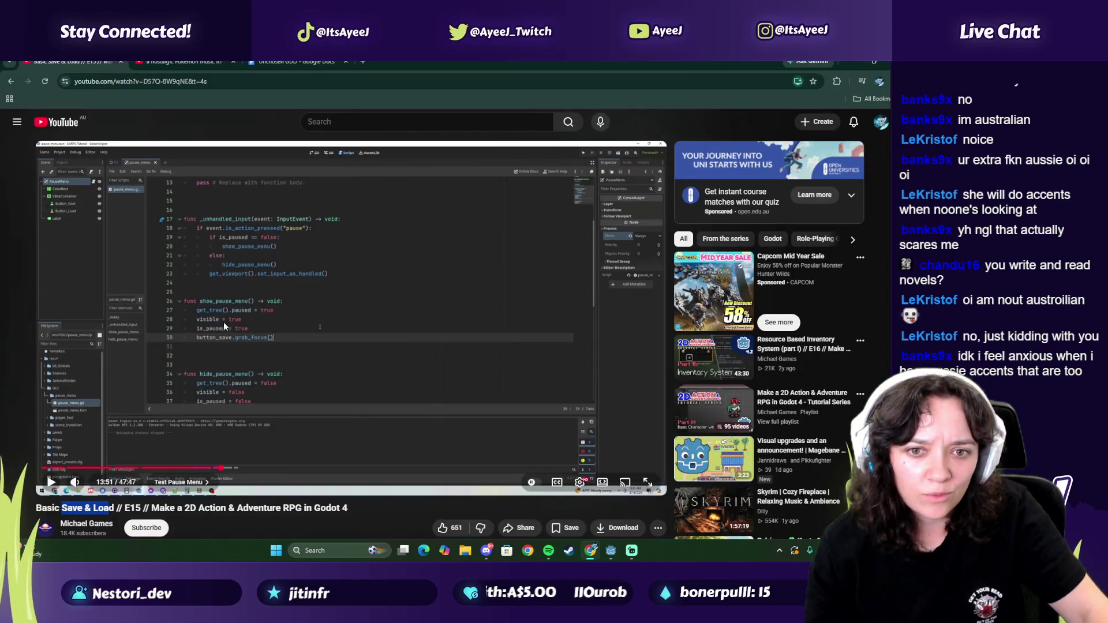
key("alt+Tab")
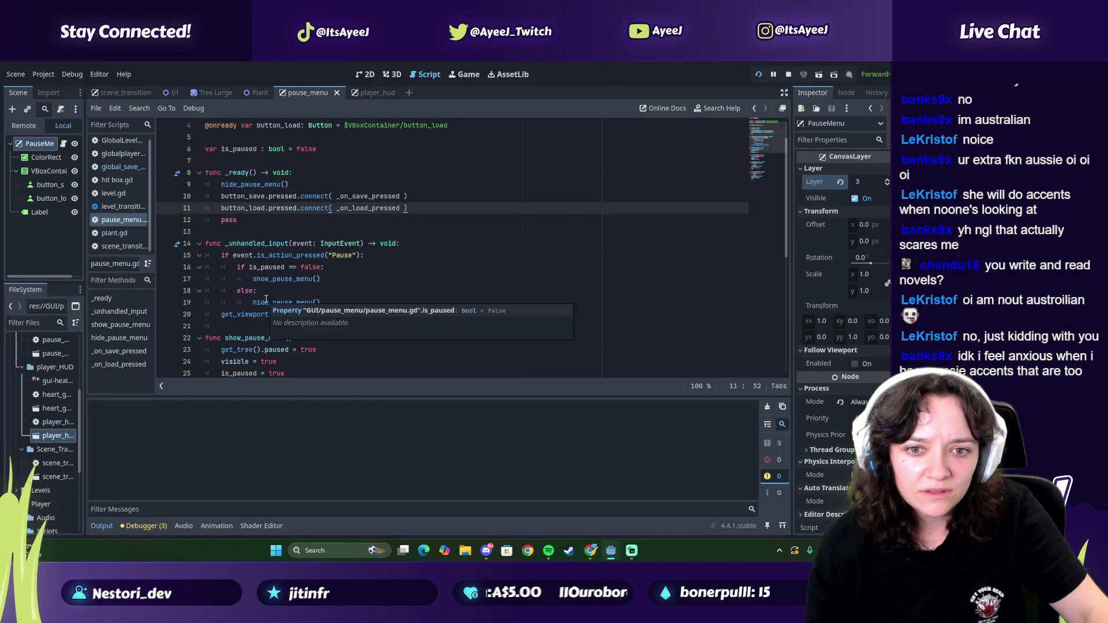
scroll(282, 315, "down", 2)
left_click(294, 343)
key("alt+Tab")
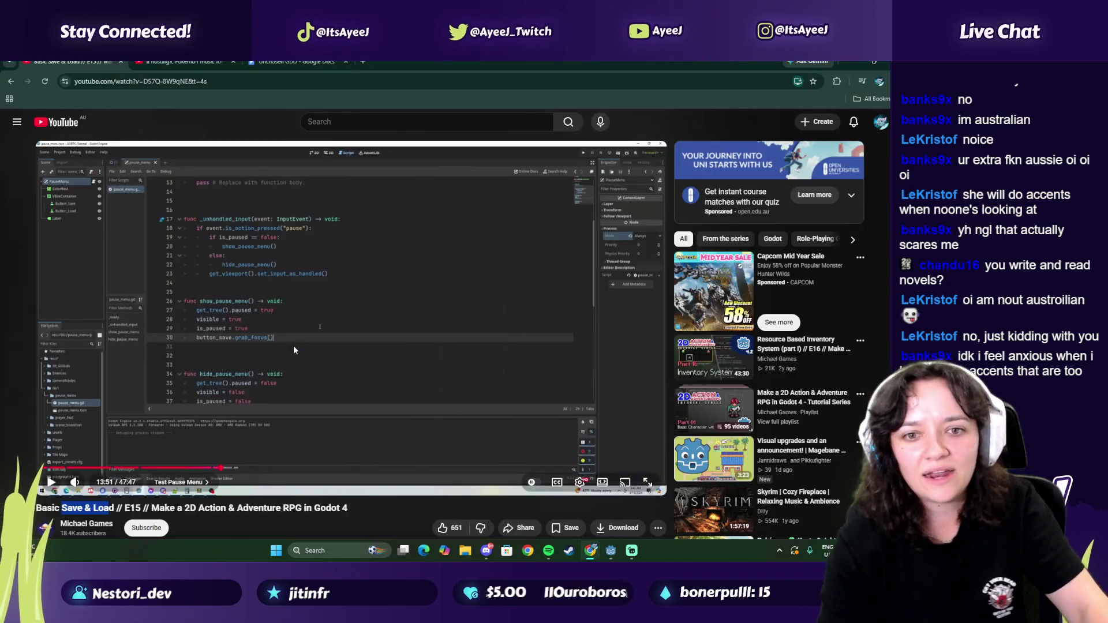
key("alt+Tab")
key("Return")
Step: Write button_save.grab_focus() on the new line using autocomplete, checking against the tutorial
type("button.")
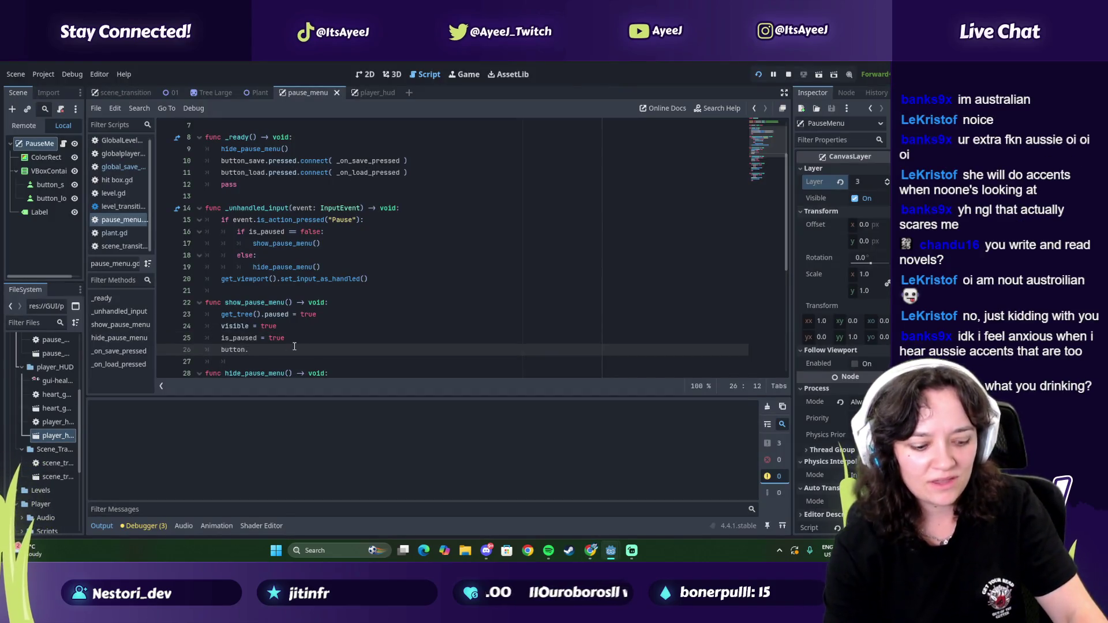
key("BackSpace")
key("alt+Tab")
key("alt+Tab")
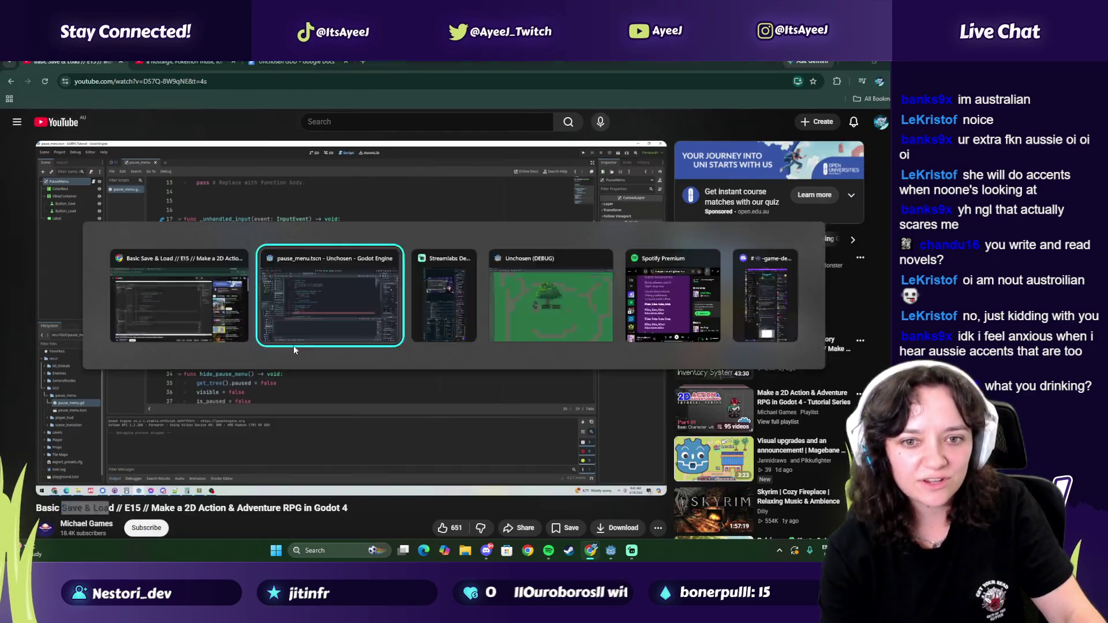
key("alt+Tab")
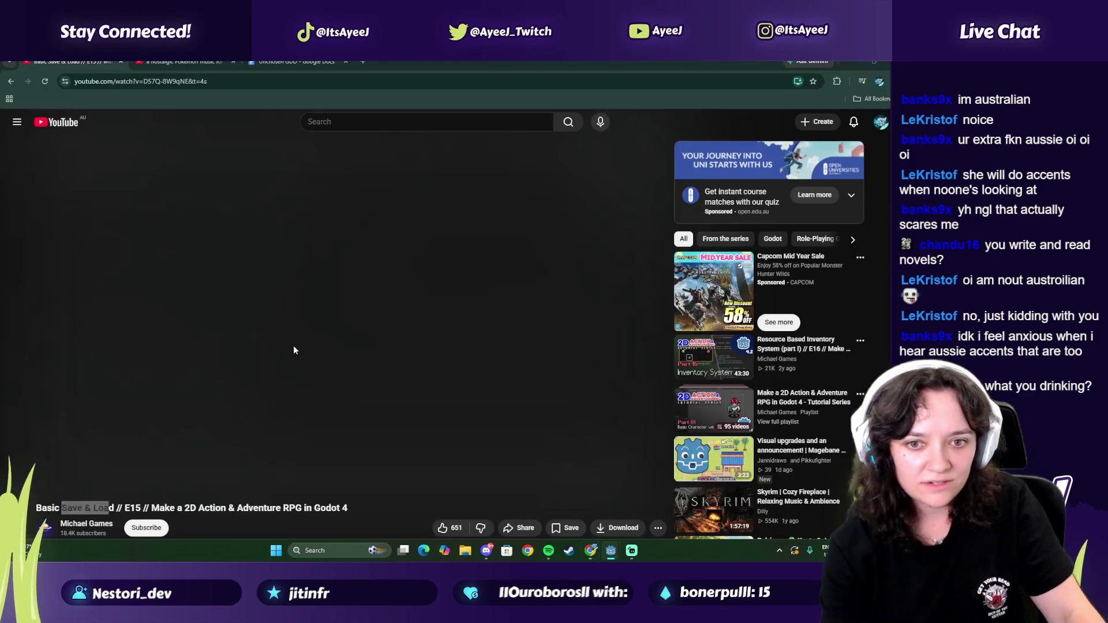
key("alt+Tab")
type("e")
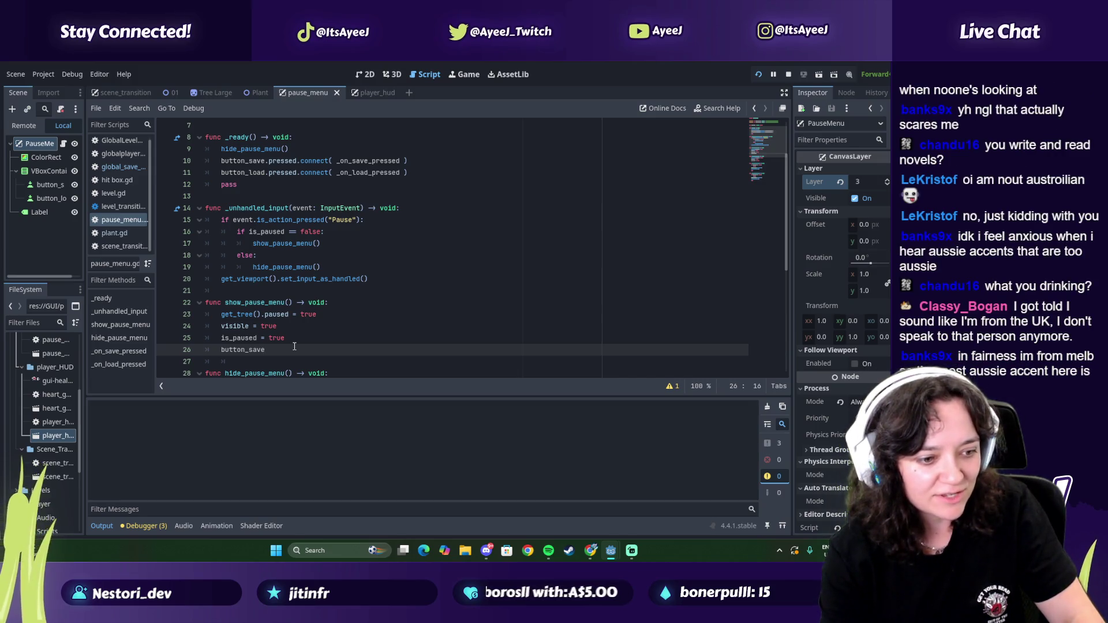
type(".")
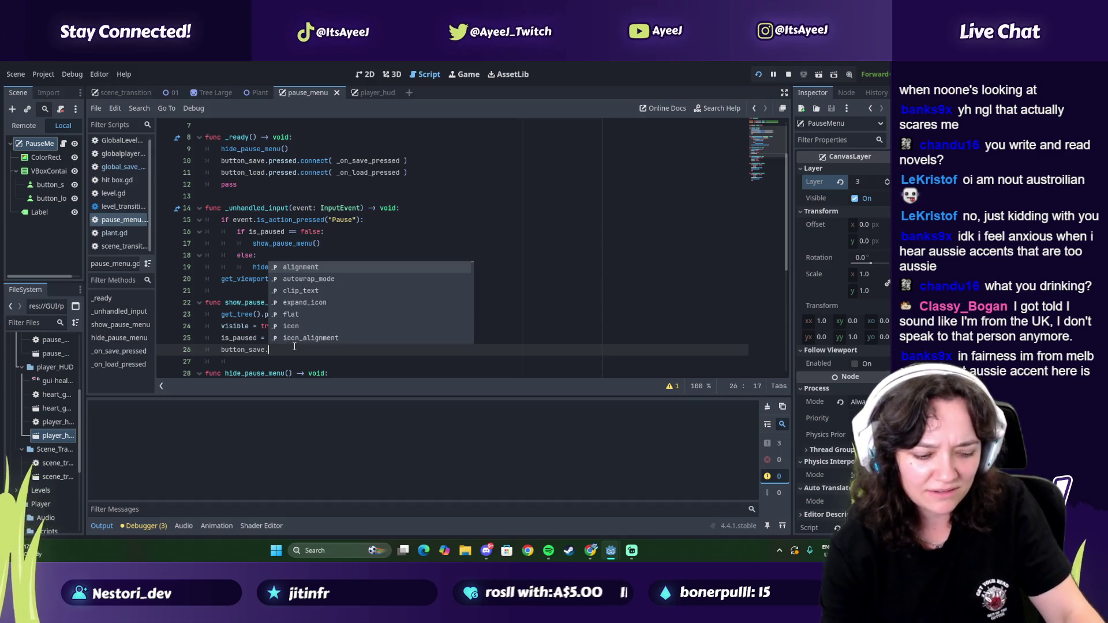
key("alt+Tab")
key("alt+Tab")
type("gri")
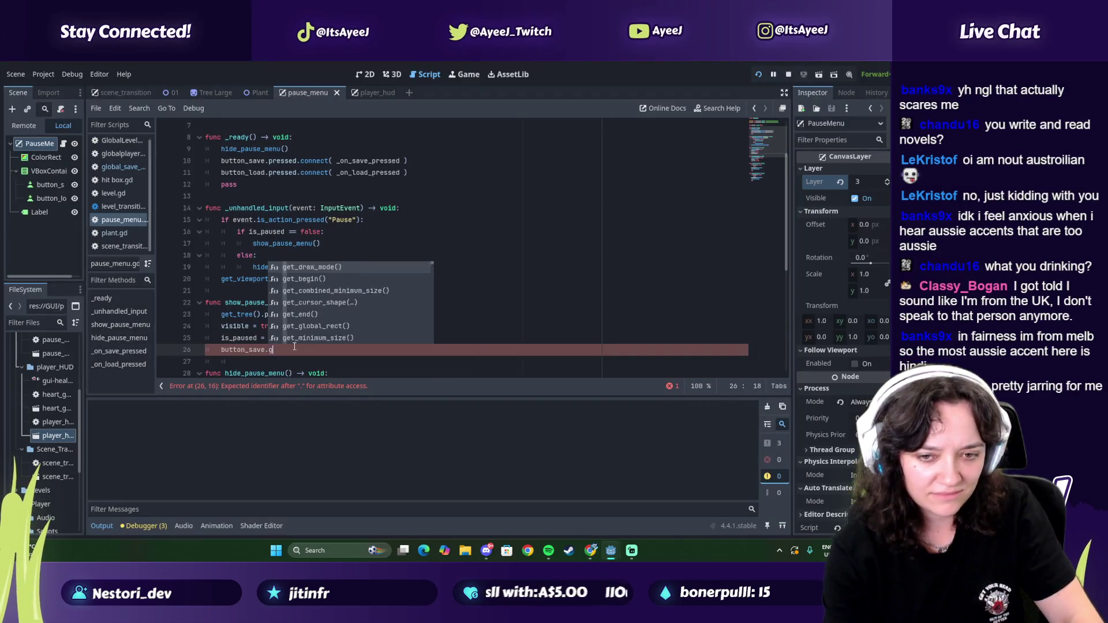
key("BackSpace")
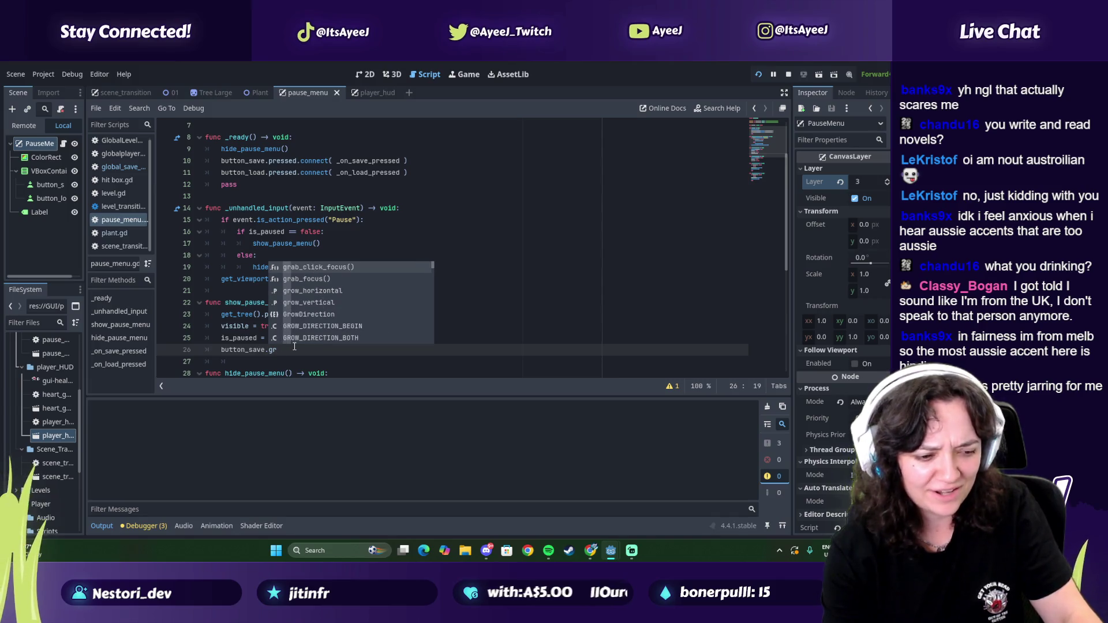
key("alt+Tab")
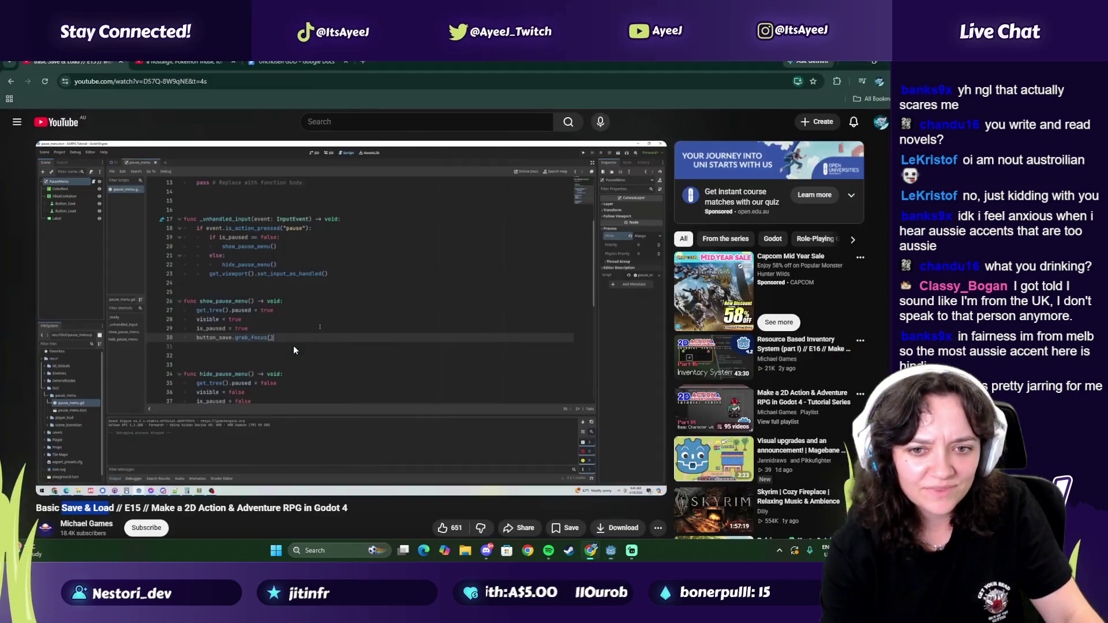
key("alt+Tab")
type("ab")
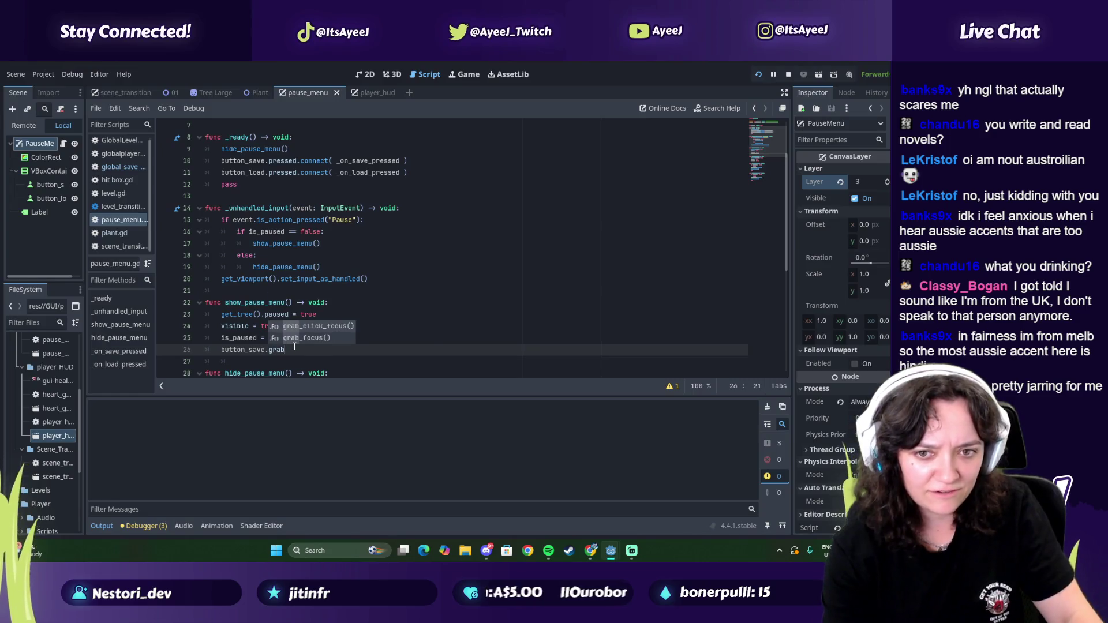
key("alt+Tab")
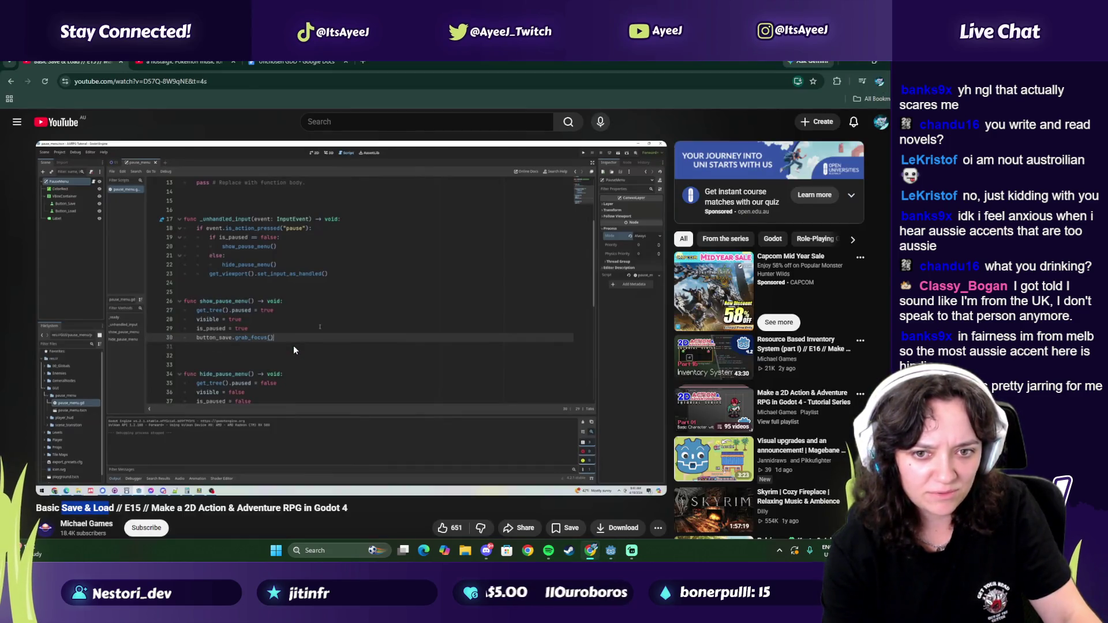
key("alt+Tab")
type("_f")
key("Return")
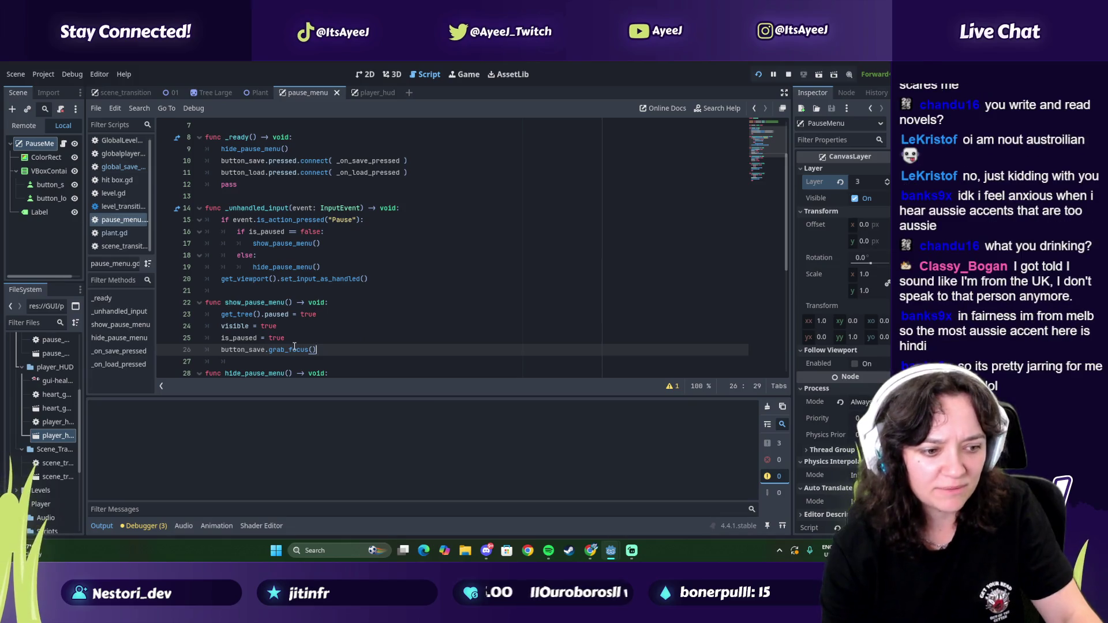
key("alt+Tab")
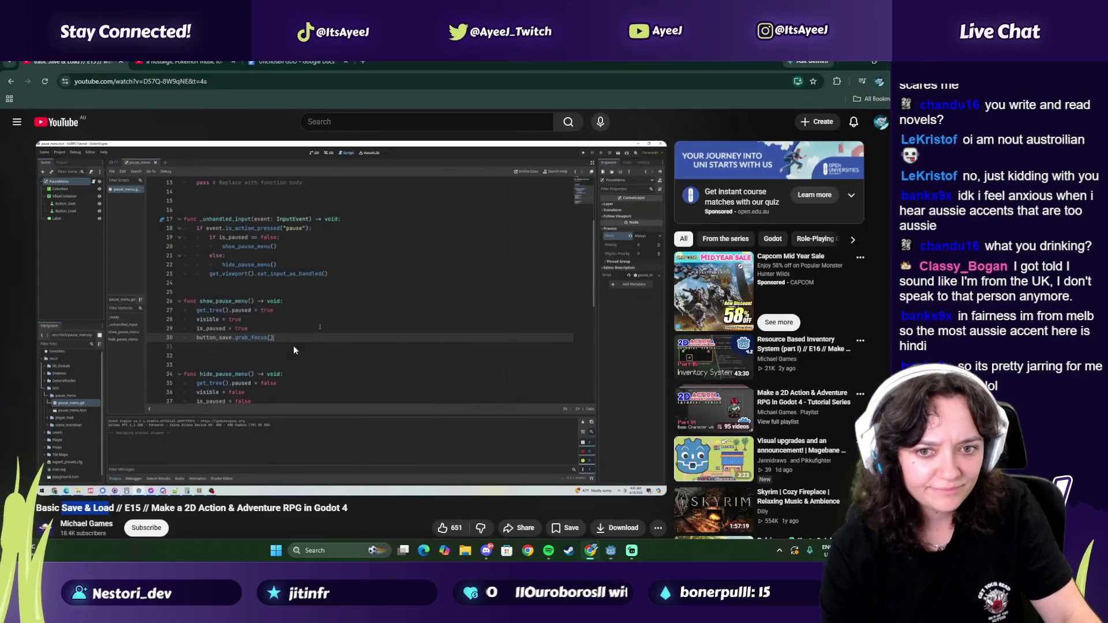
key("alt+Tab")
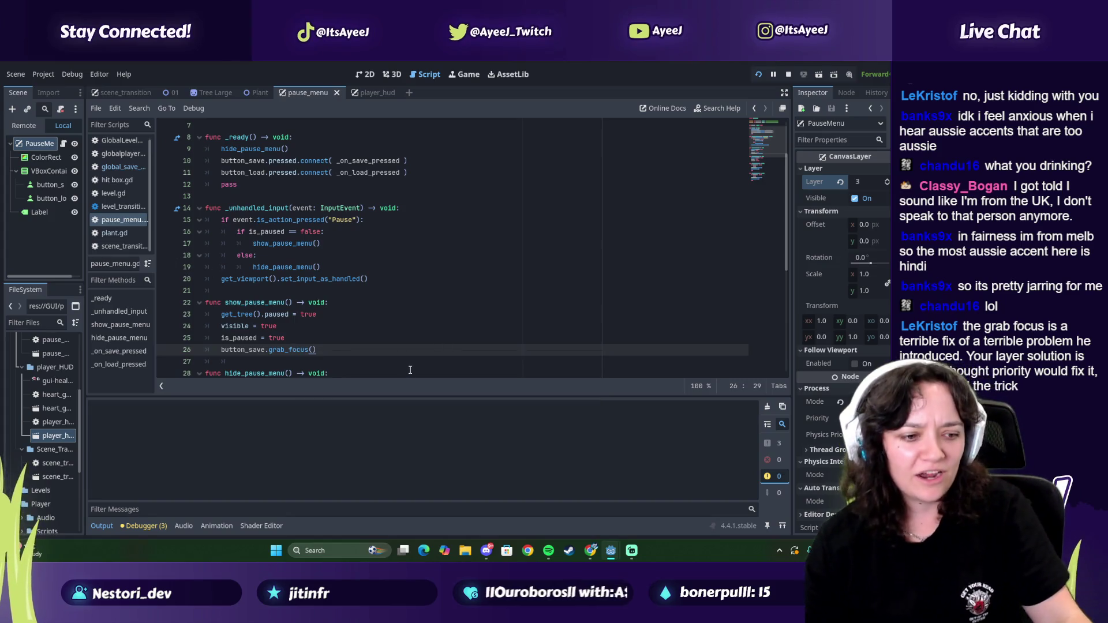
Step: Resume the tutorial, then lower the PauseMenu canvas layer from 3 to 2
key("alt+Tab")
left_click(348, 294)
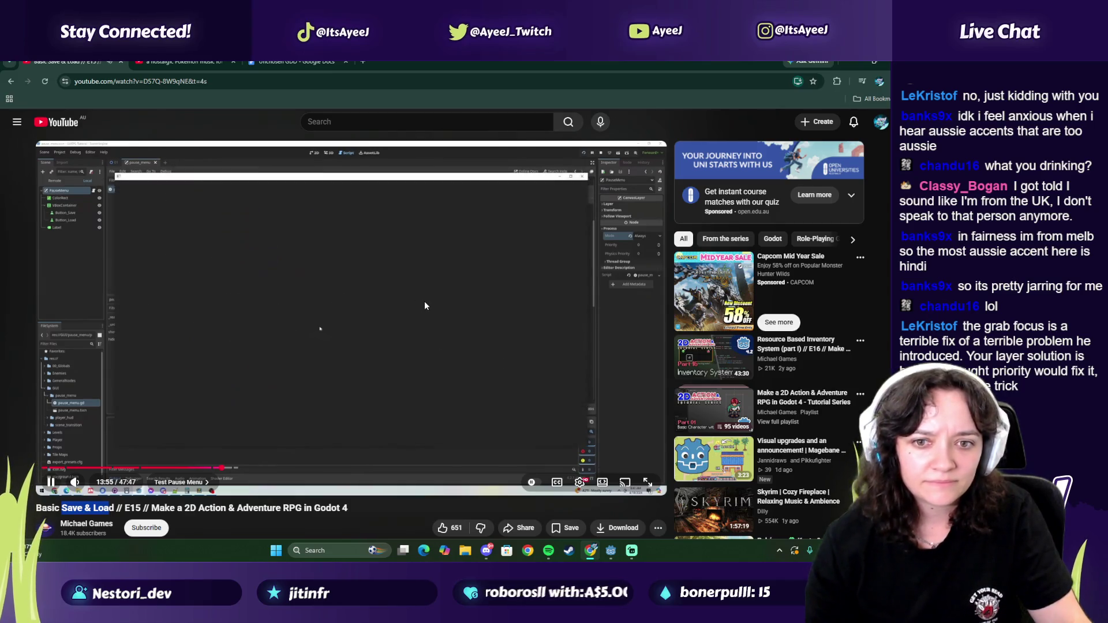
key("alt+Tab")
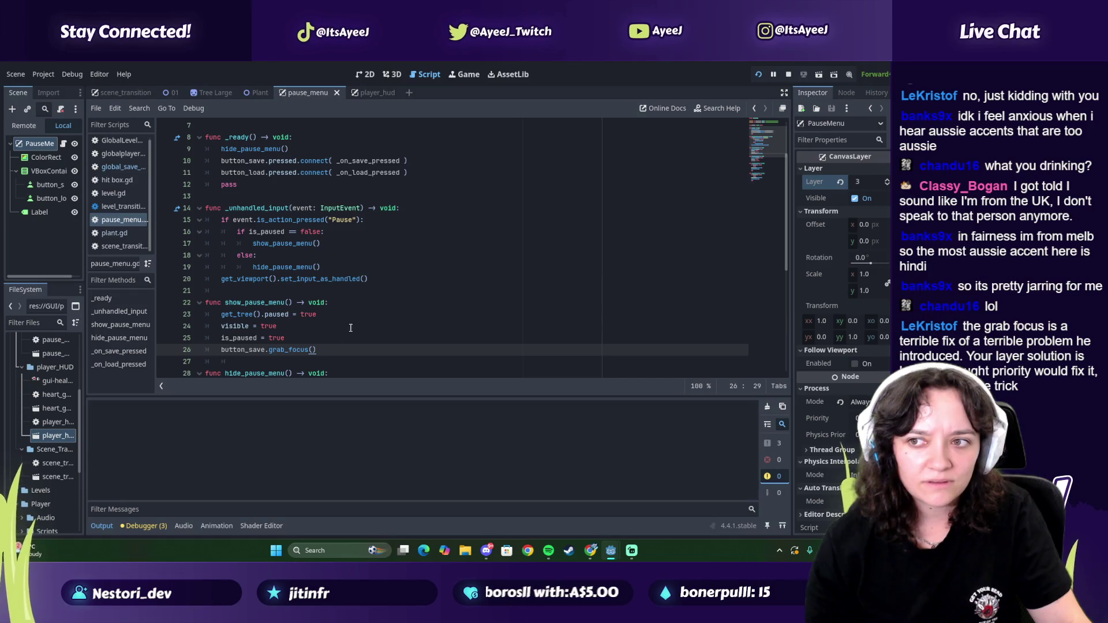
left_click(887, 184)
Step: Save the scene and script changes and close the old running game window
key("ctrl+s")
key("alt+Tab")
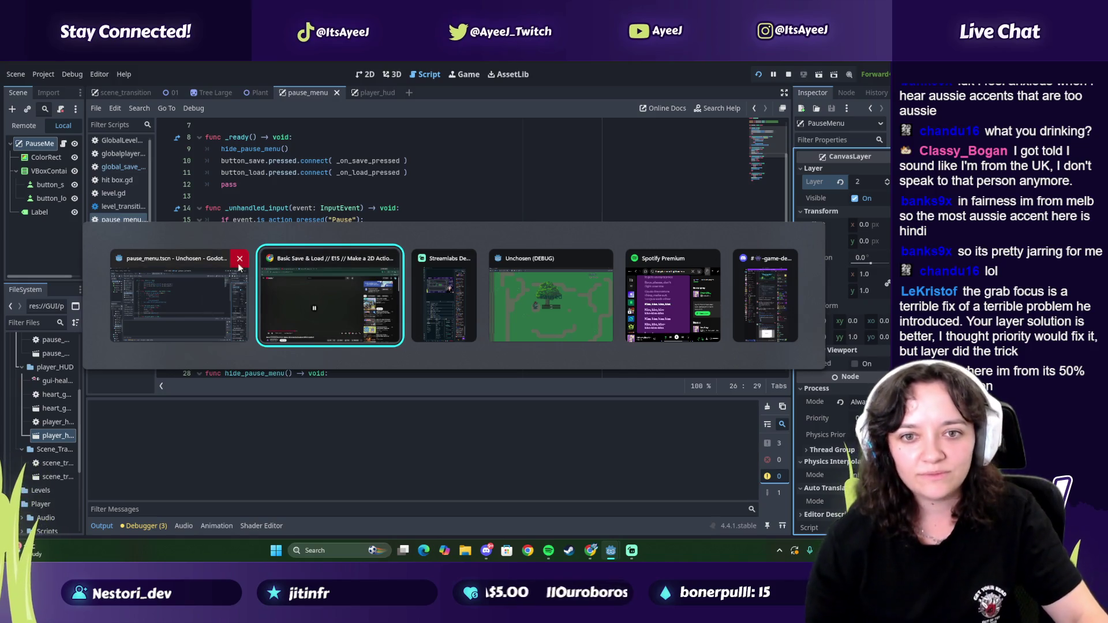
left_click(605, 262)
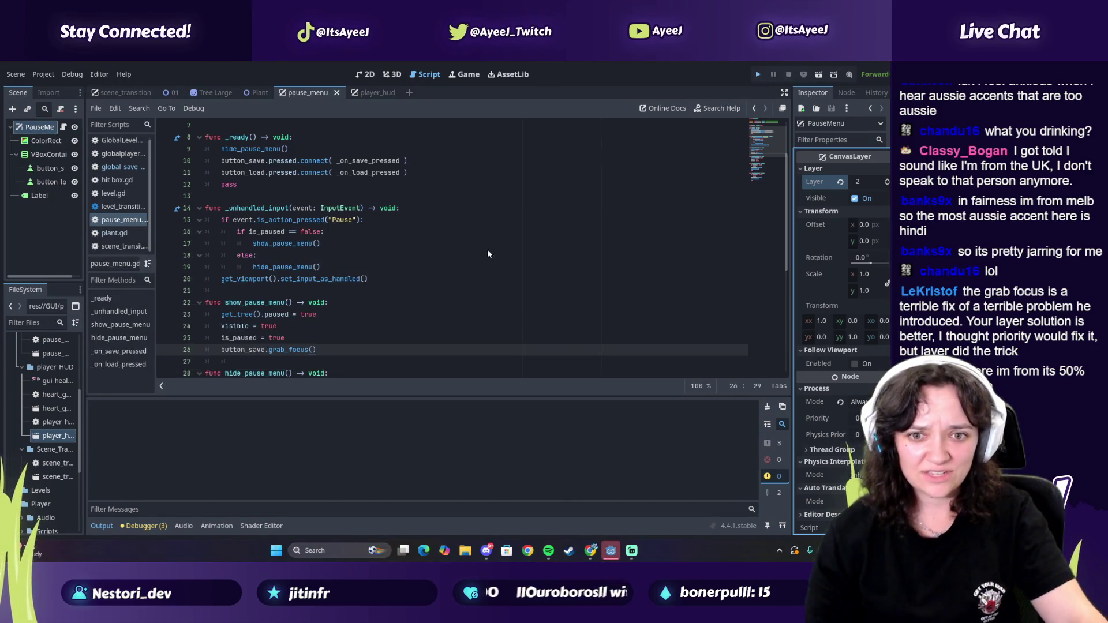
Step: Run the game and test the pause menu's Load and Save buttons, then return to the editor
key("F5")
key("Escape")
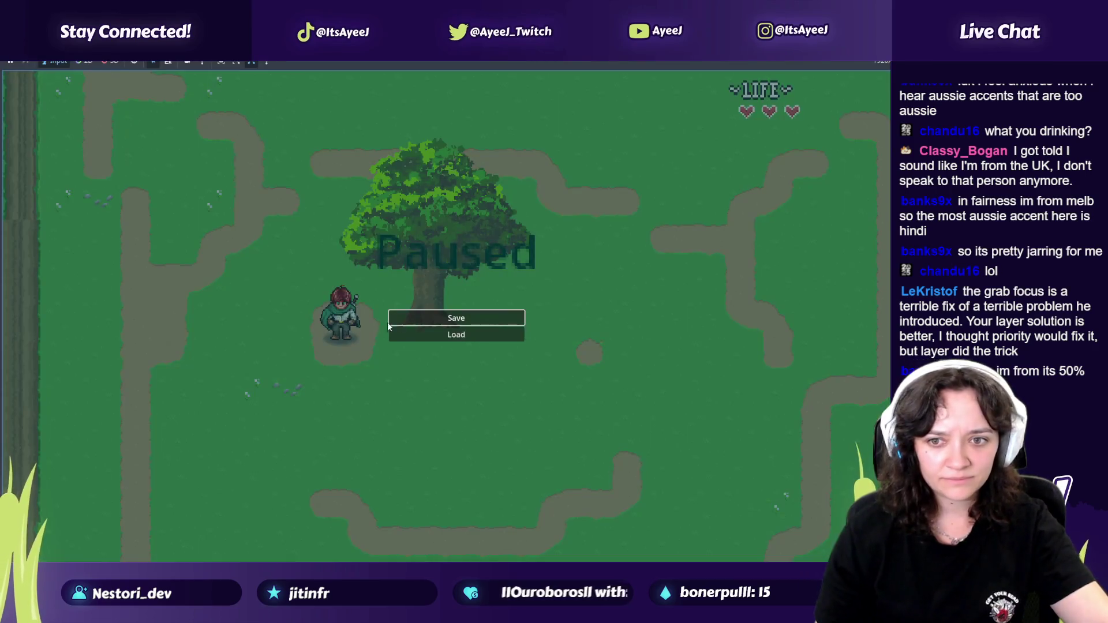
left_click(414, 333)
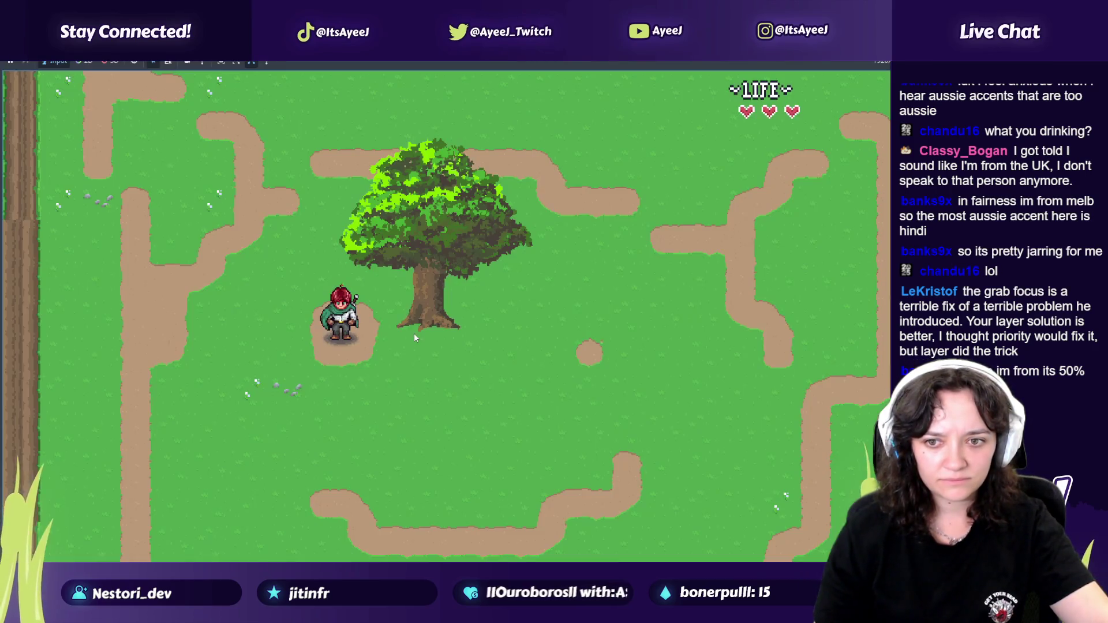
key("Escape")
left_click(414, 318)
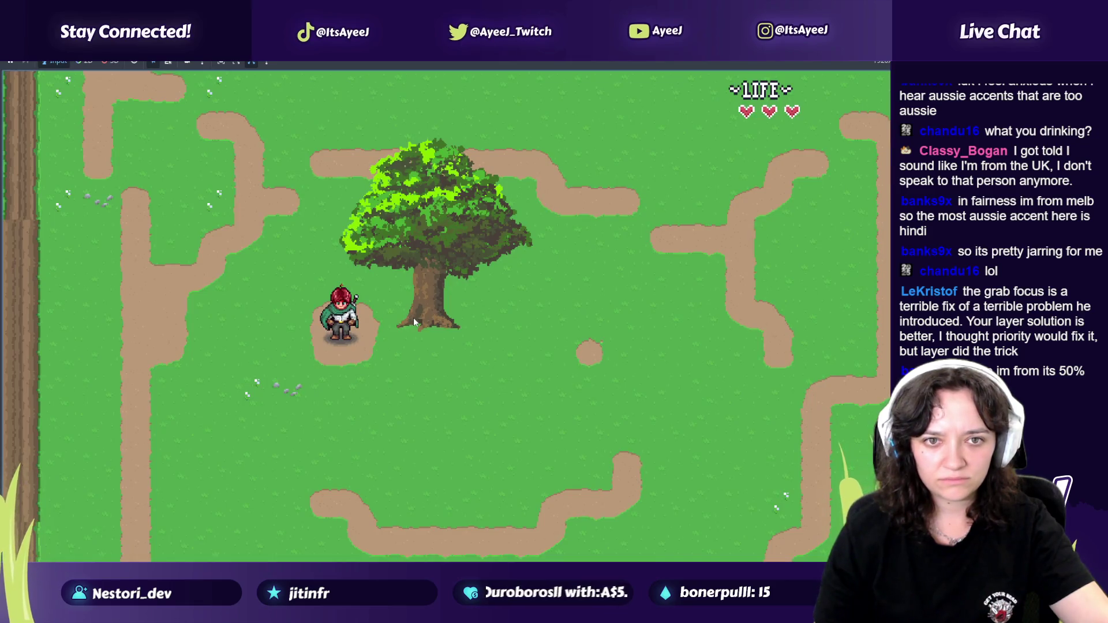
key("alt+Tab")
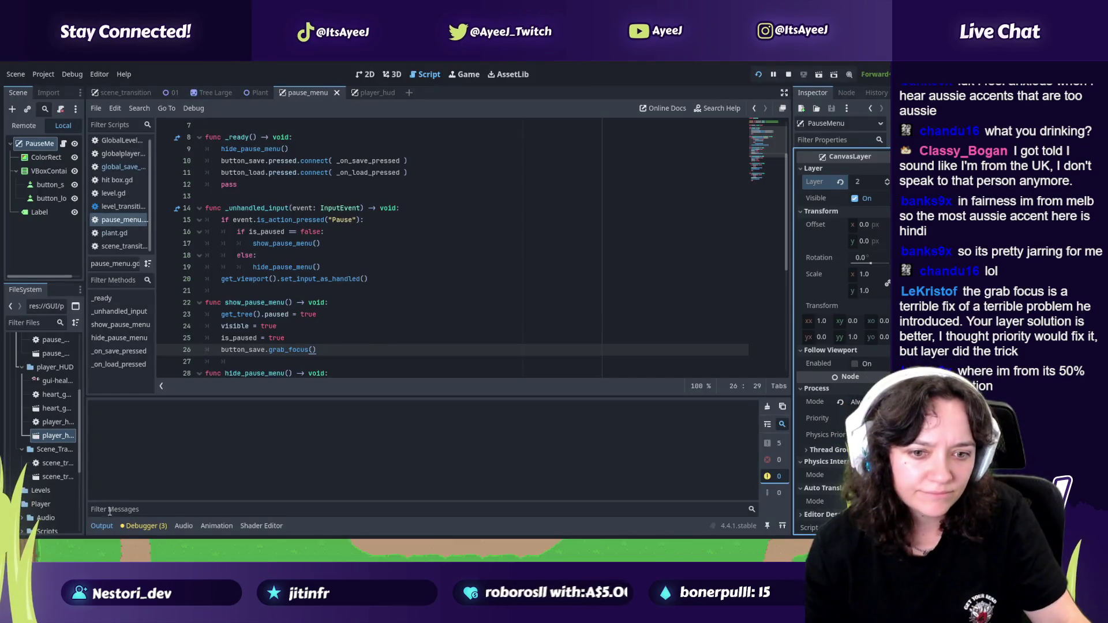
Step: Check the debugger's three warnings on unused signals and a standalone expression, then return to the game
left_click(144, 525)
left_click(161, 403)
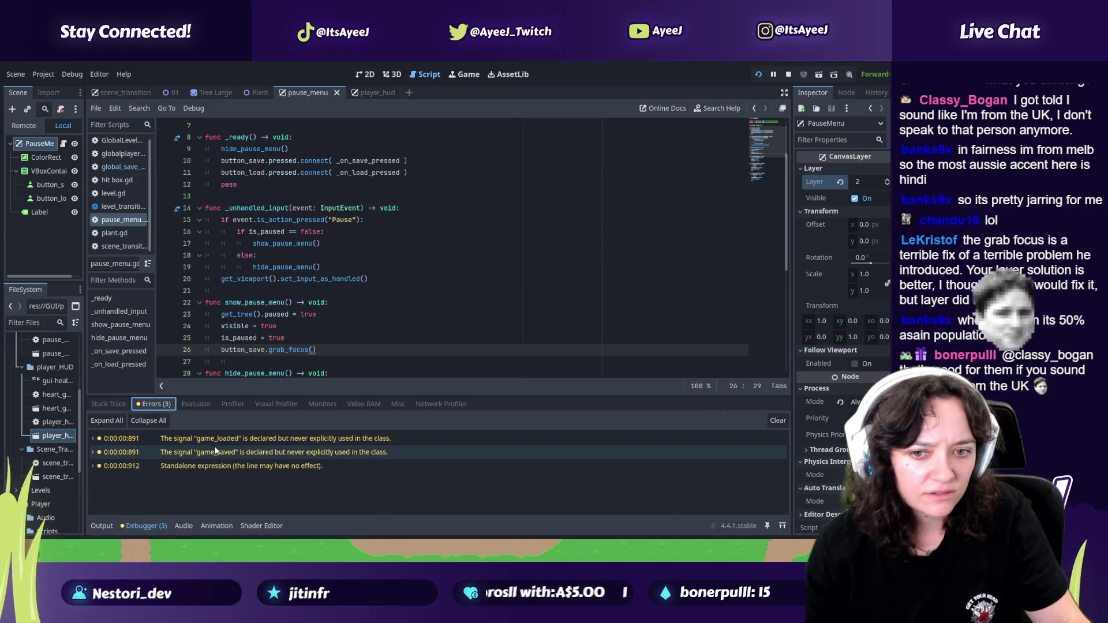
mouse_move(231, 452)
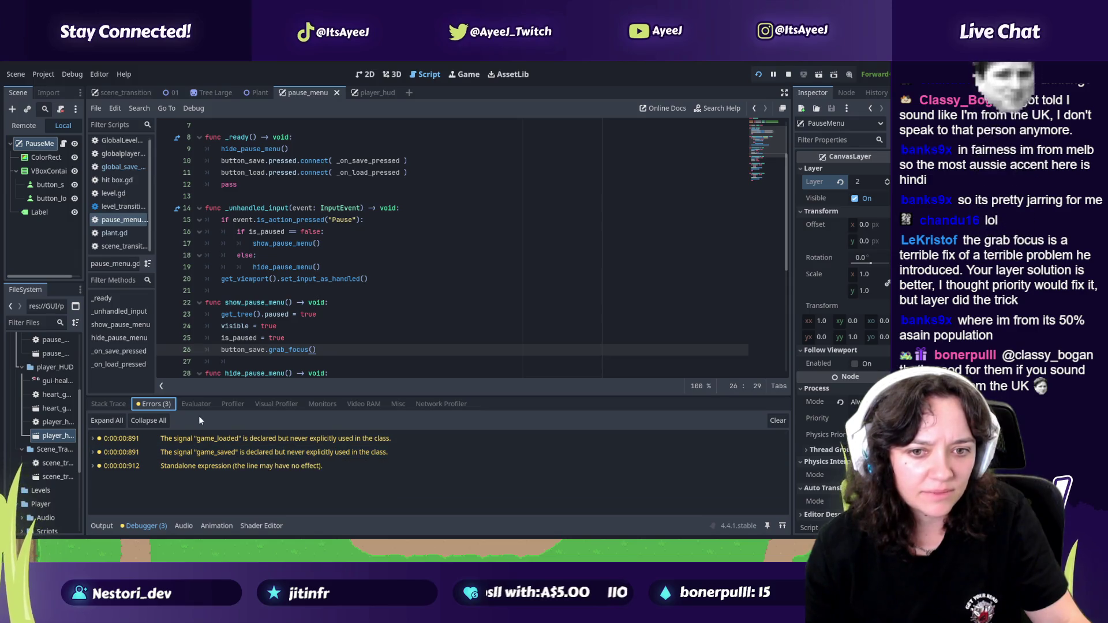
left_click(107, 403)
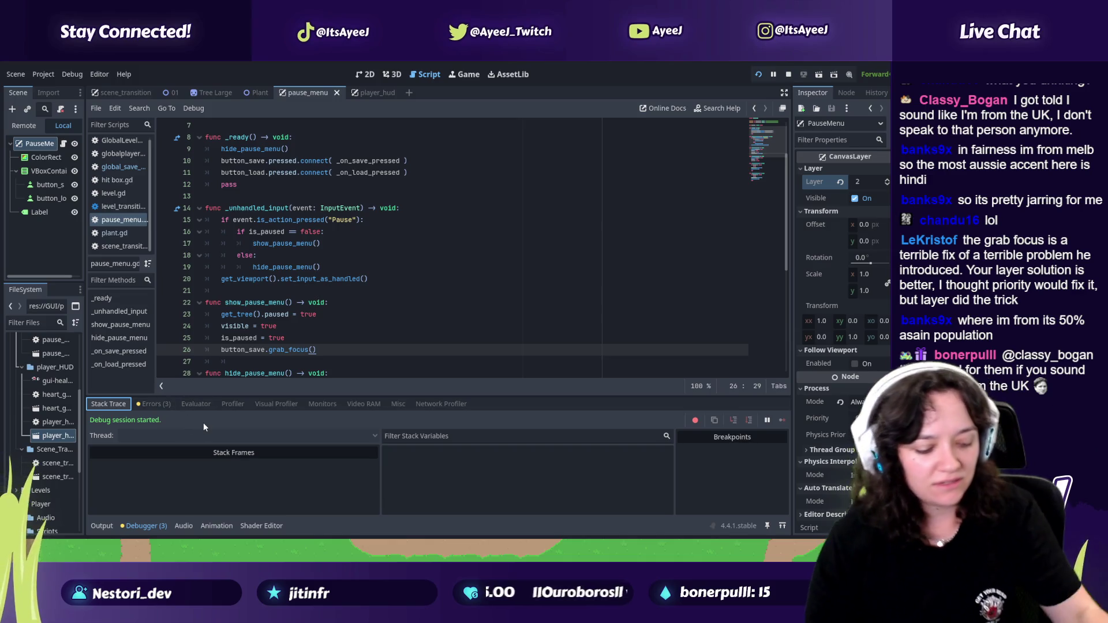
key("alt+Tab")
key("alt+Tab")
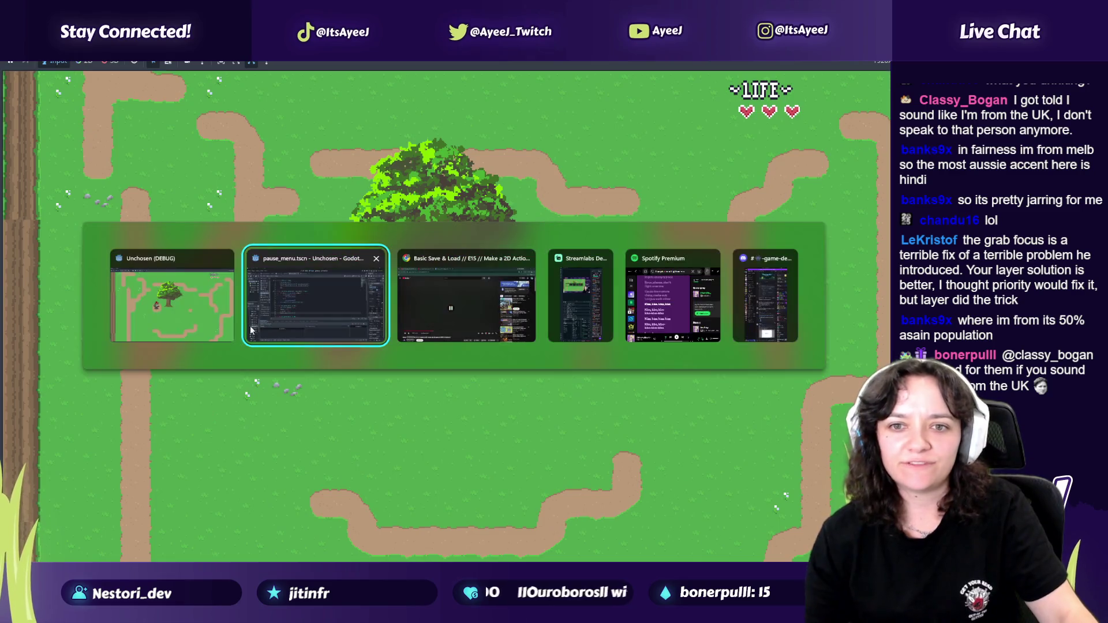
key("alt+Tab")
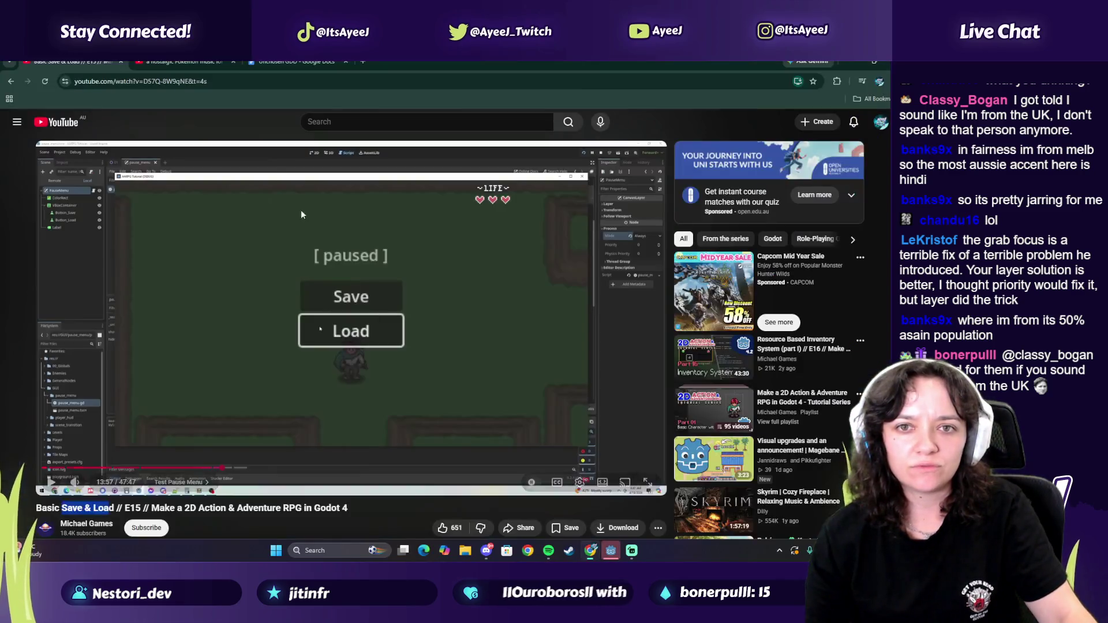
Step: Start the summer nostalgic Pokemon music video on YouTube and skip its ad
left_click(166, 62)
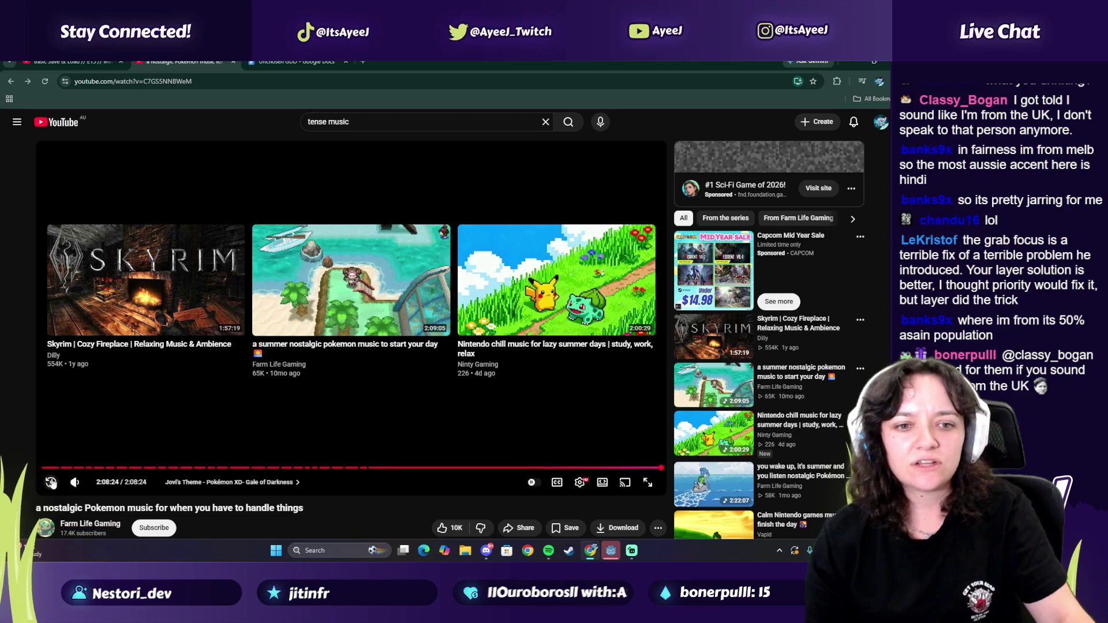
left_click(181, 340)
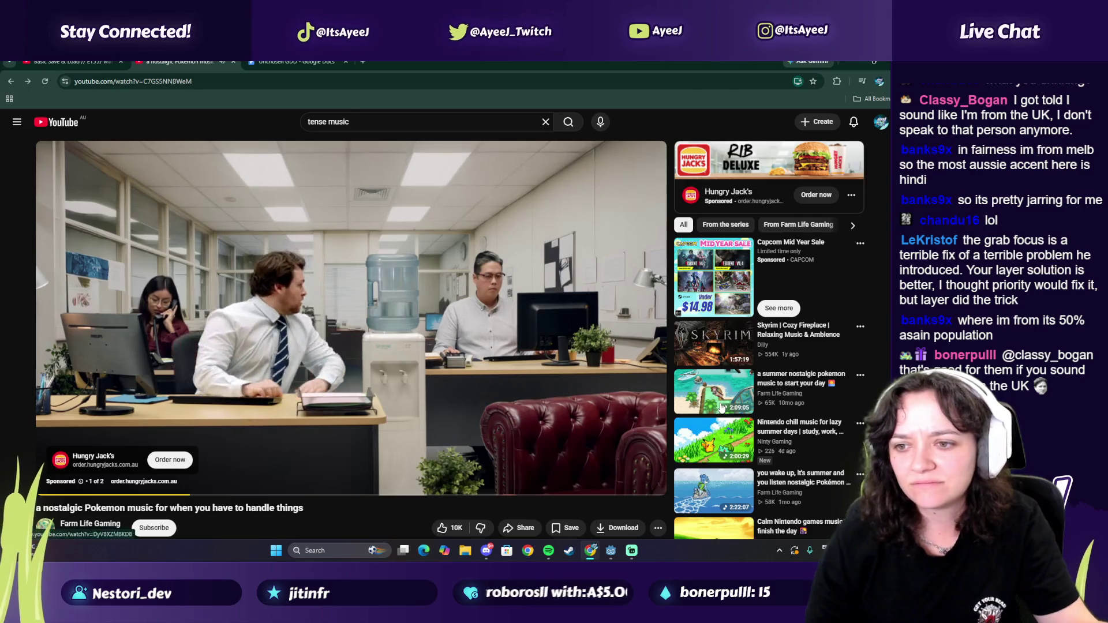
left_click(490, 469)
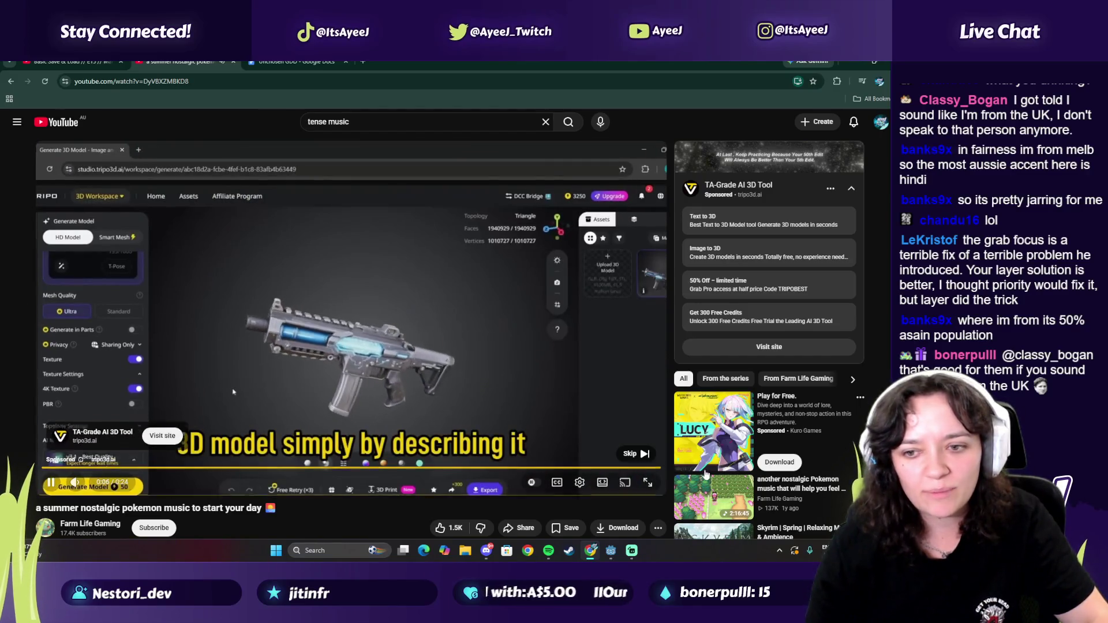
left_click(635, 454)
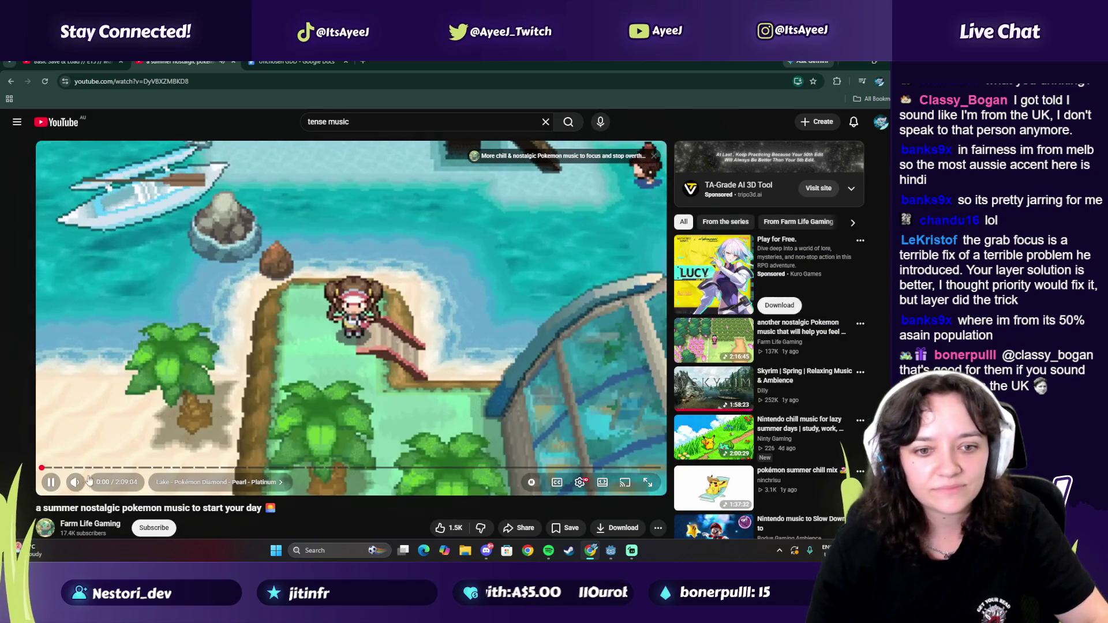
Step: Switch back to the tutorial video tab, then return to the Godot editor
key("ctrl+shift+Tab")
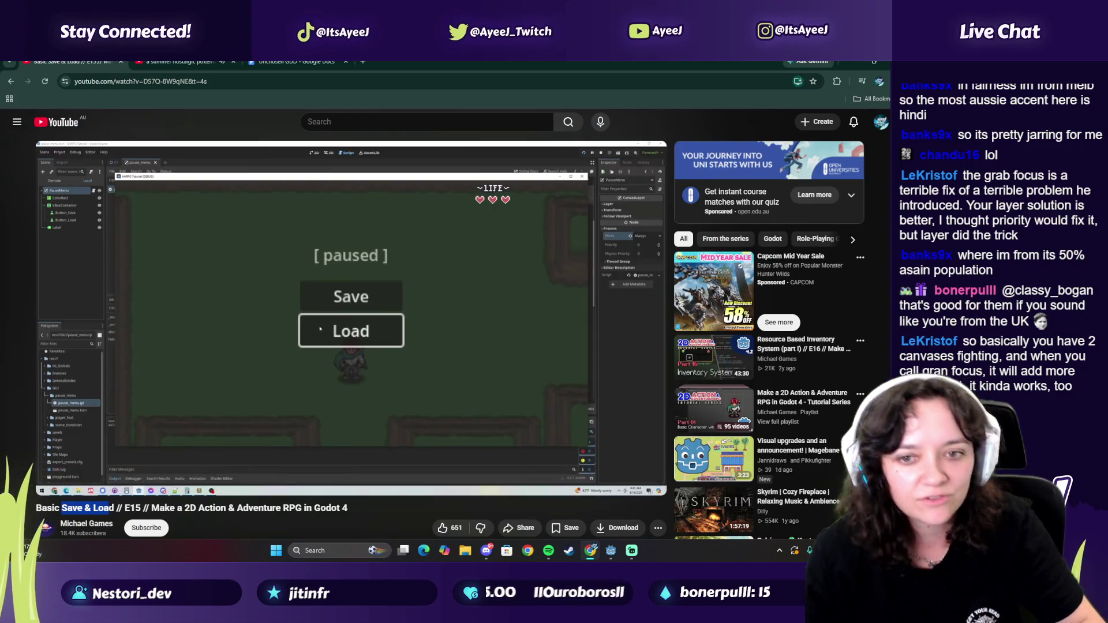
mouse_move(637, 554)
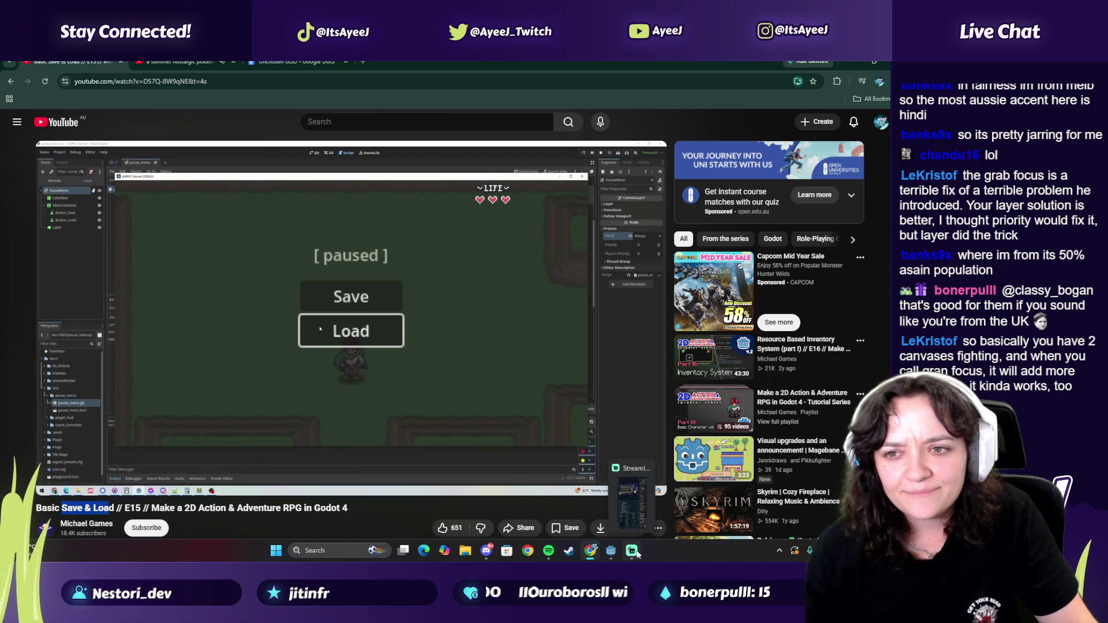
mouse_move(603, 550)
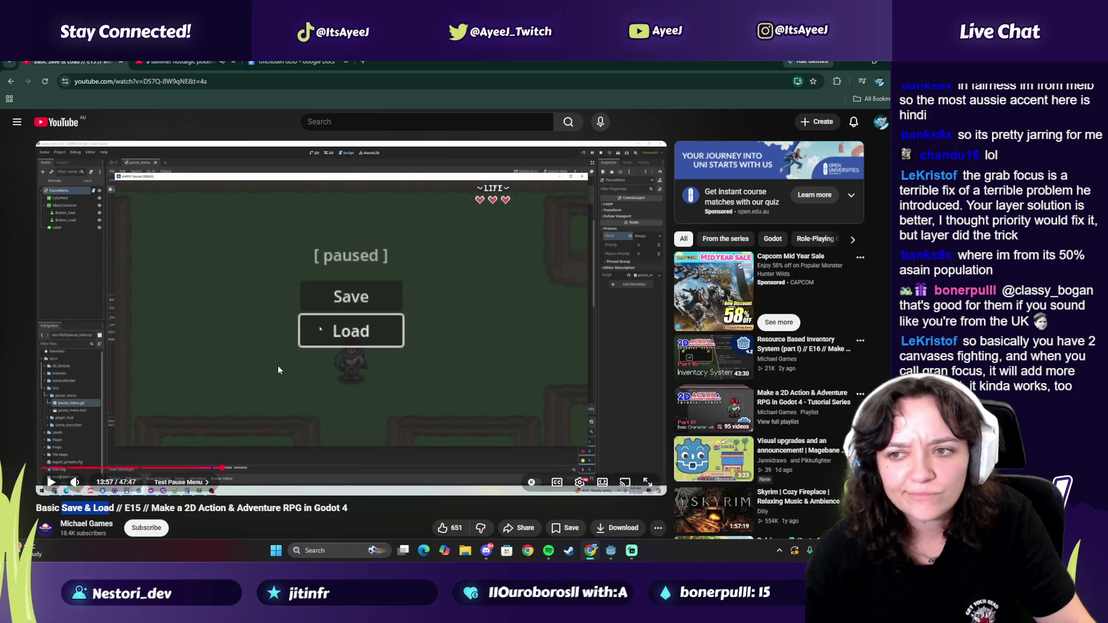
left_click(616, 553)
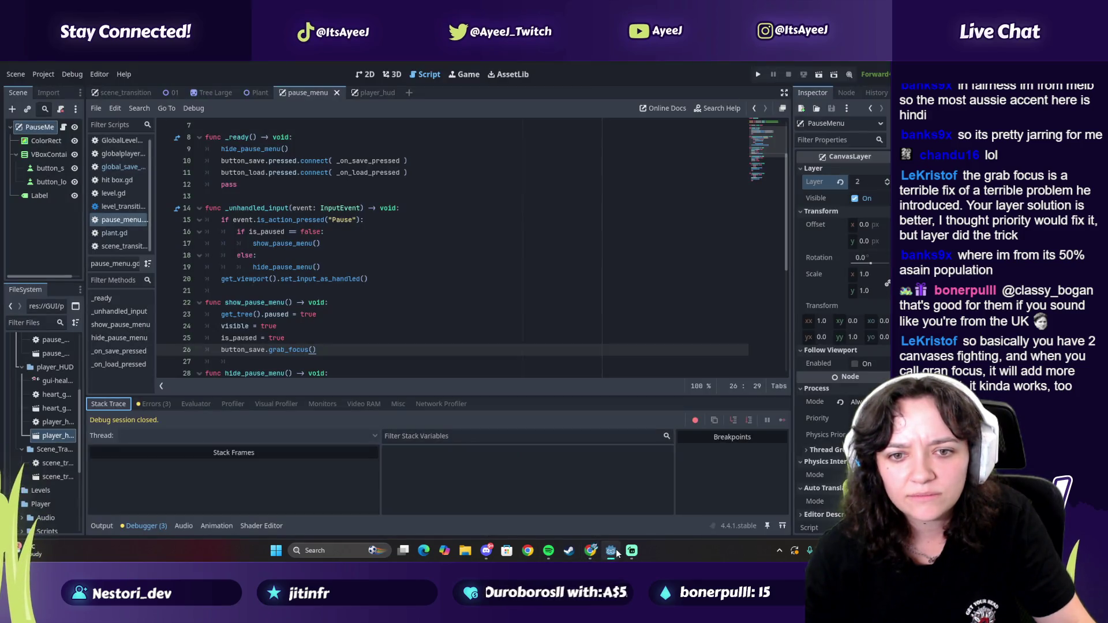
Step: View the pause menu scene in the 2D workspace and run the project again
scroll(231, 329, "down", 6)
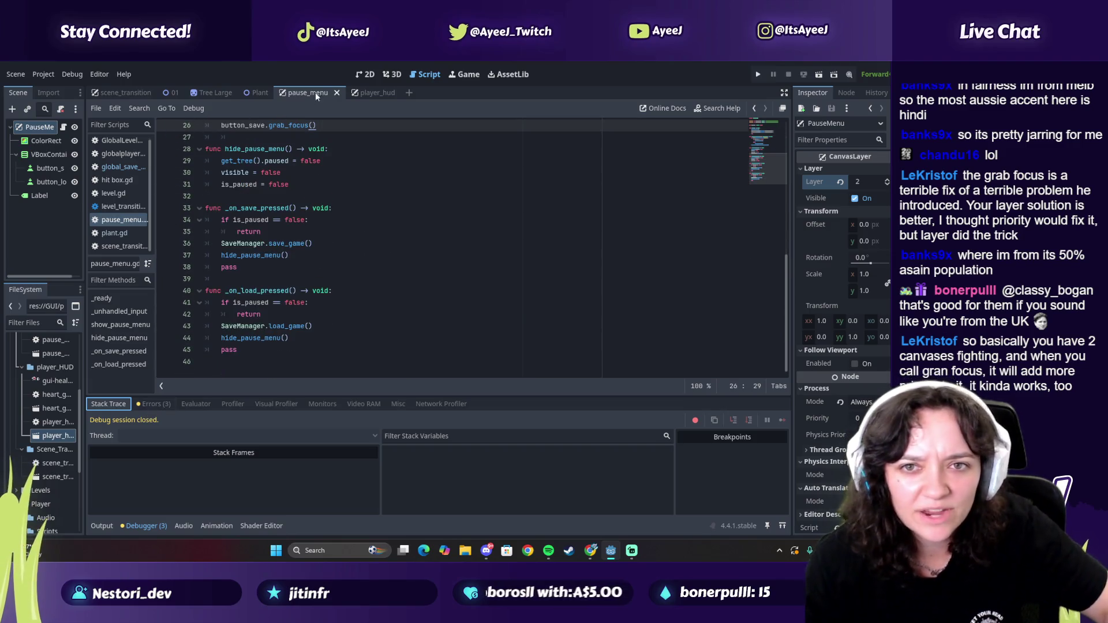
left_click(370, 74)
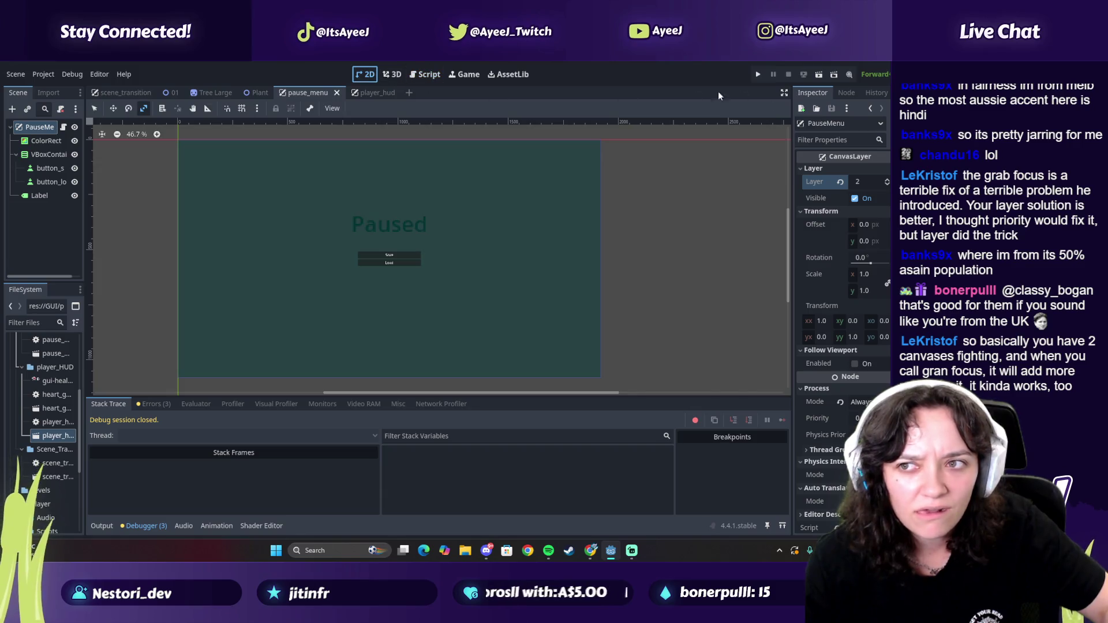
left_click(759, 72)
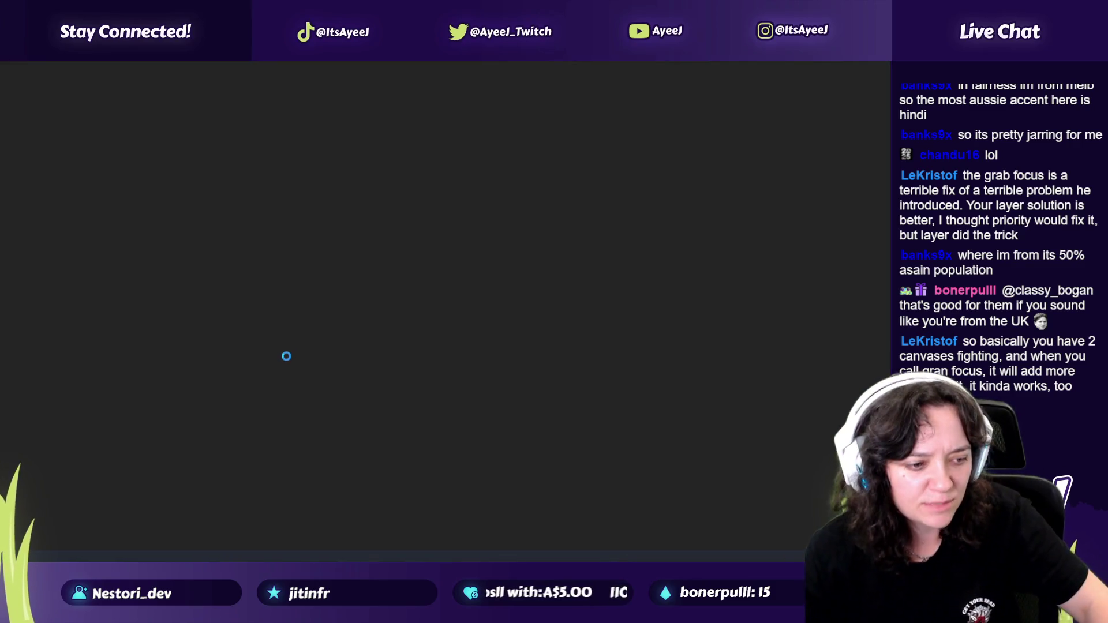